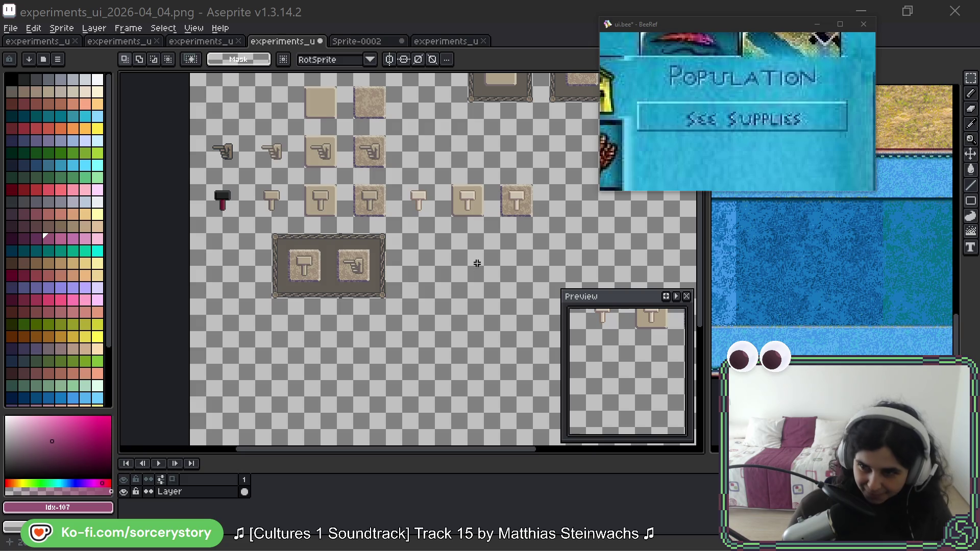
Bring Aseprite to the front and pan the button sprite sheet down and left.
click(483, 54)
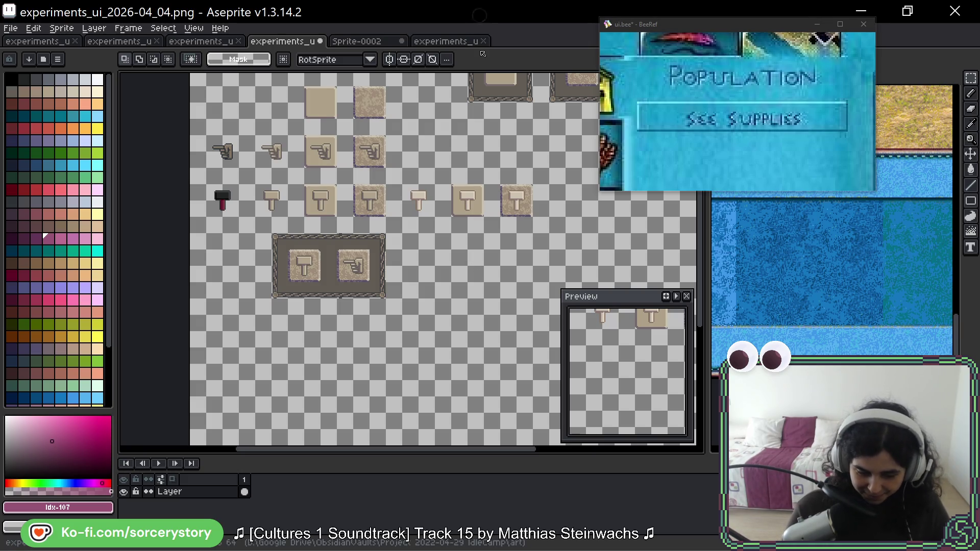
key(space)
drag(492, 326, 466, 332)
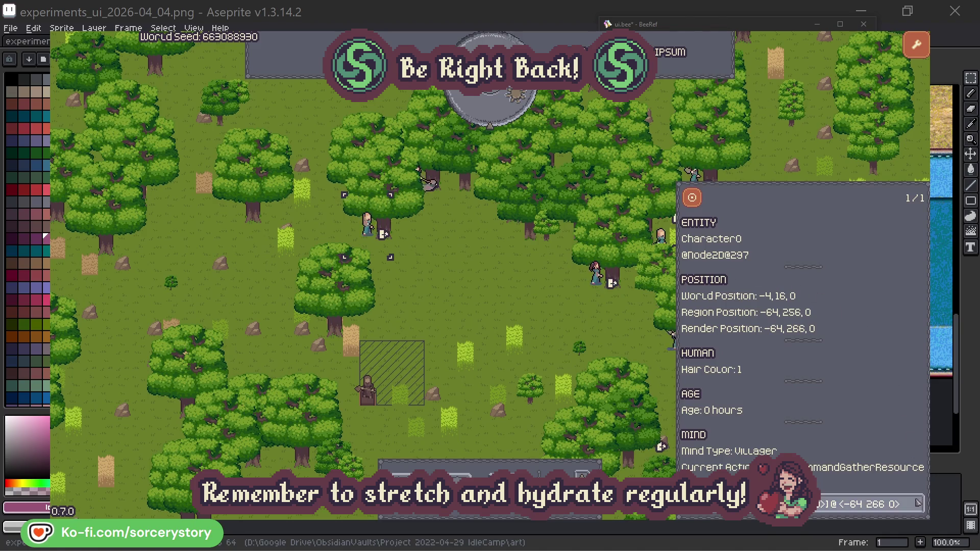
Check Character0's info, close it, and advance the game clock one hour.
click(917, 504)
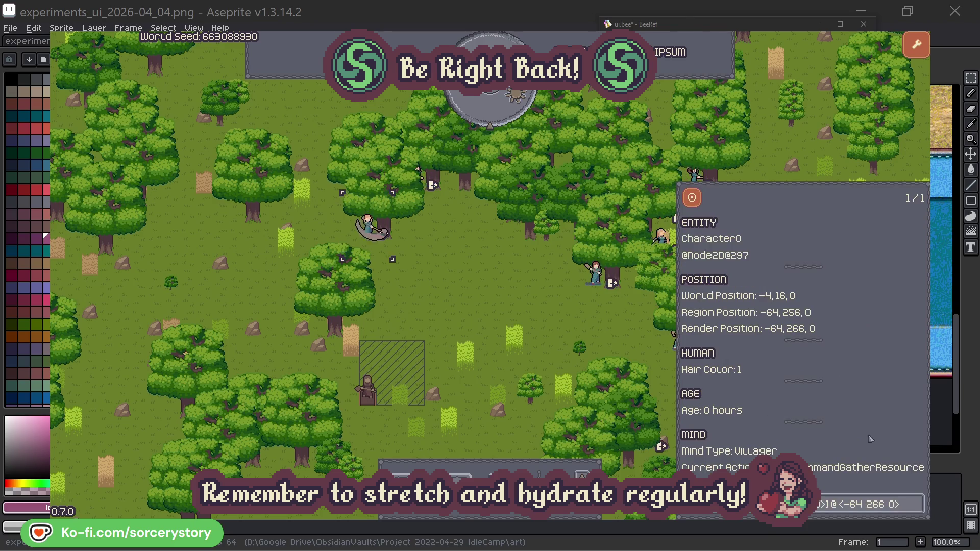
click(510, 304)
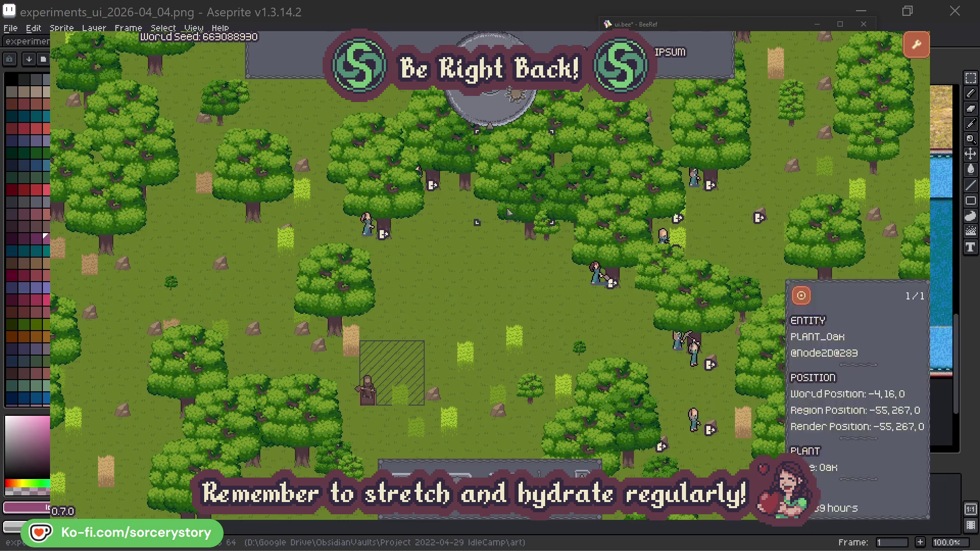
click(499, 114)
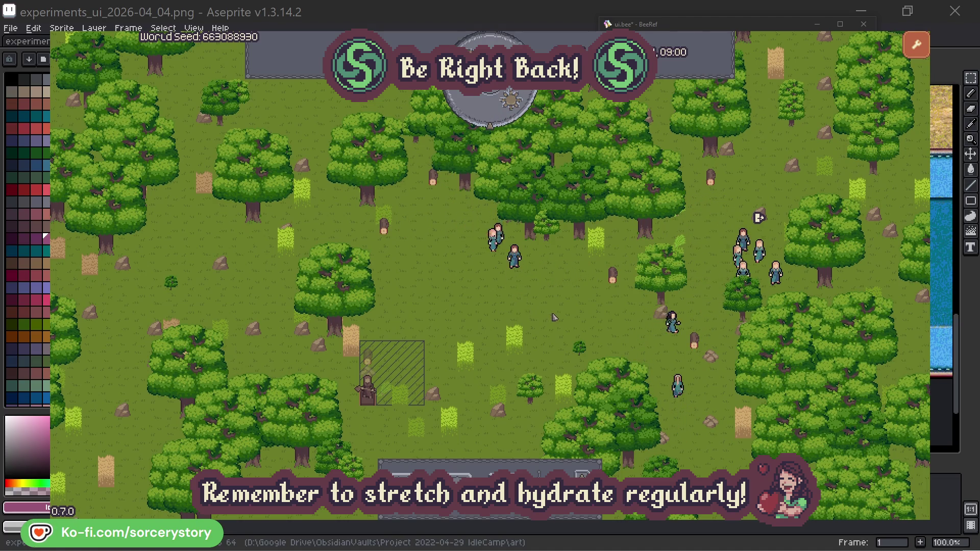
Trace the wood pile through Character9 and the 2 Herb pile, centring on each pile.
click(372, 361)
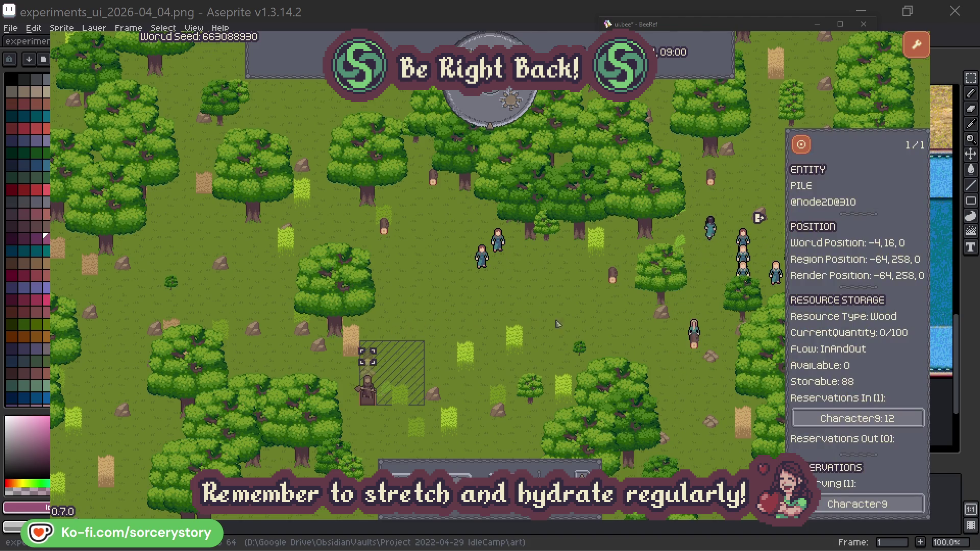
click(902, 419)
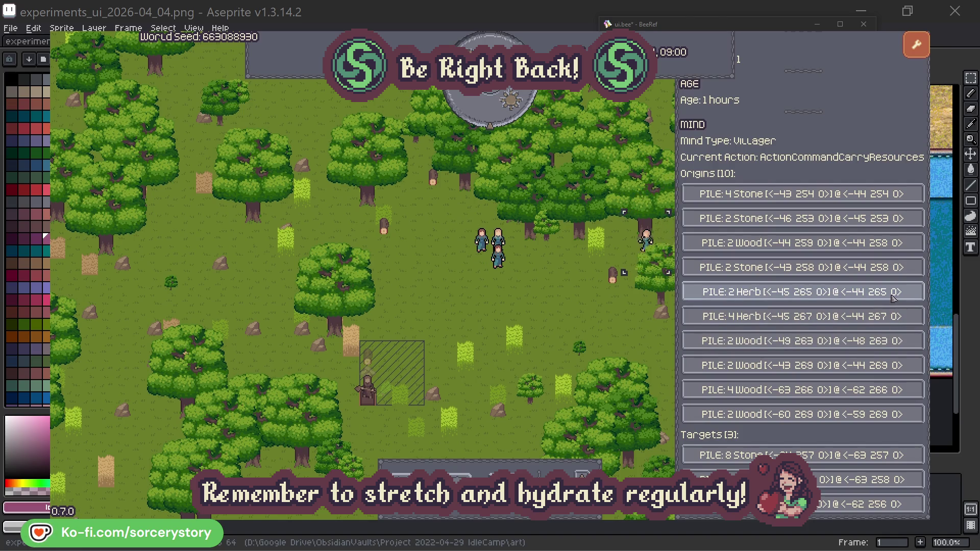
click(893, 295)
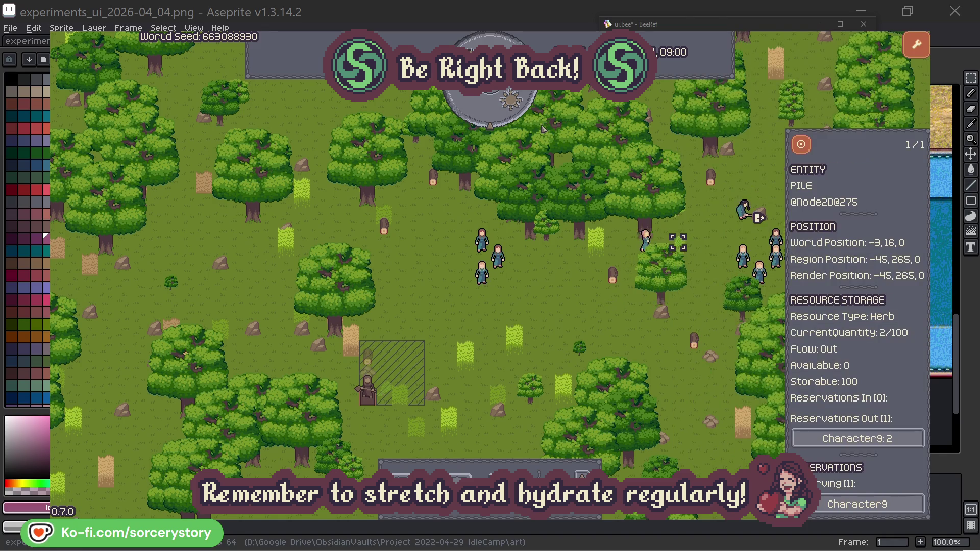
click(802, 145)
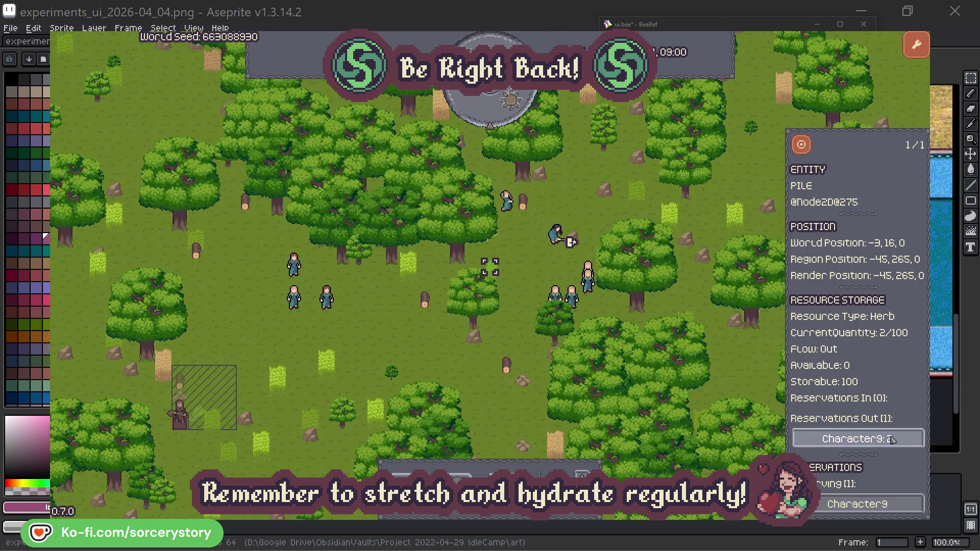
click(892, 439)
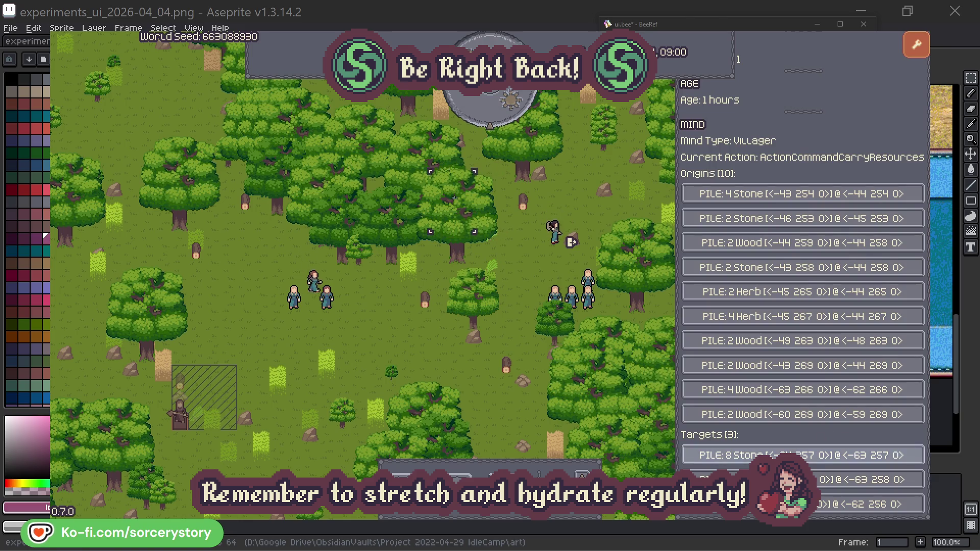
click(842, 480)
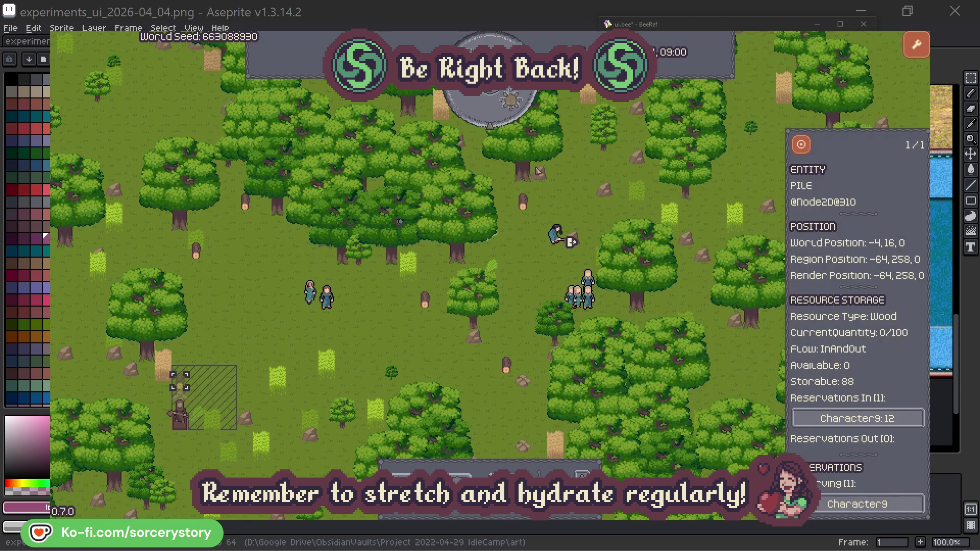
click(800, 145)
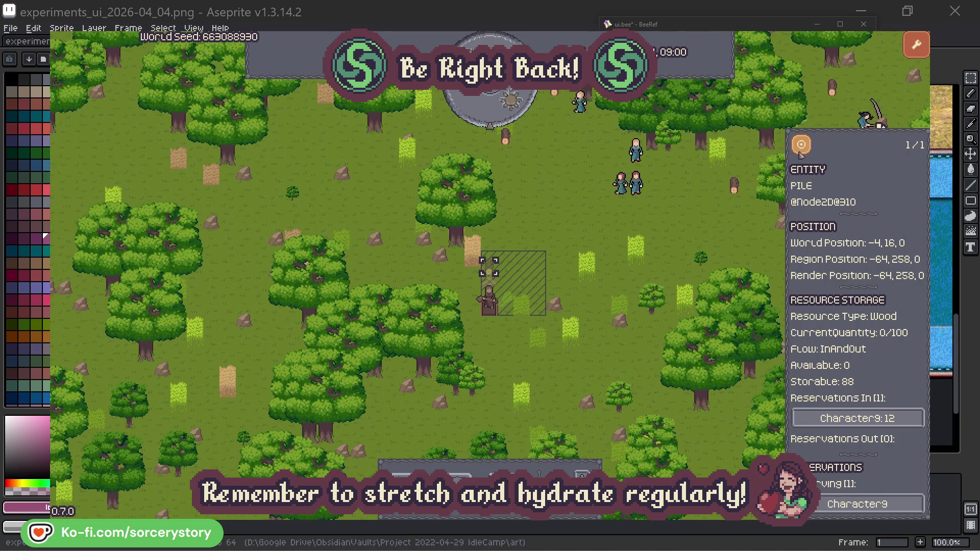
click(719, 221)
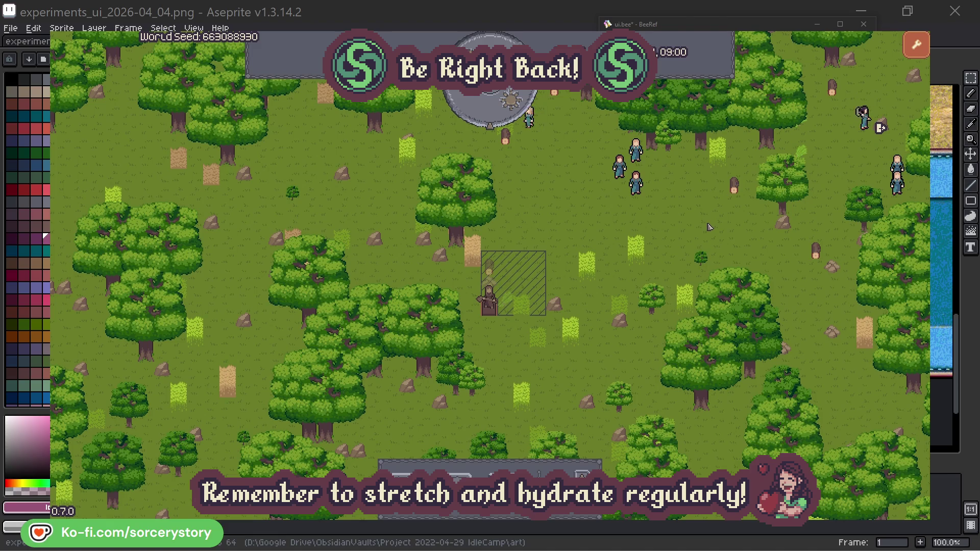
Inspect Character2, centre on its group, and check the oak it is working on.
click(639, 186)
click(754, 238)
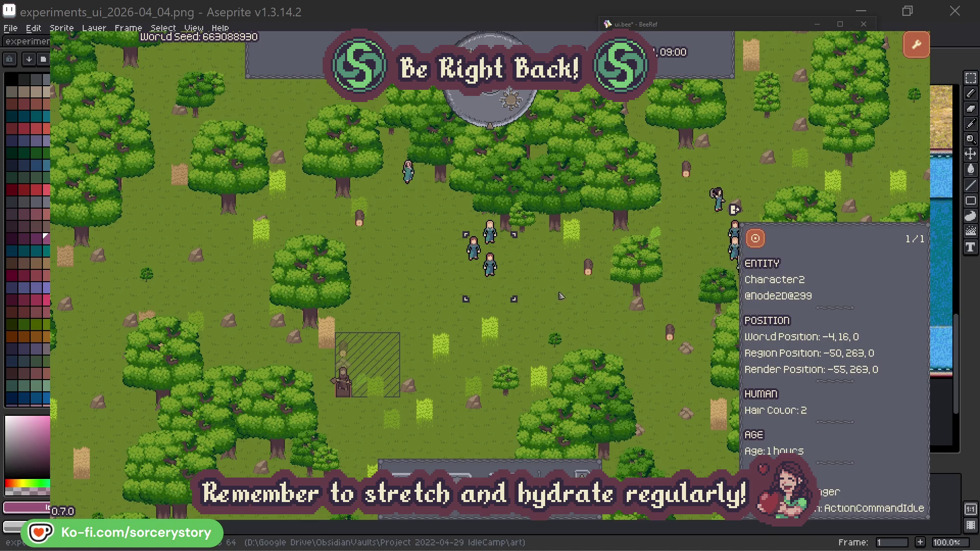
key(Escape)
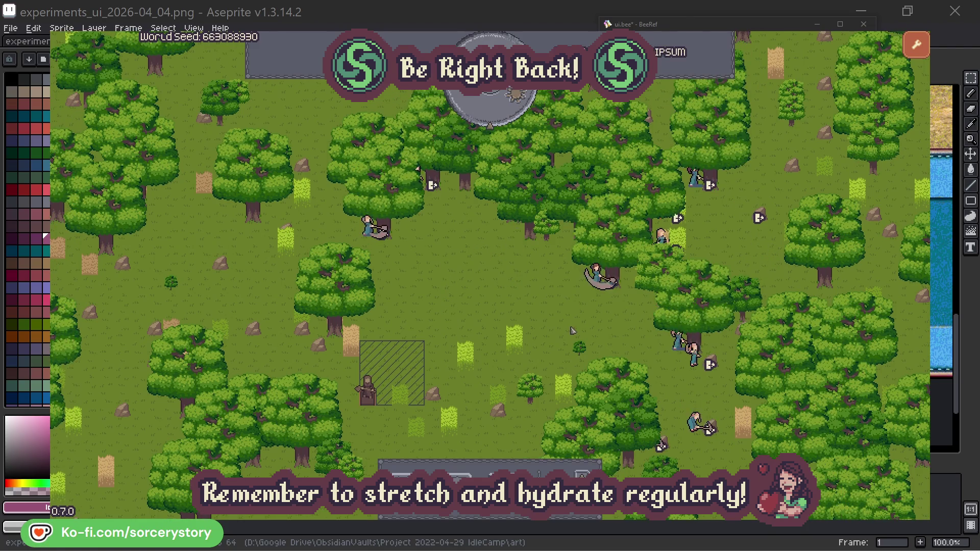
click(596, 275)
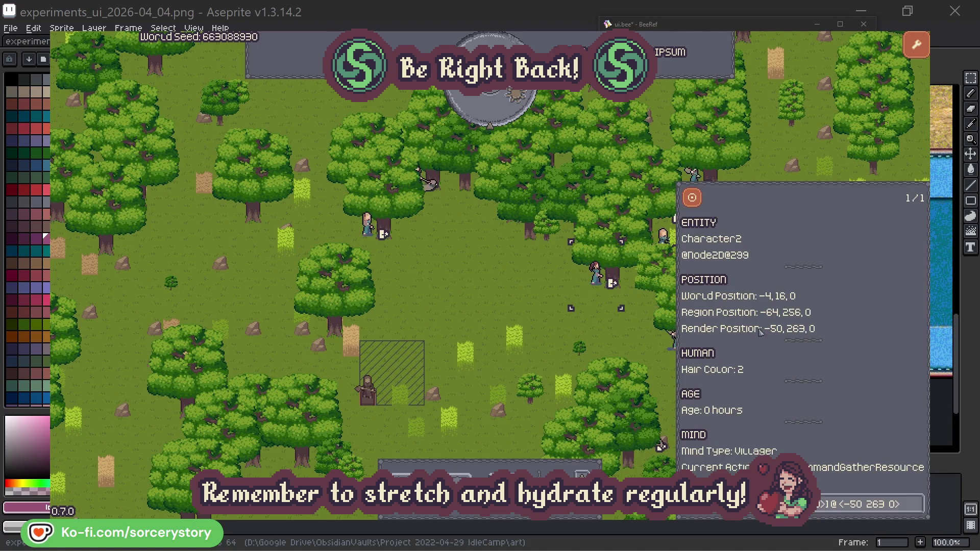
click(917, 511)
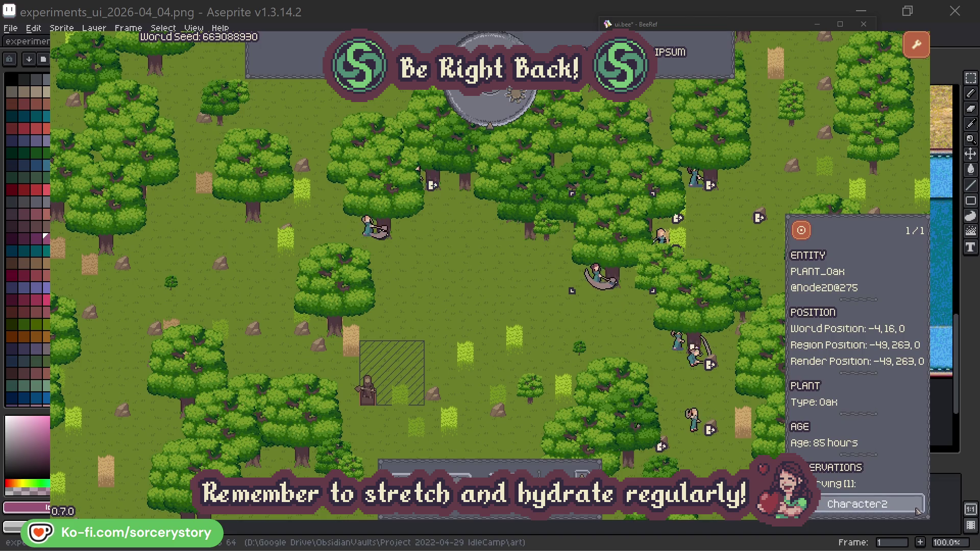
click(917, 510)
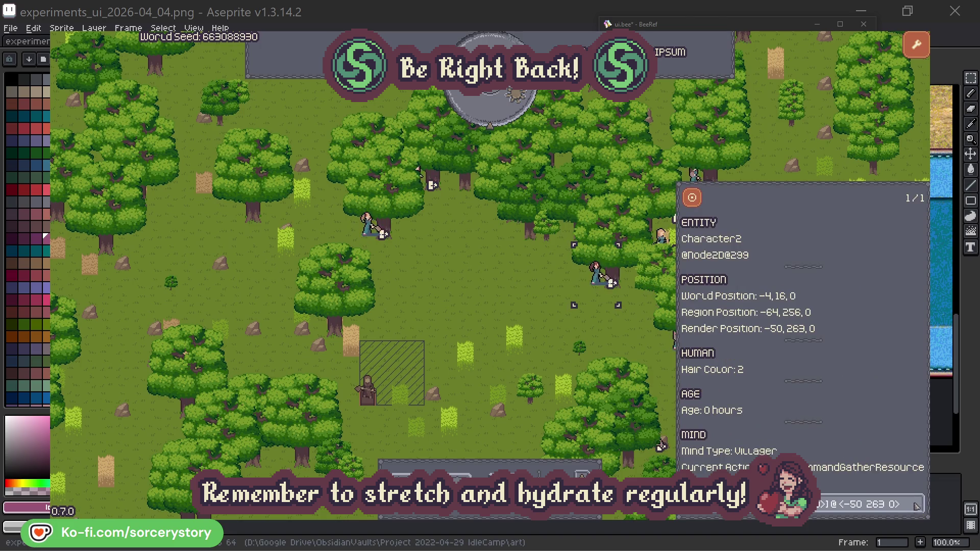
click(610, 337)
Check the oak Character0 is reserving, deselect, and pass one more hour.
click(373, 241)
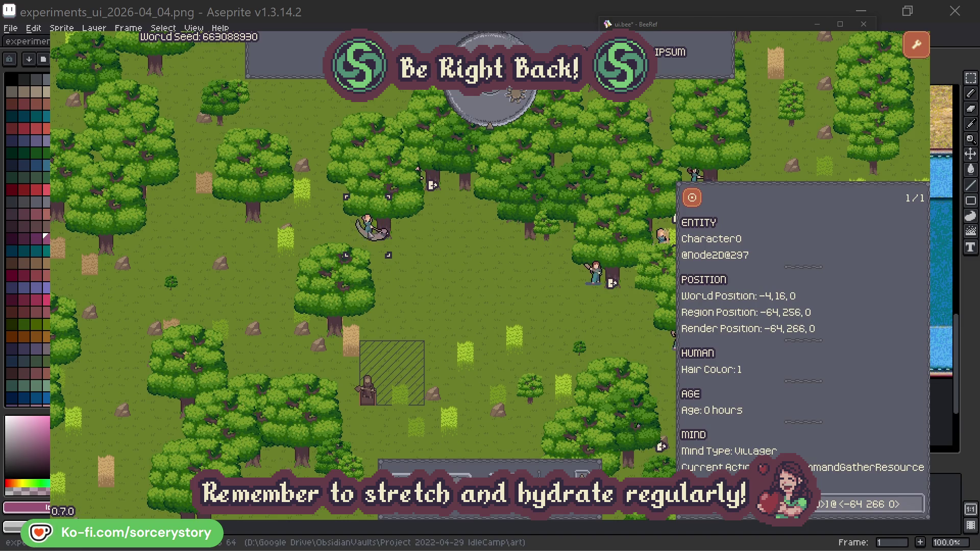
click(917, 502)
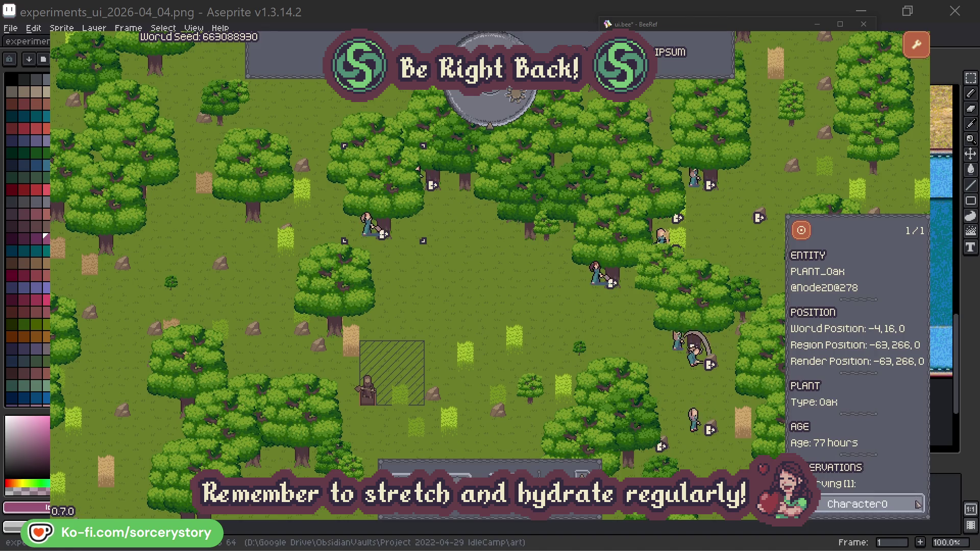
click(917, 503)
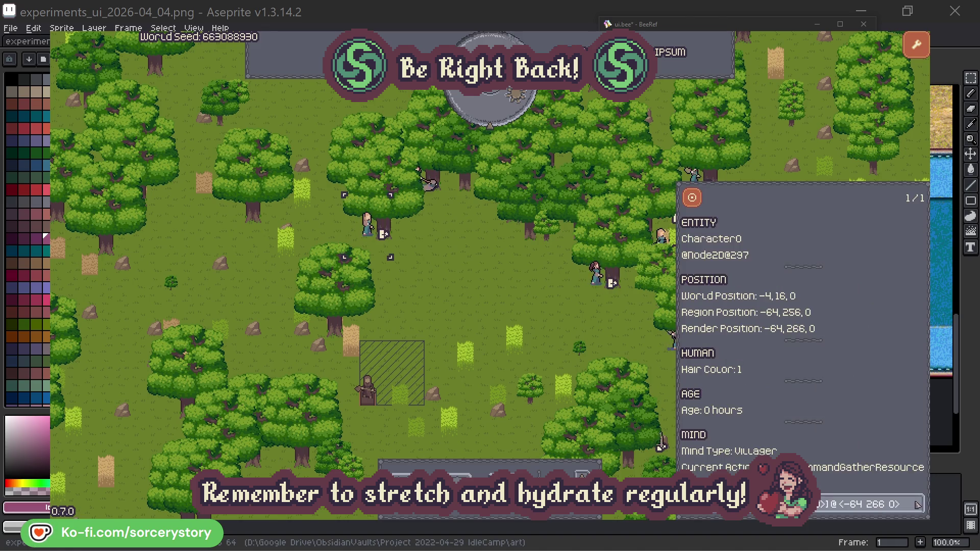
click(513, 307)
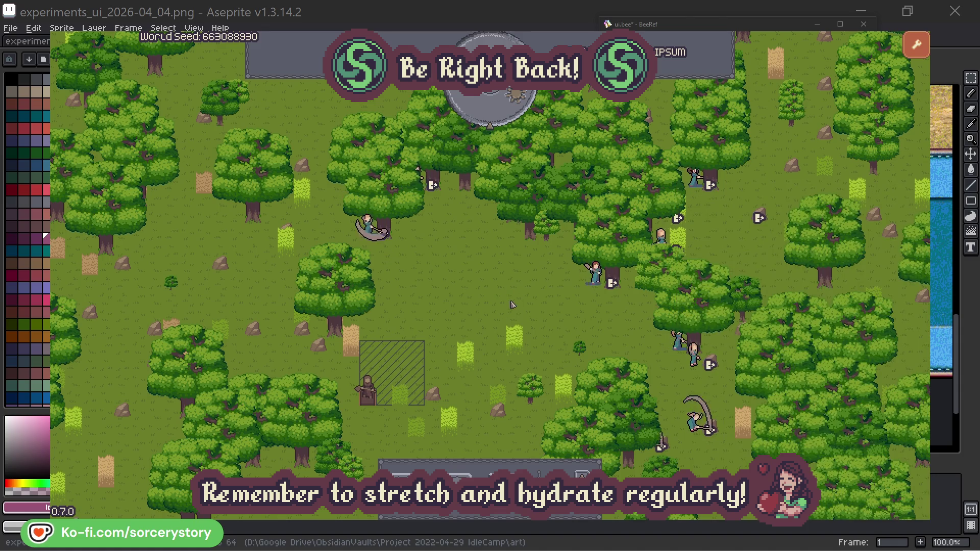
click(497, 116)
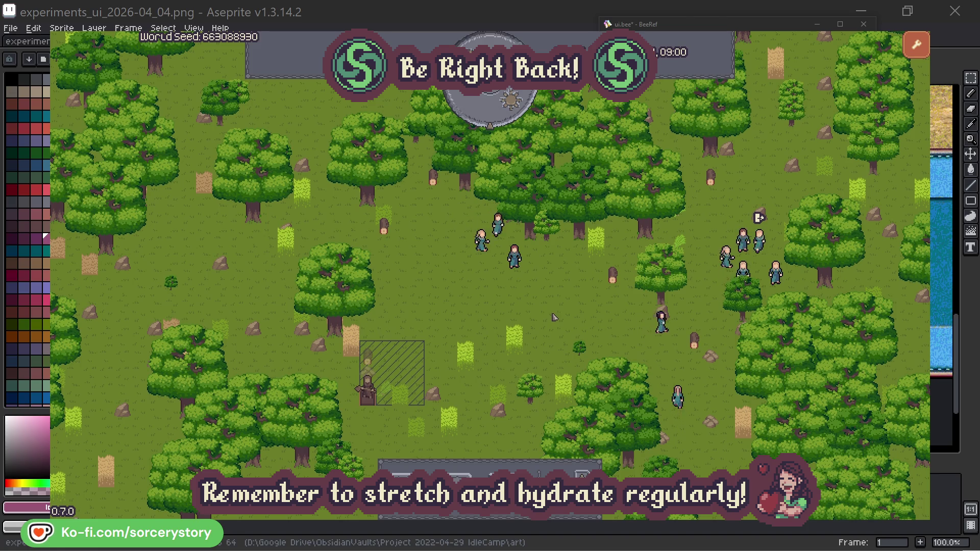
Follow the wood pile's reservation to Character9 and the 2 Herb pile, centring on both piles.
click(370, 361)
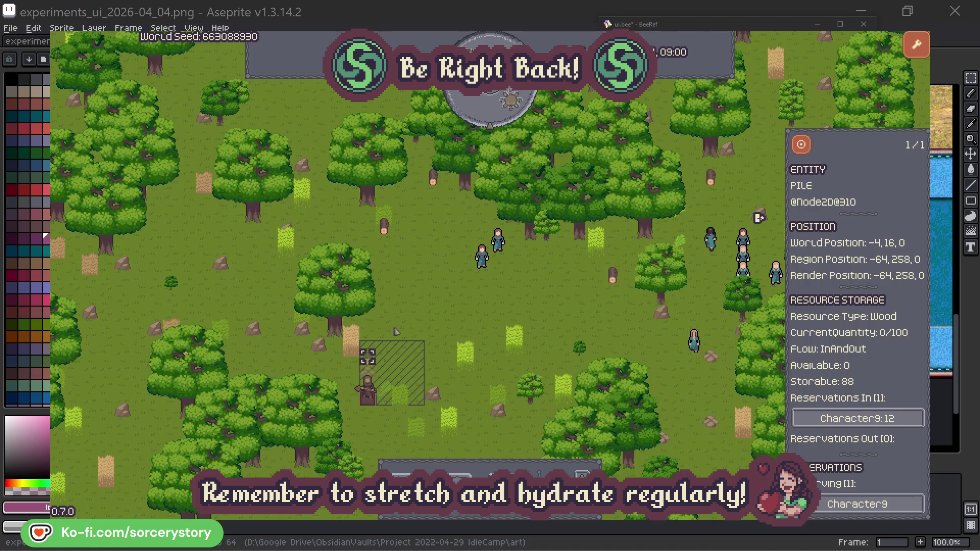
click(902, 419)
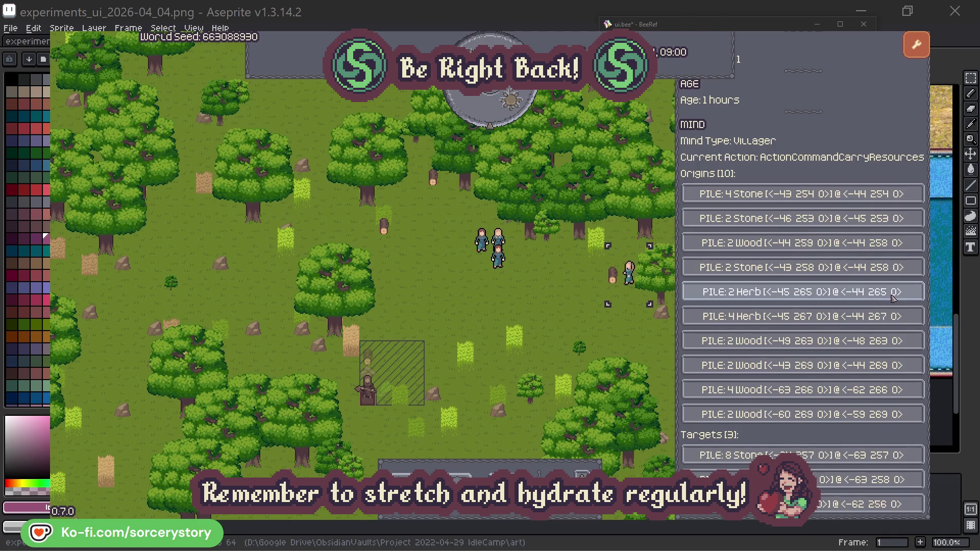
click(893, 298)
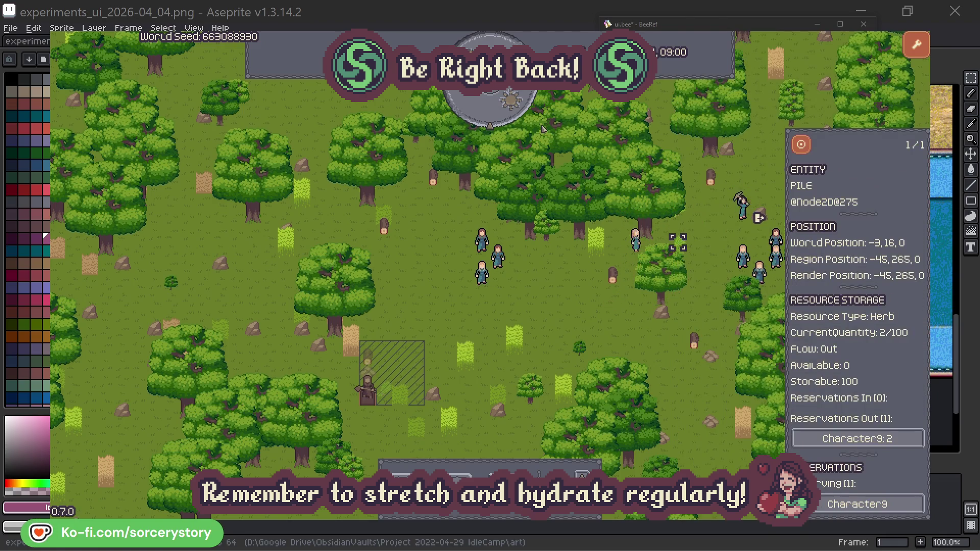
click(808, 149)
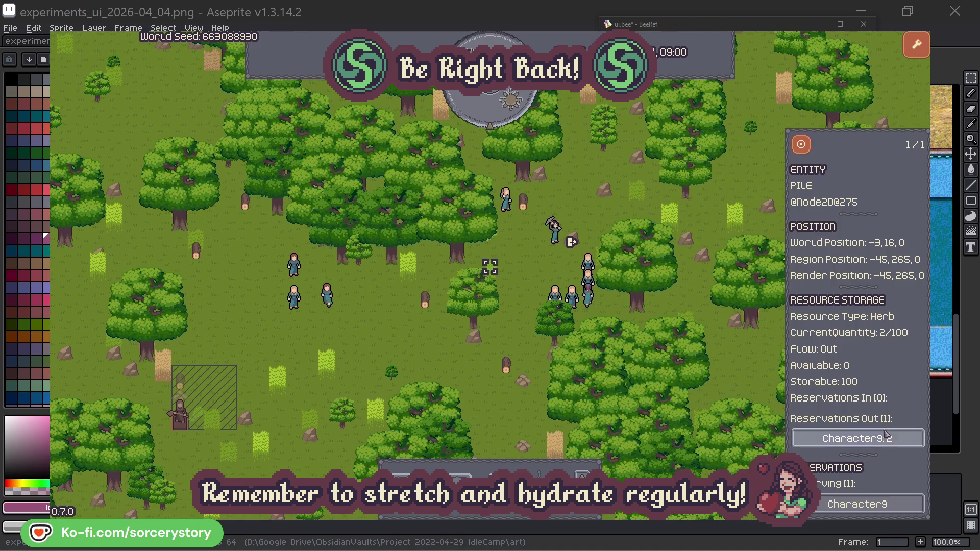
click(888, 439)
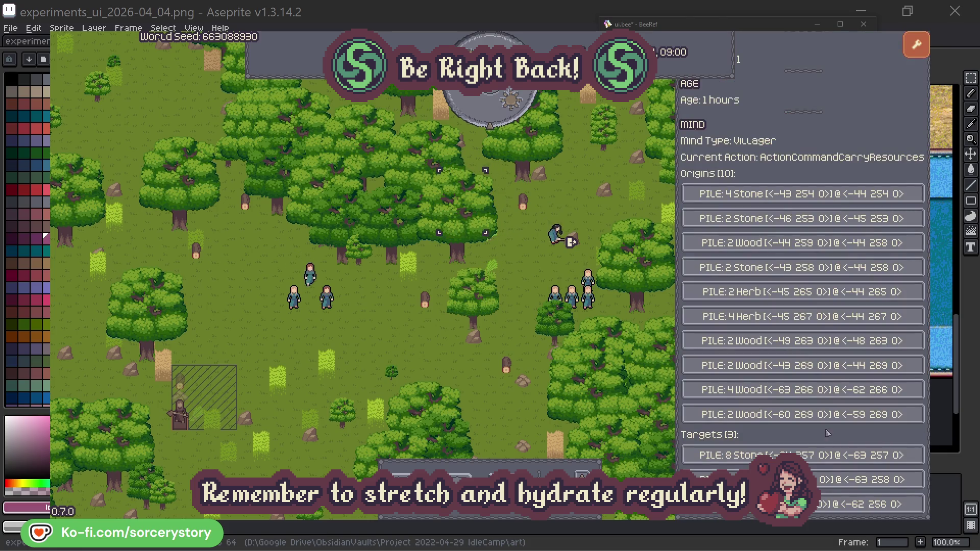
click(891, 480)
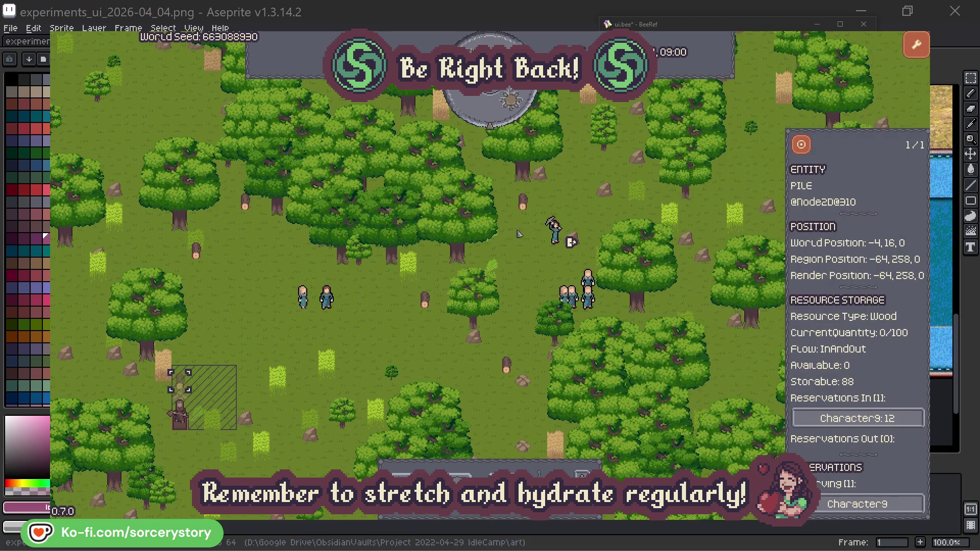
click(802, 146)
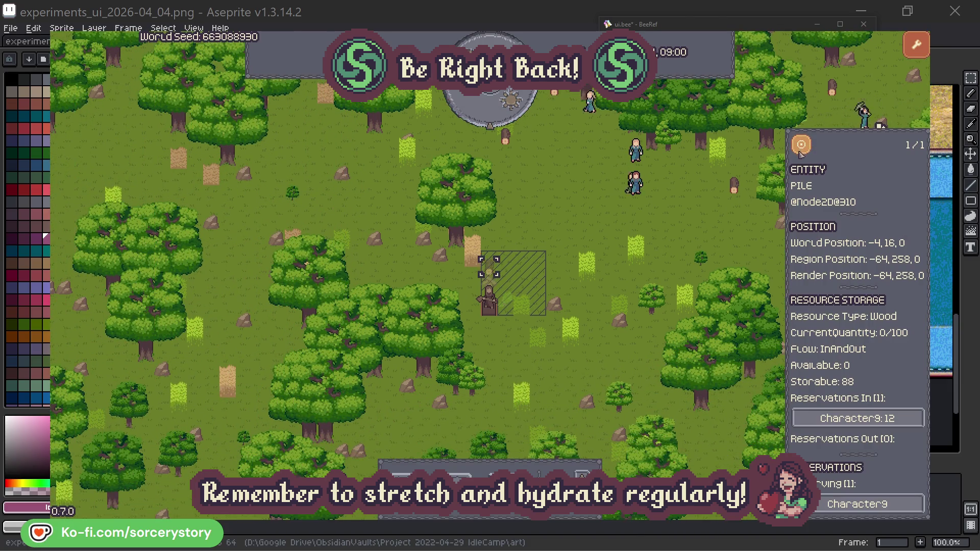
click(709, 227)
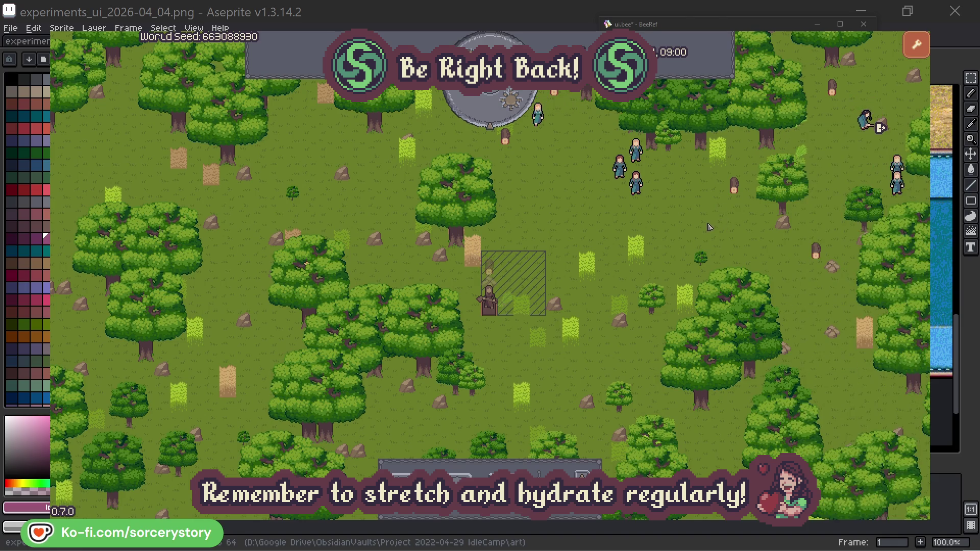
Inspect Character2, centre on its group, and view the oak it is working on.
click(635, 183)
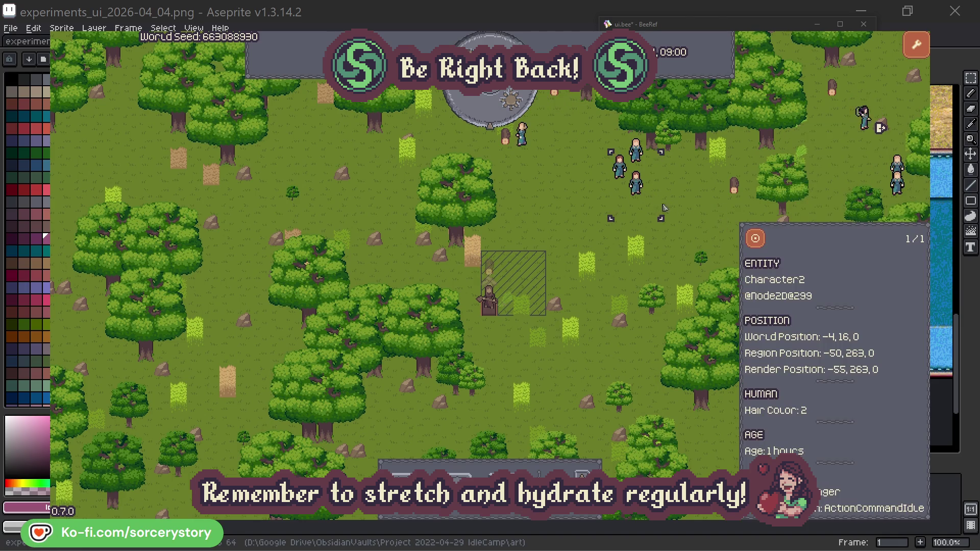
click(765, 237)
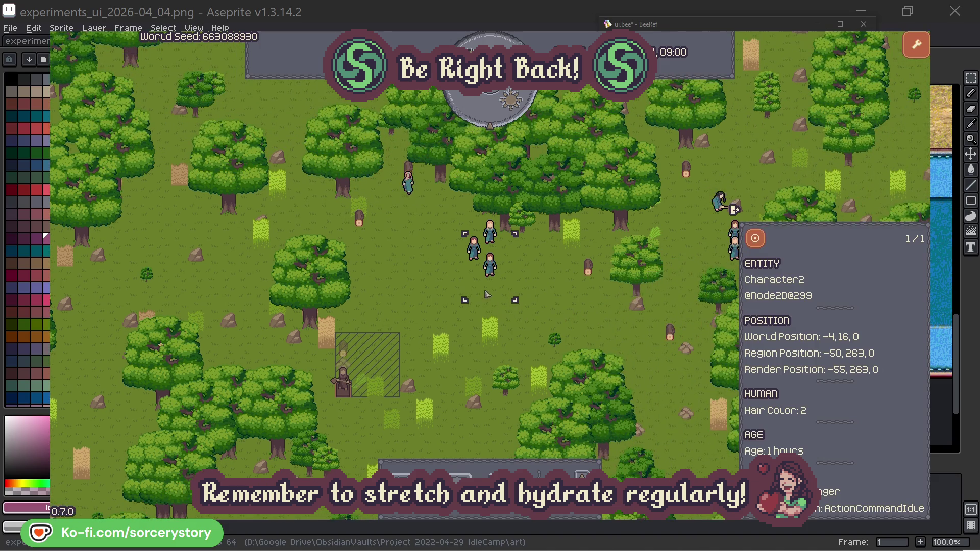
click(560, 295)
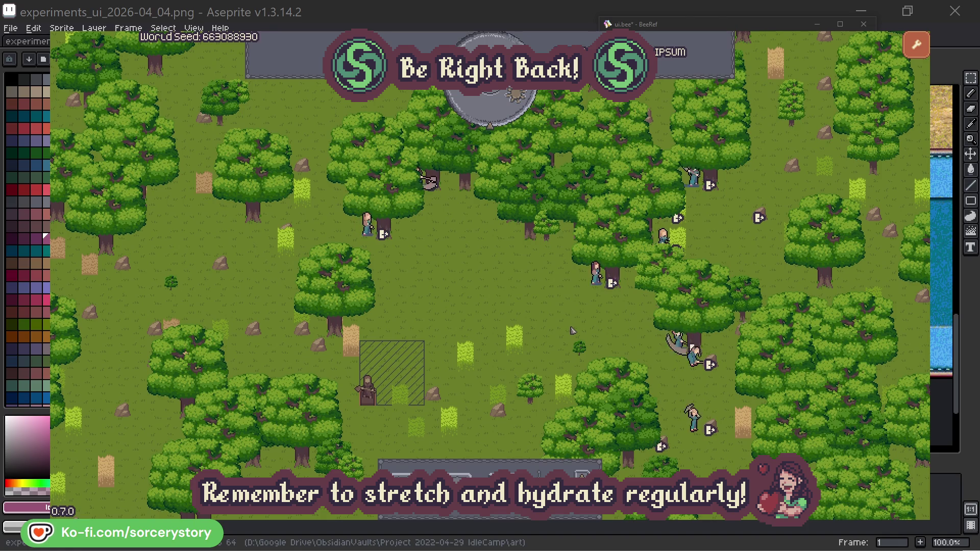
click(596, 276)
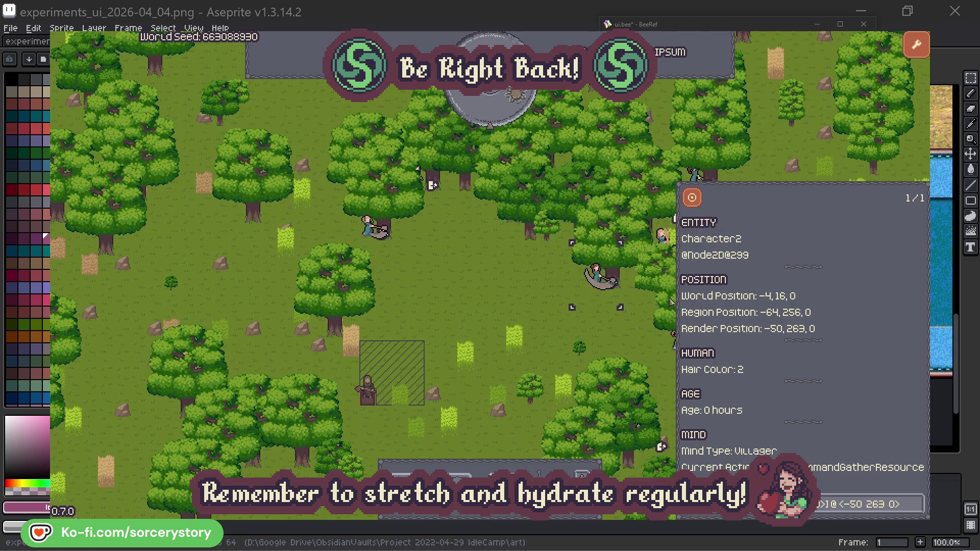
click(918, 511)
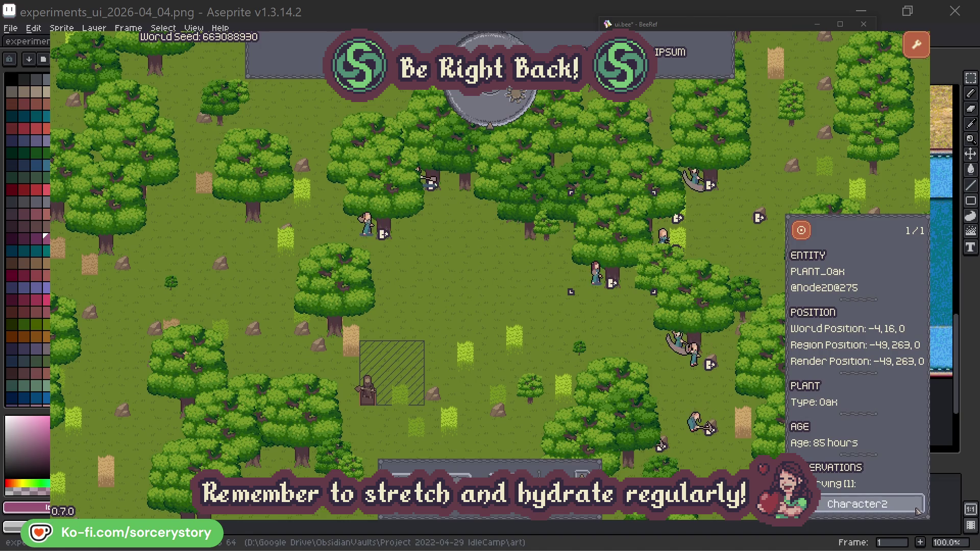
click(918, 511)
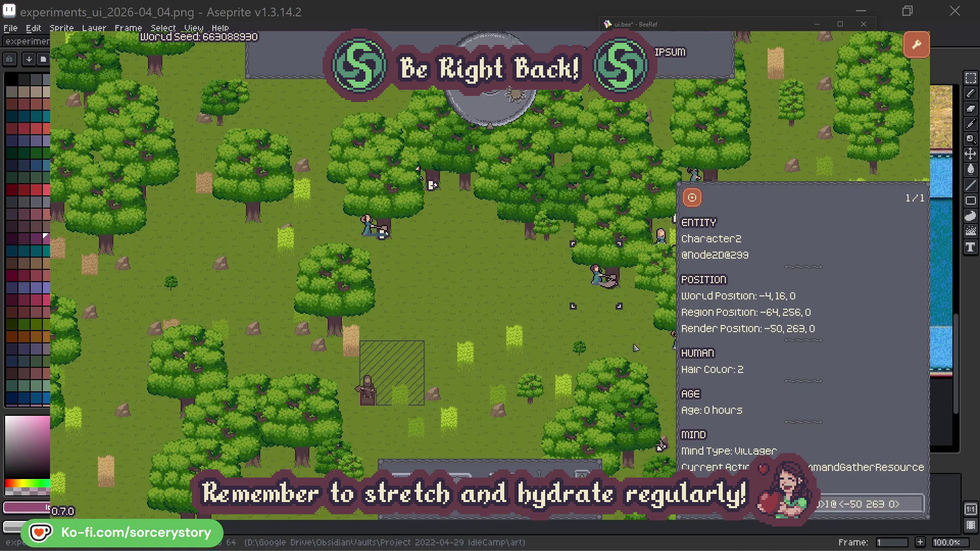
click(612, 338)
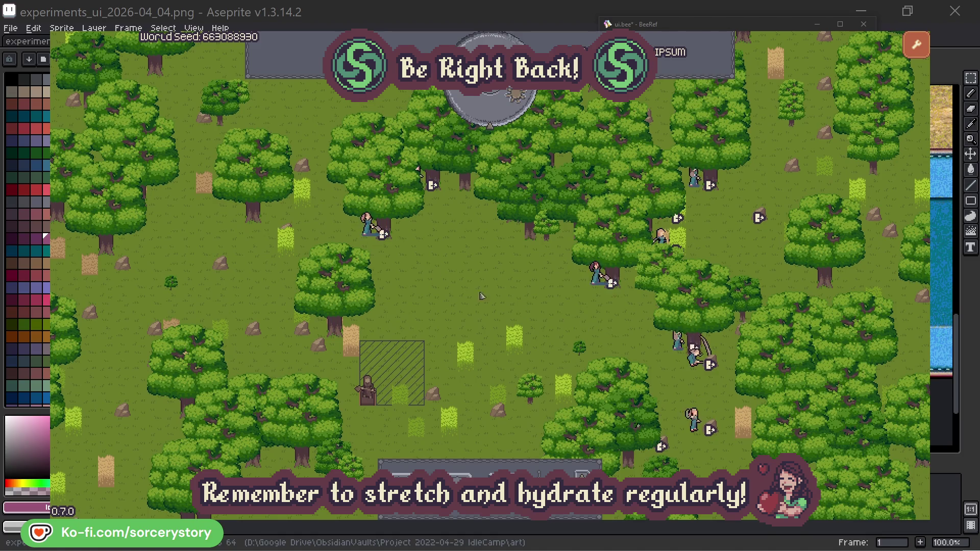
Check the oak Character0 is chopping, deselect, and advance the clock one hour.
click(366, 224)
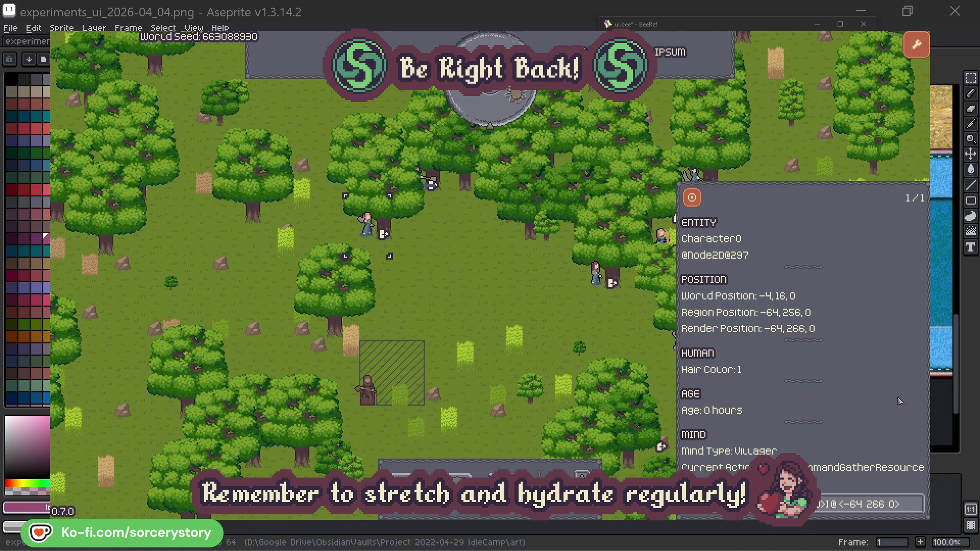
click(917, 502)
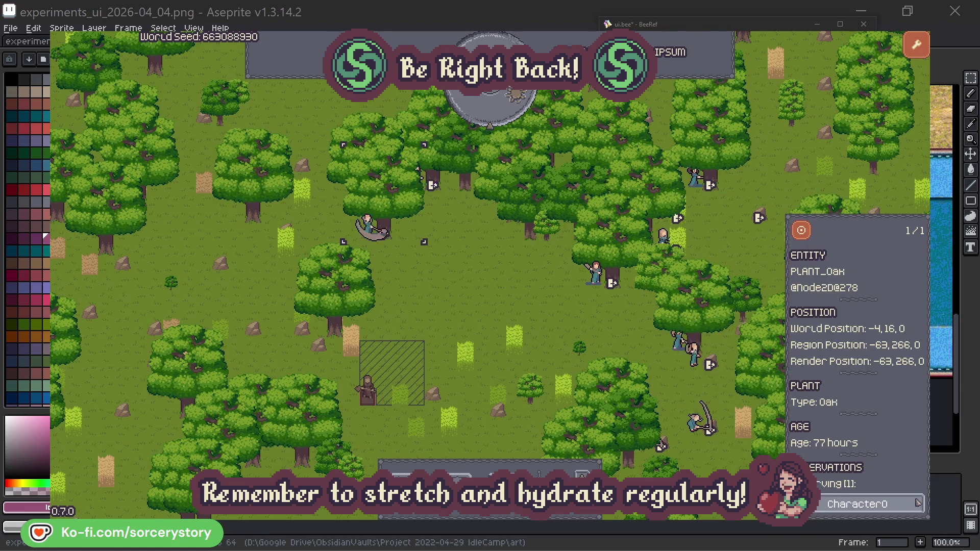
click(917, 504)
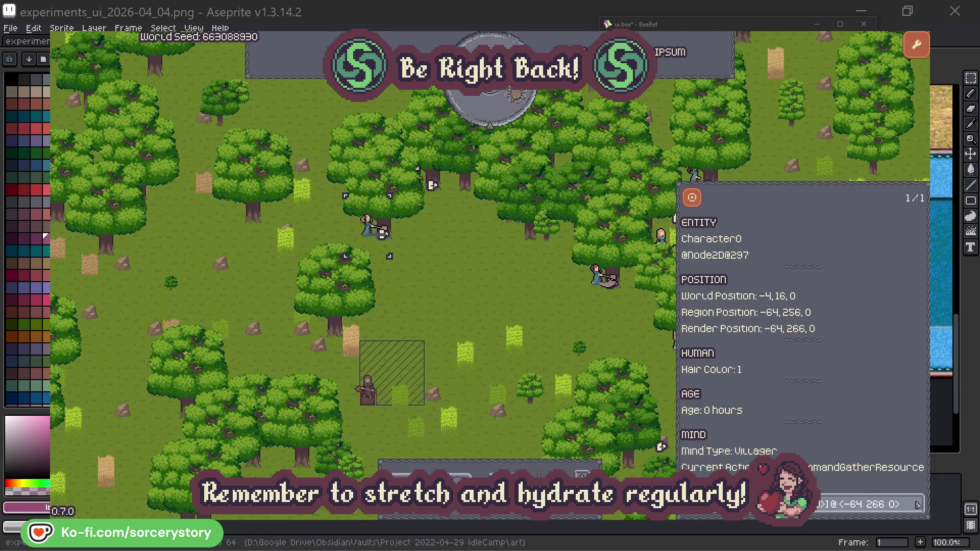
click(512, 306)
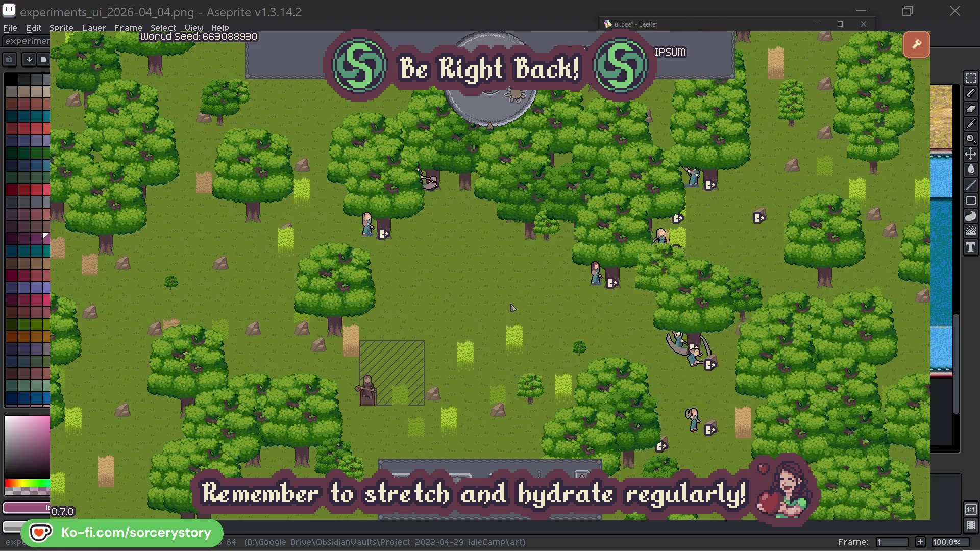
click(499, 115)
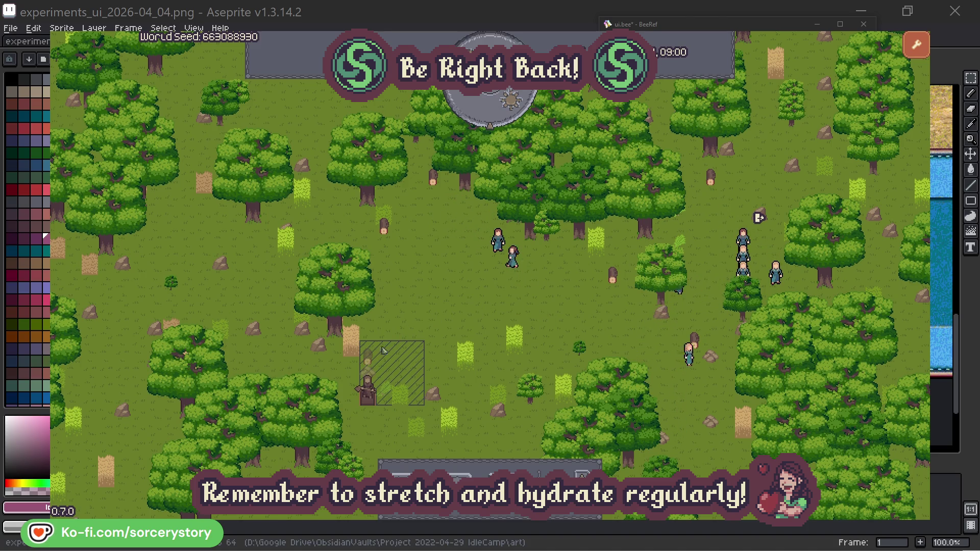
Re-check the wood pile, Character9, and the Herb pile, centring on each pile.
click(368, 357)
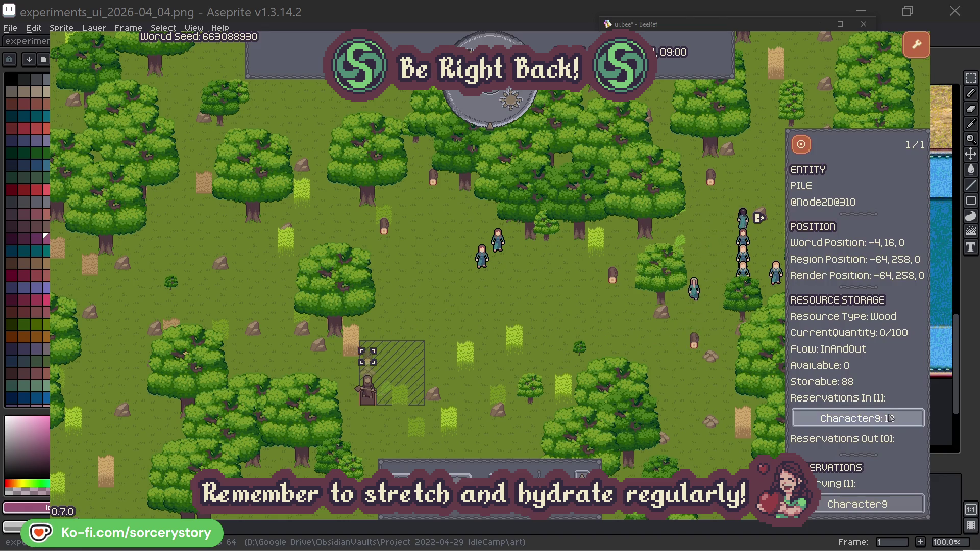
click(901, 419)
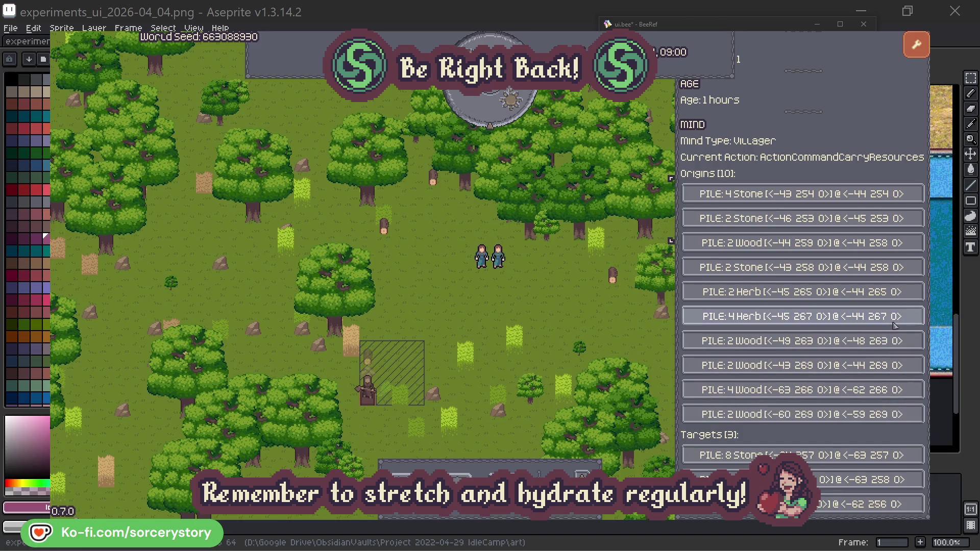
click(893, 293)
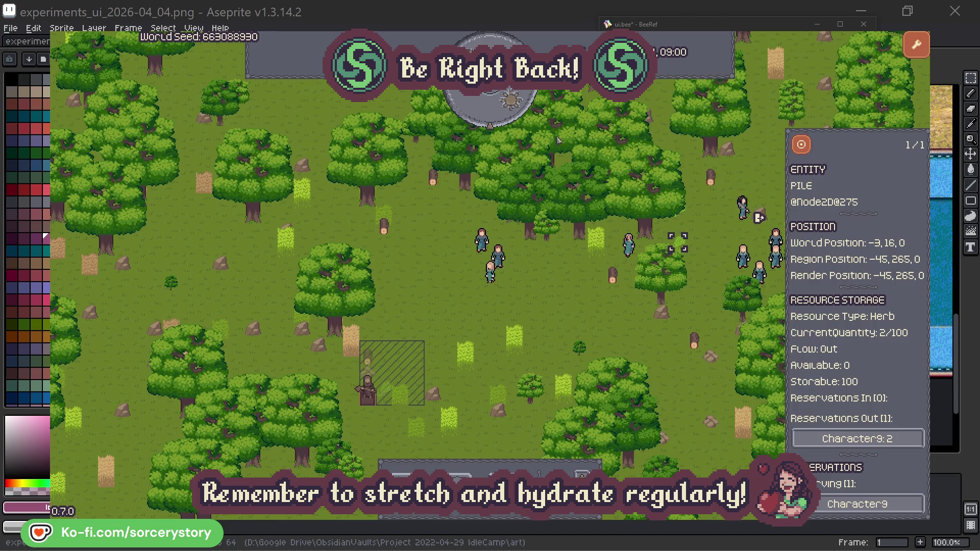
click(809, 149)
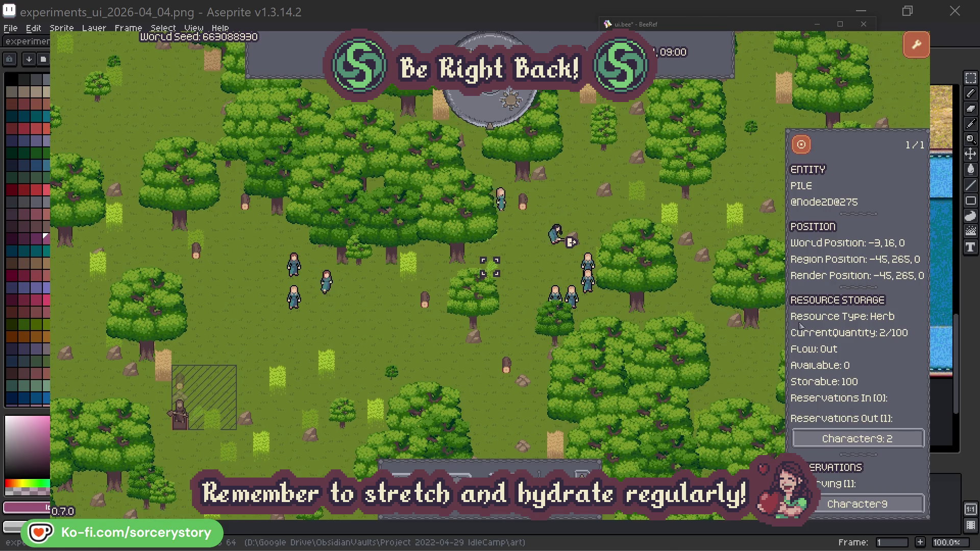
click(862, 439)
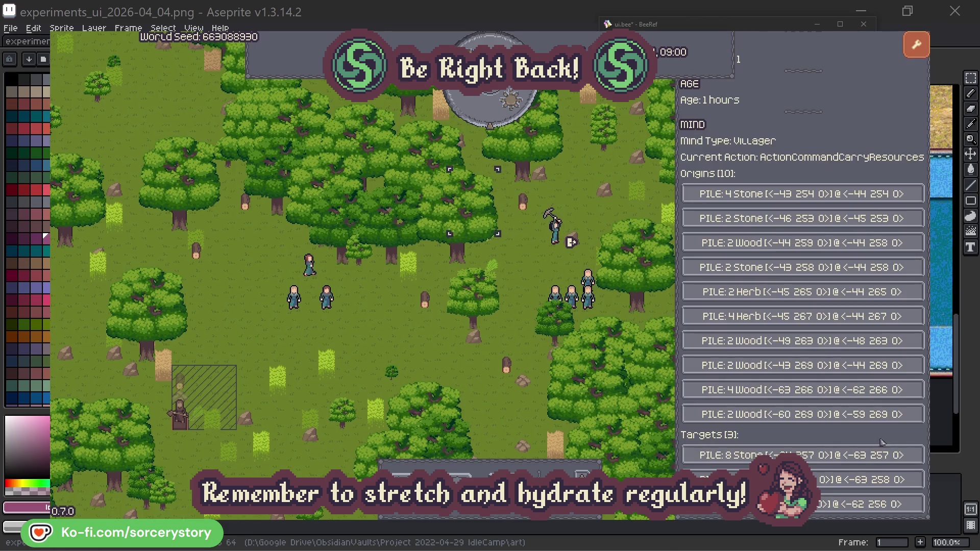
click(867, 479)
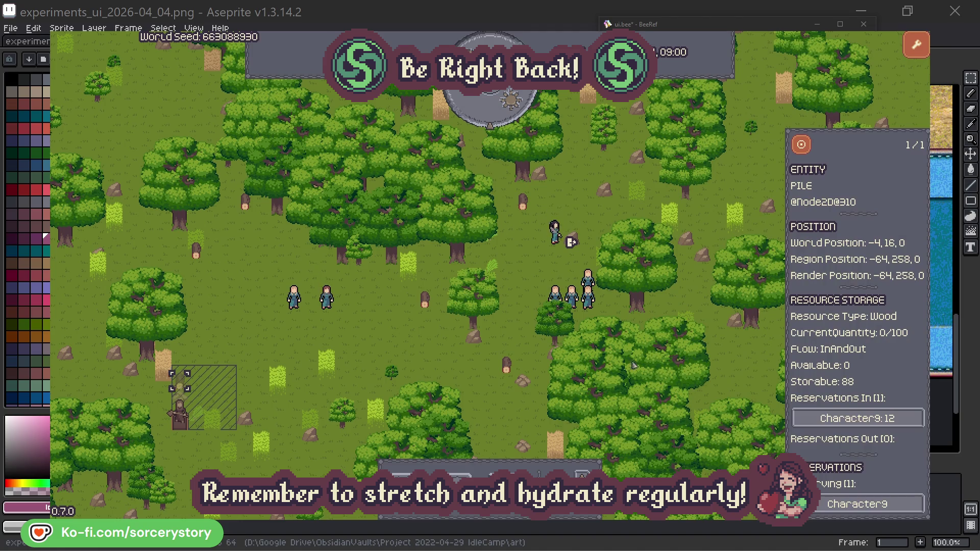
click(801, 147)
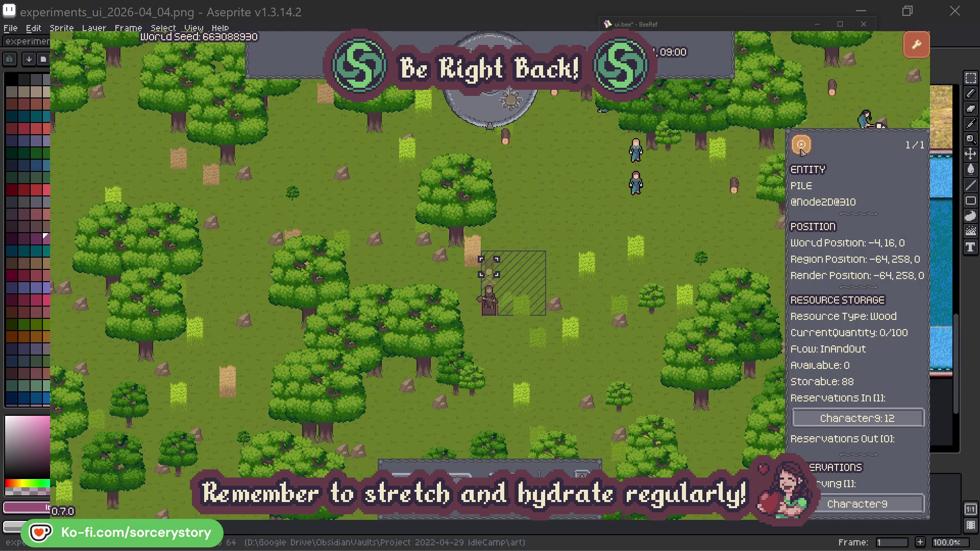
click(721, 222)
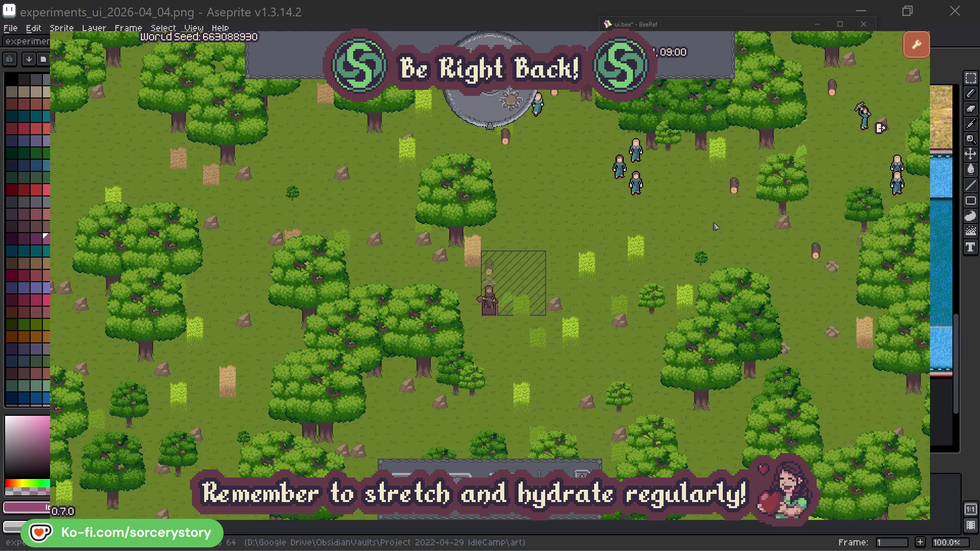
Inspect Character2 again and view its oak before dismissing it.
click(709, 226)
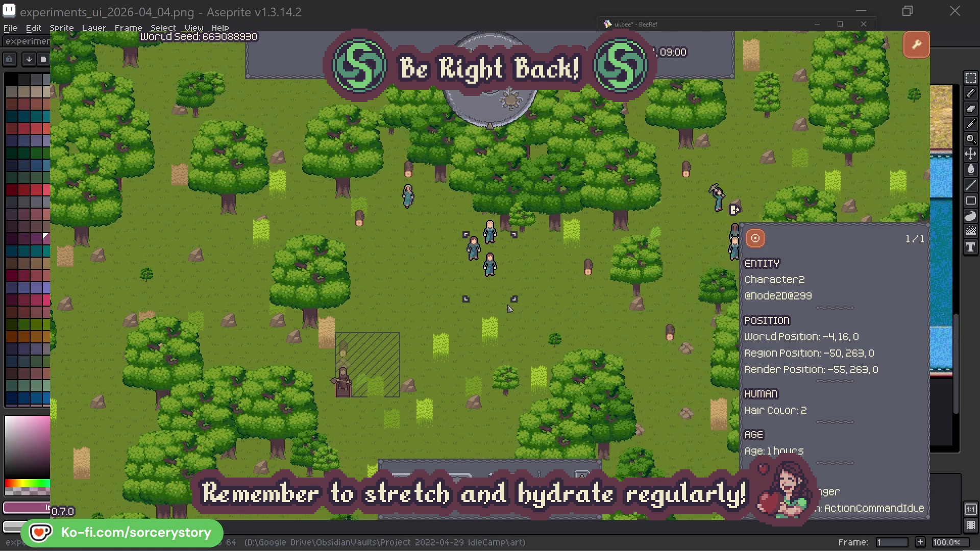
click(561, 296)
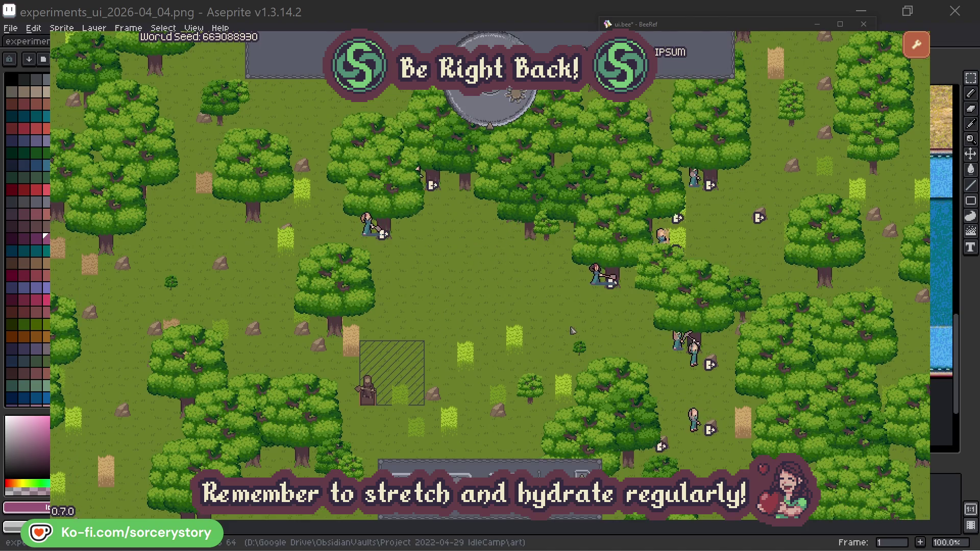
click(581, 294)
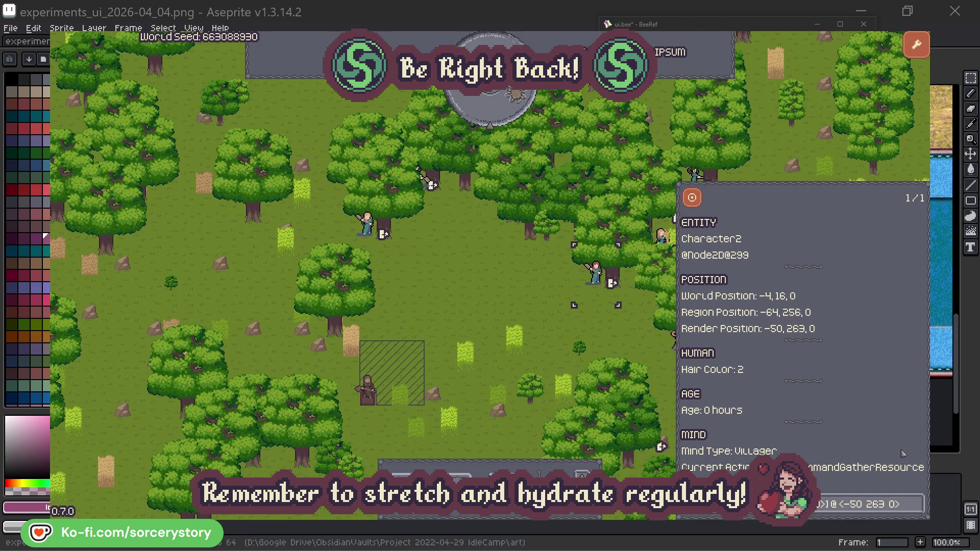
click(916, 509)
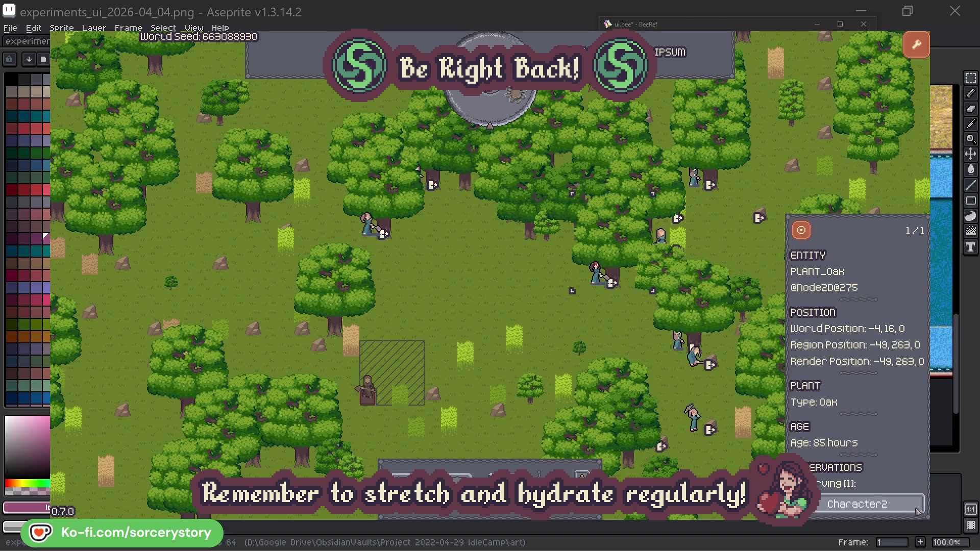
click(916, 509)
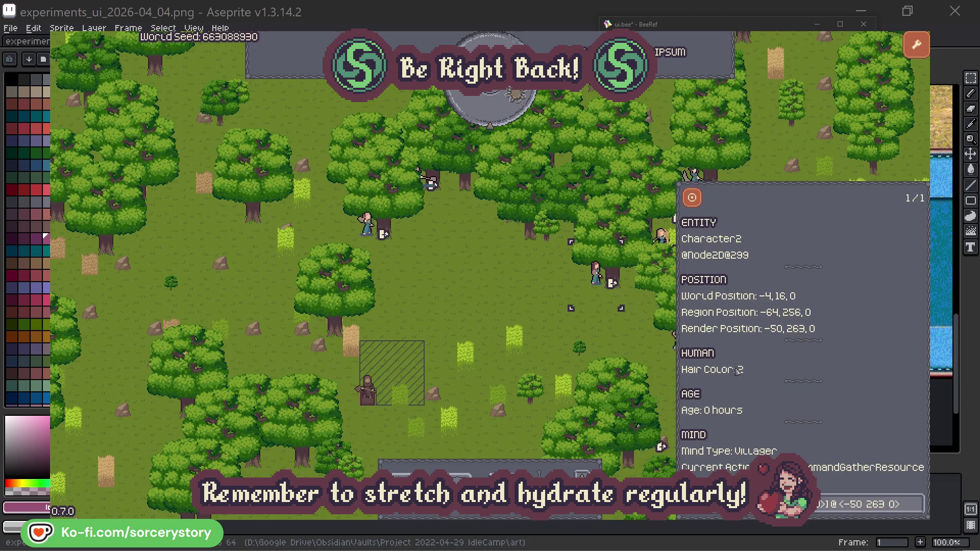
click(612, 339)
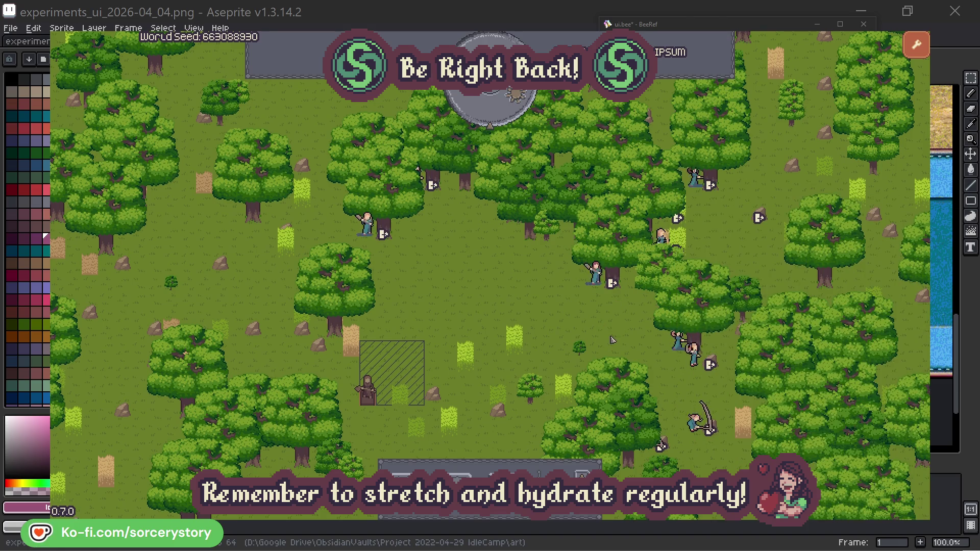
Check Character0's oak, pass another hour, then open the wood pile's storage details.
click(366, 225)
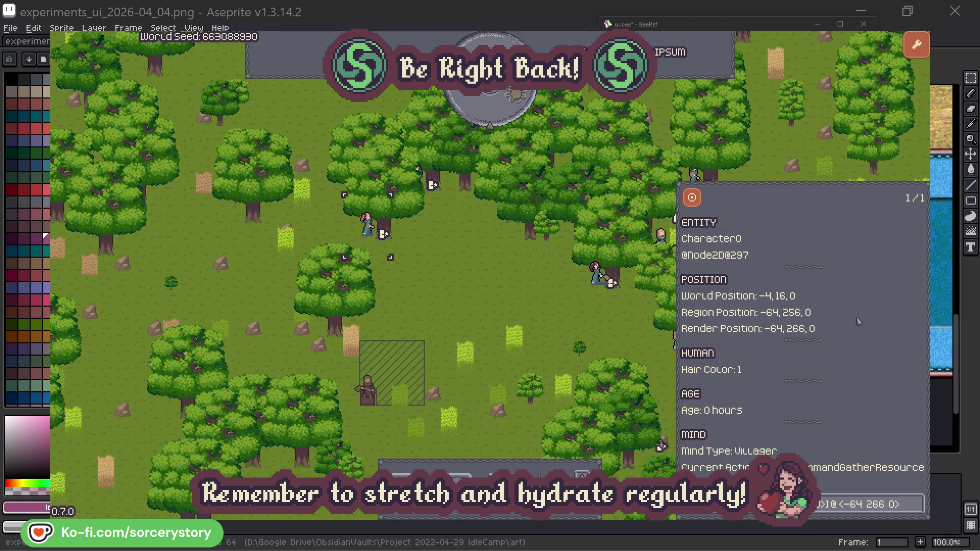
click(917, 504)
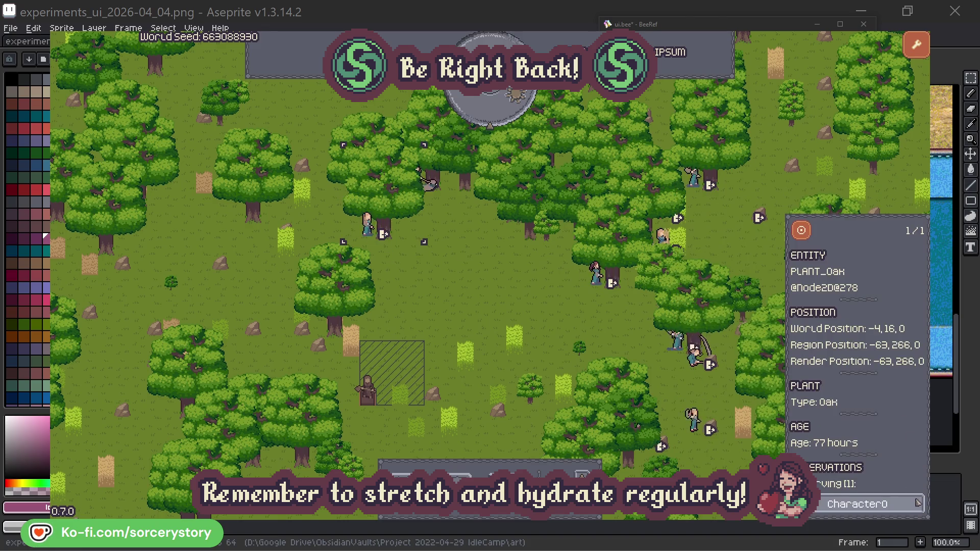
click(917, 504)
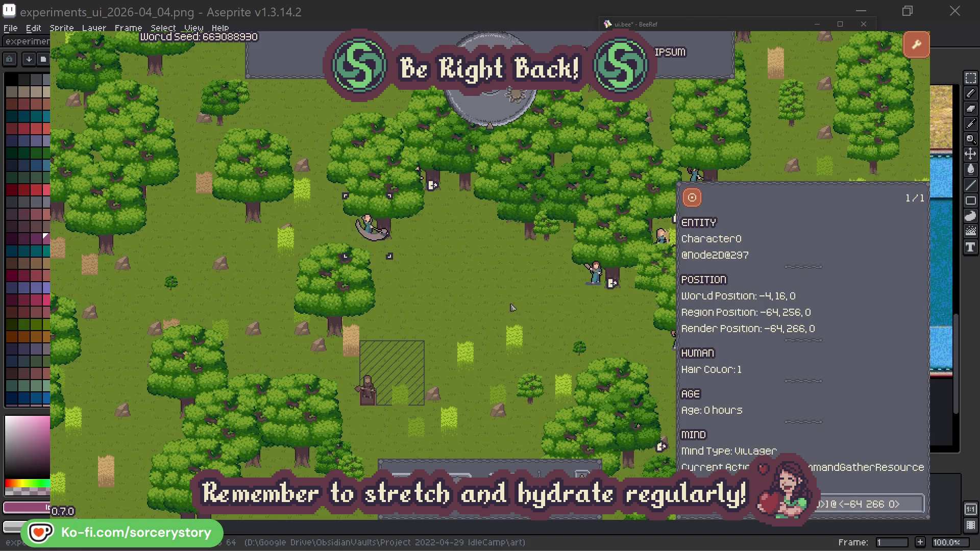
key(Escape)
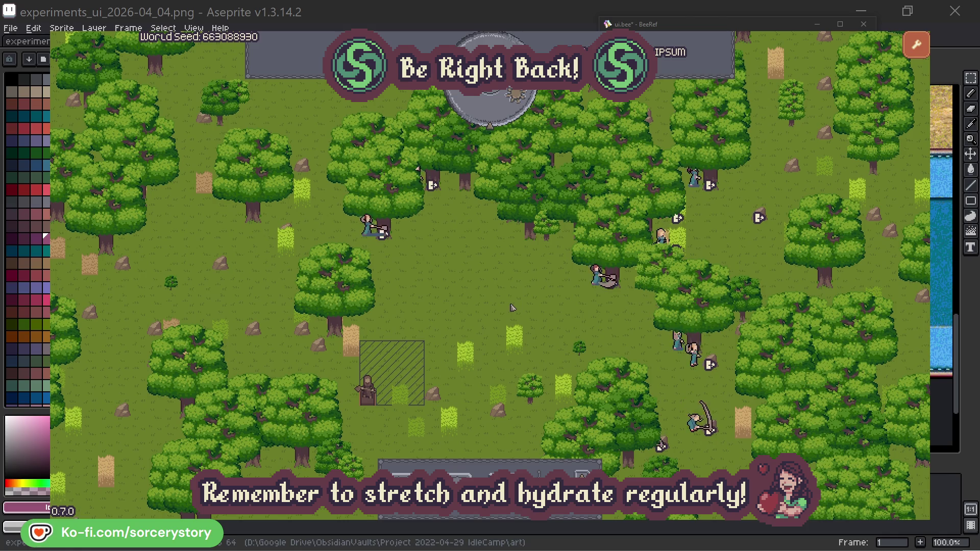
click(497, 112)
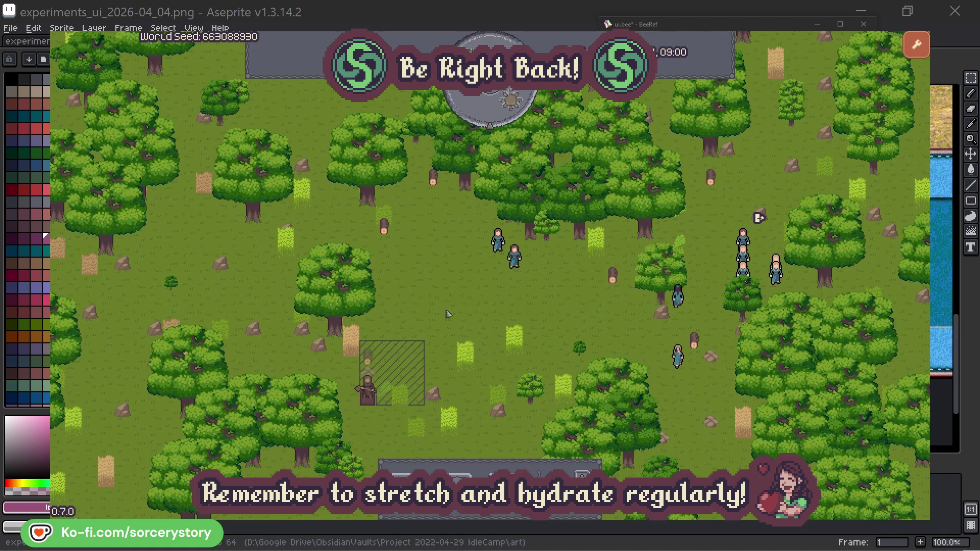
click(378, 355)
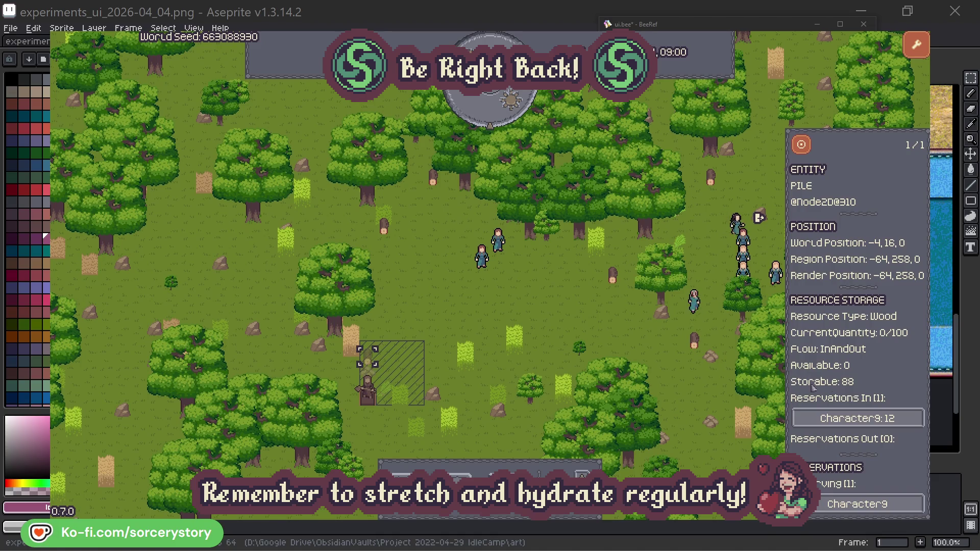
Follow Character9 to the Herb pile and Wood pile, centring on each, then close.
click(901, 420)
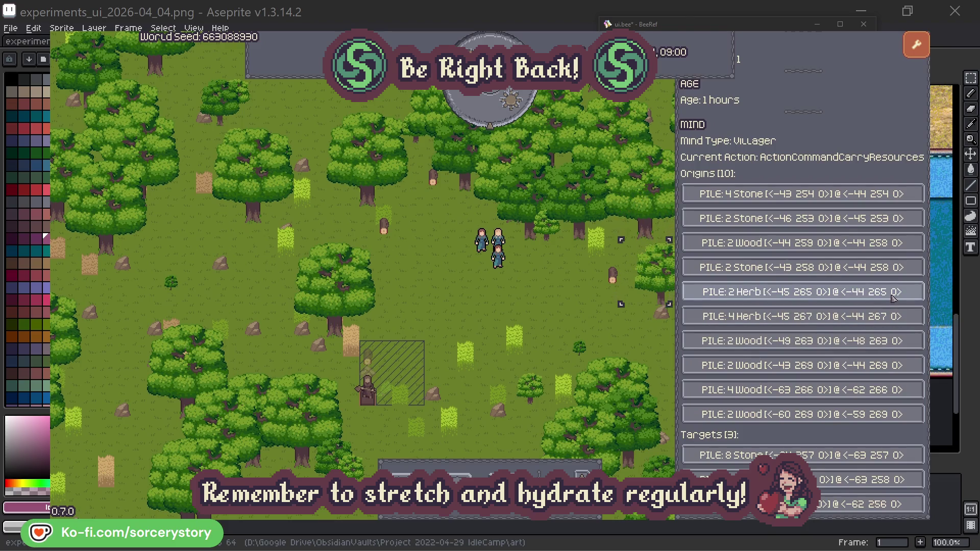
click(893, 298)
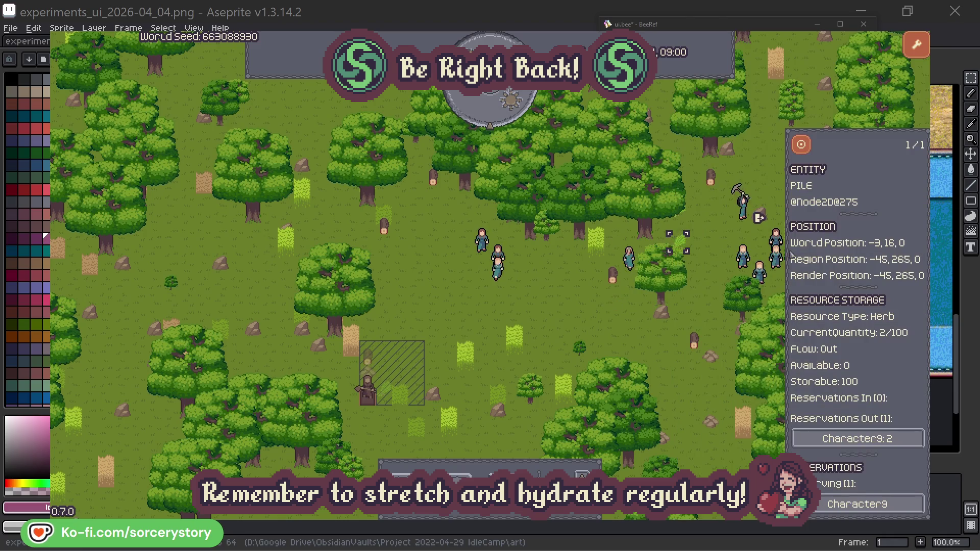
click(808, 150)
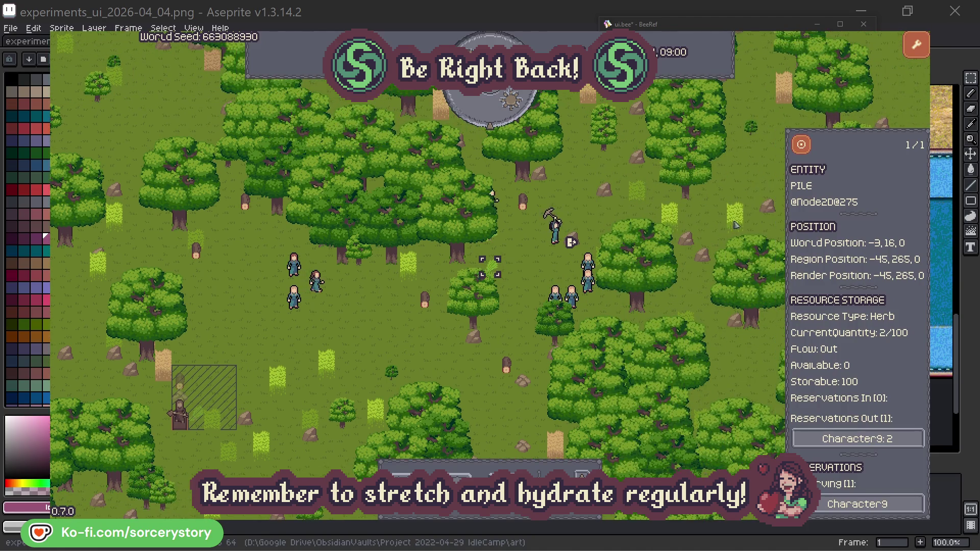
click(867, 439)
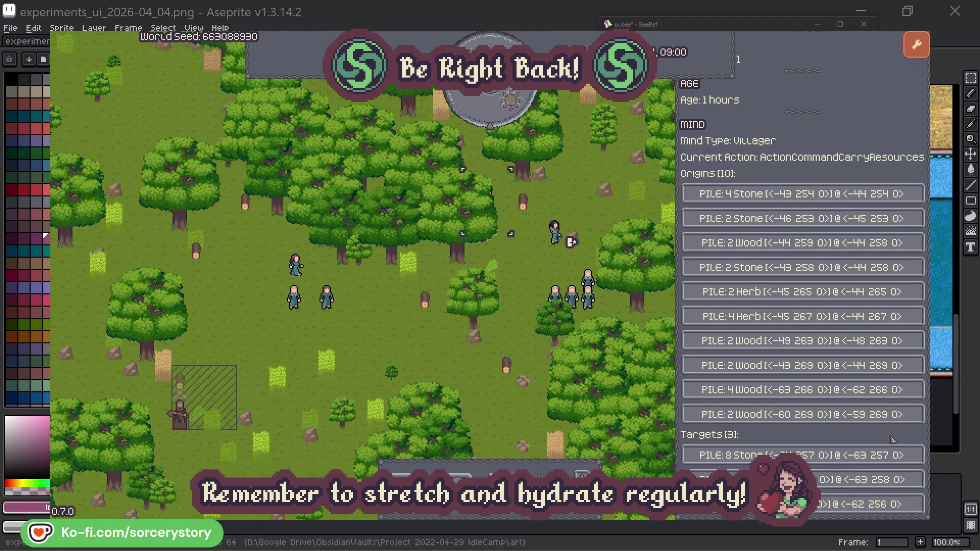
click(870, 480)
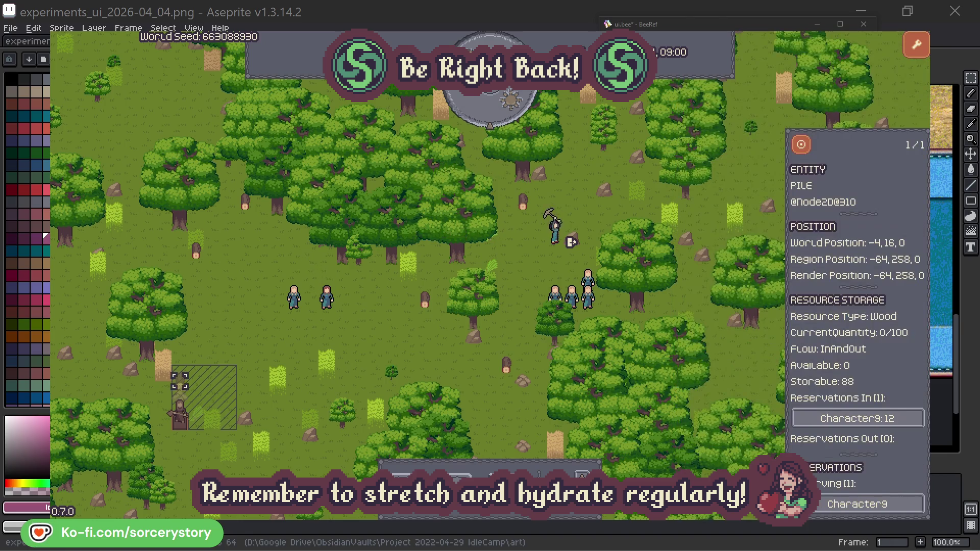
click(802, 146)
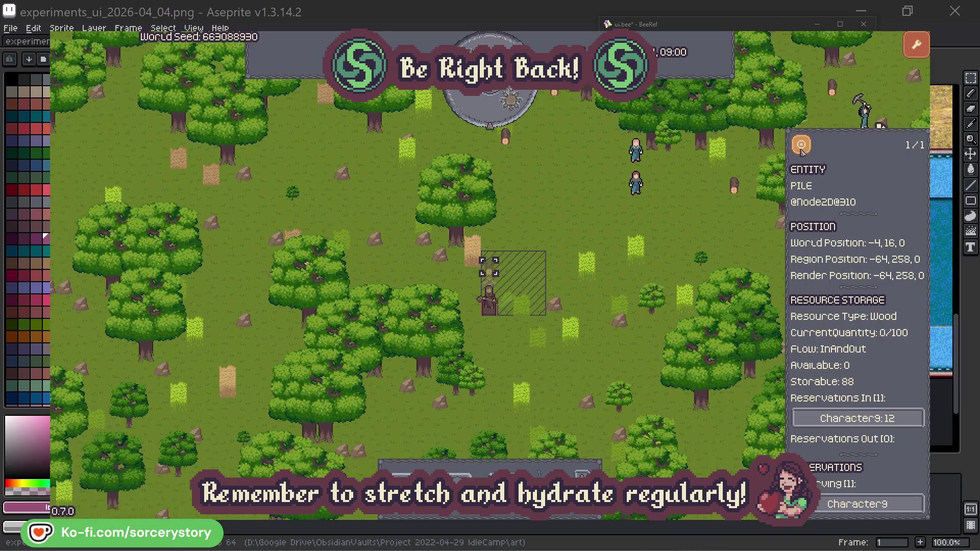
click(709, 227)
Inspect Character2 and view the oak tree it is gathering.
click(641, 190)
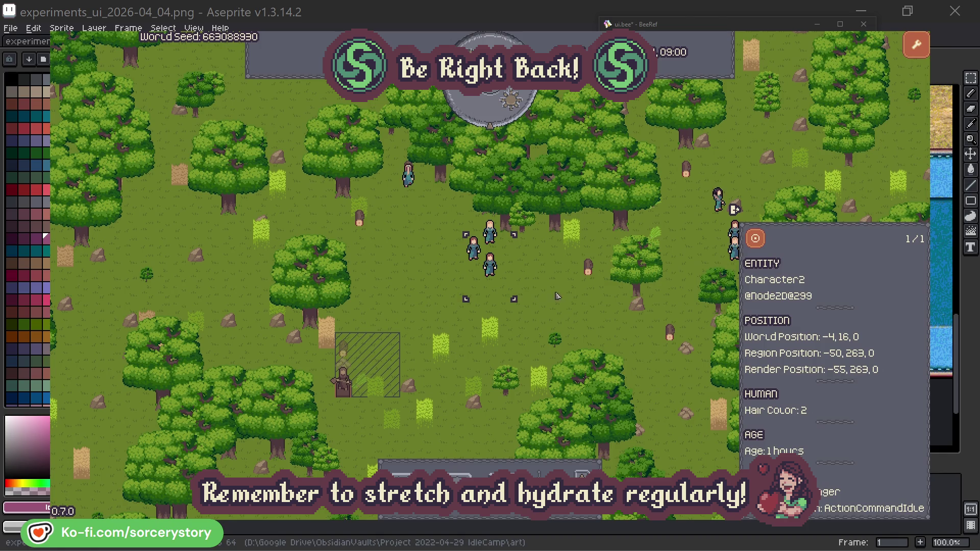
click(560, 295)
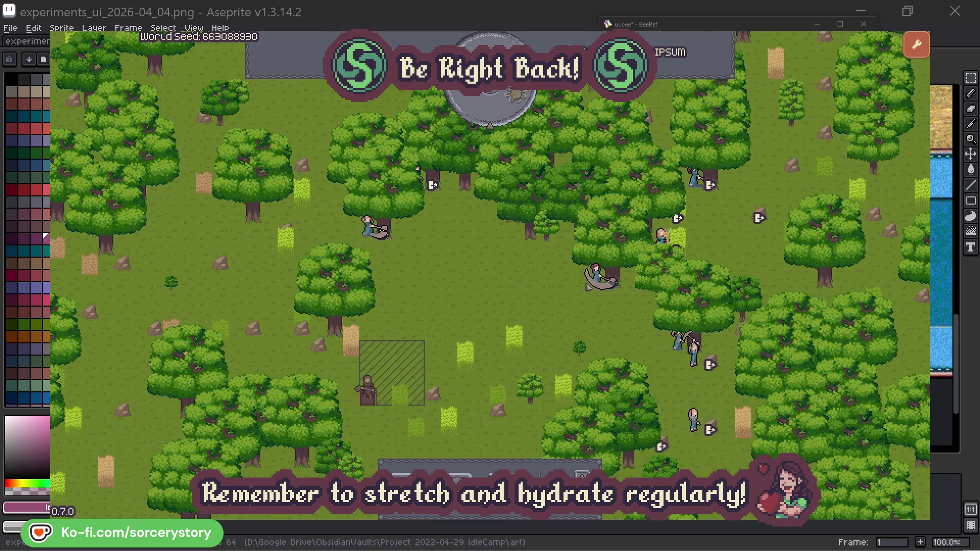
click(595, 273)
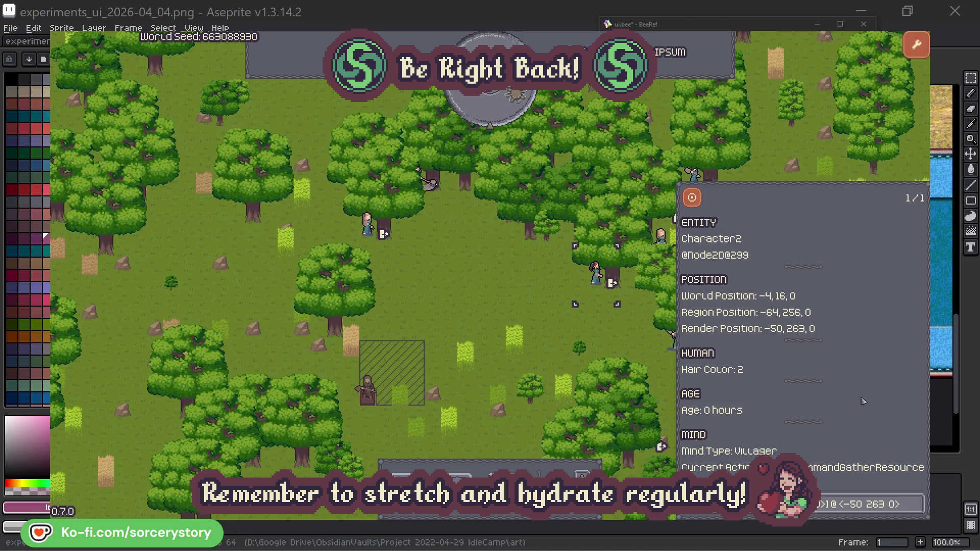
click(918, 510)
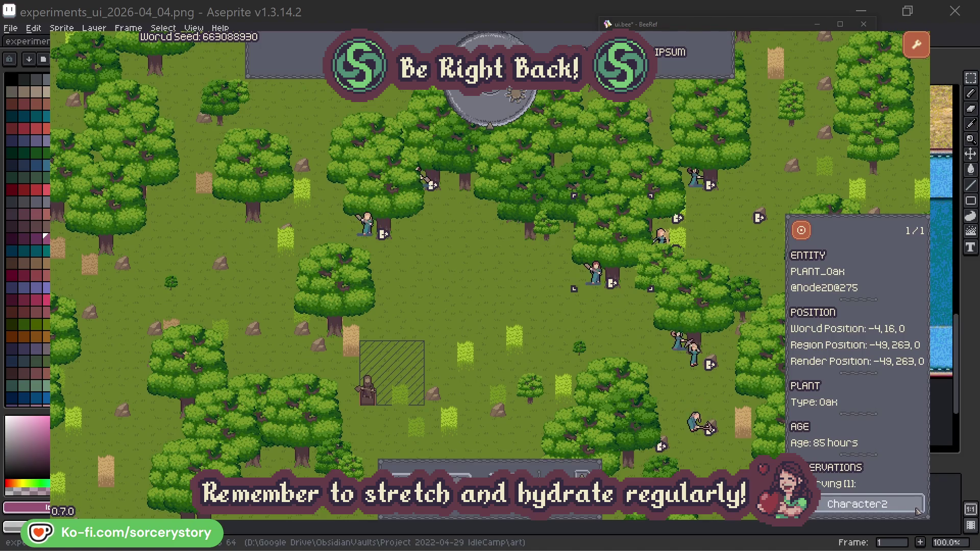
click(918, 511)
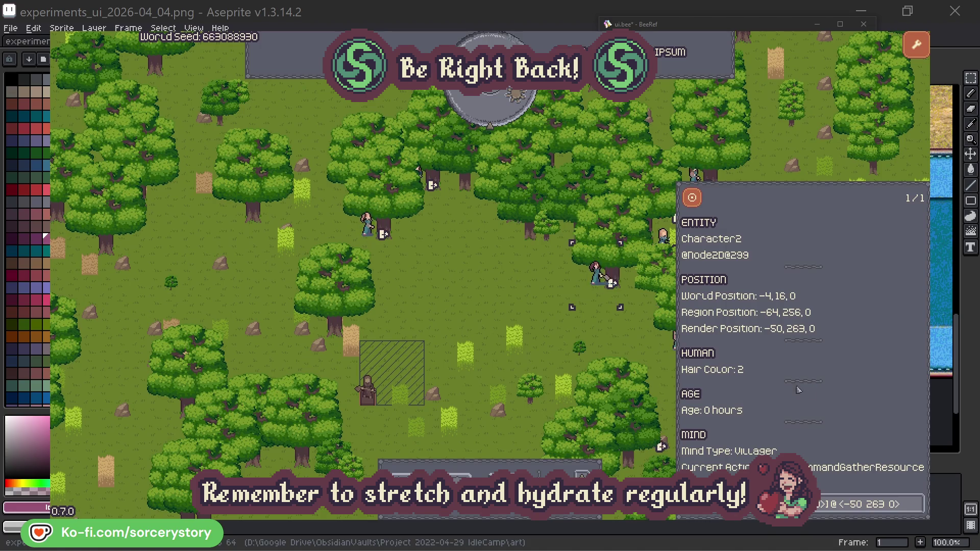
click(612, 340)
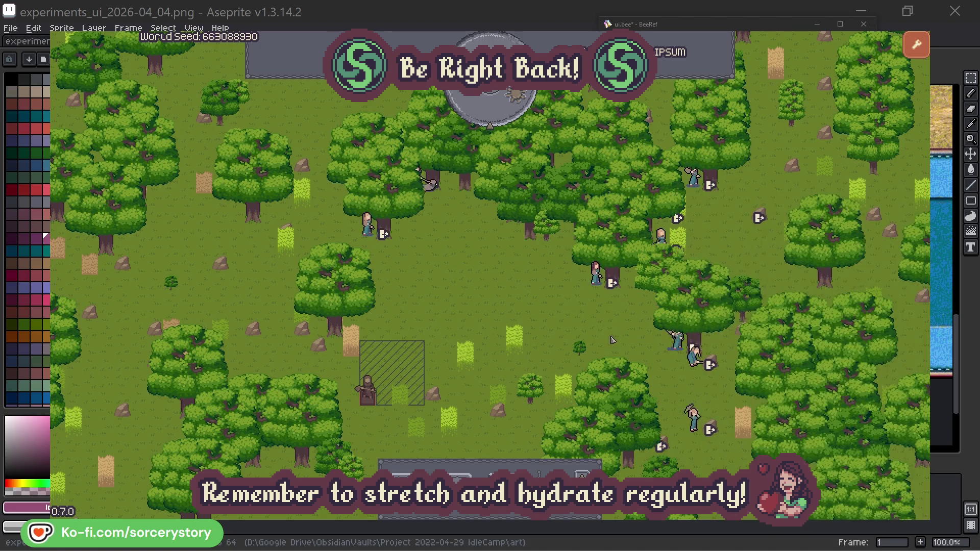
Check Character0's oak, close the inspector, and pass one hour to 09:00.
click(378, 230)
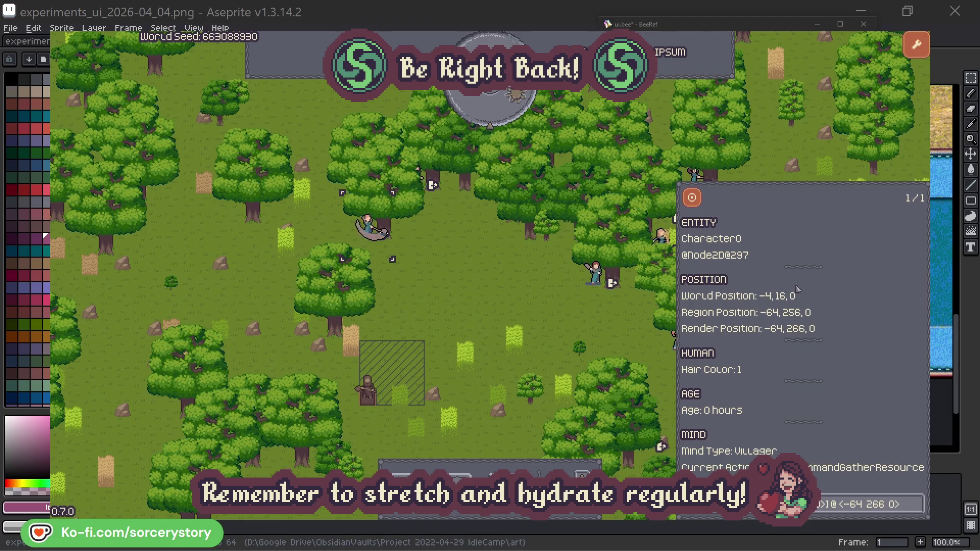
click(917, 503)
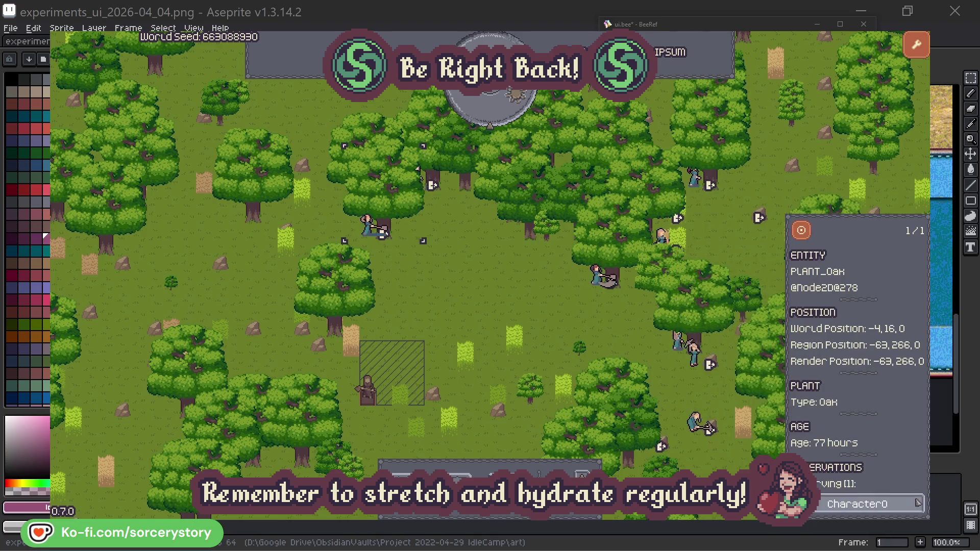
click(917, 503)
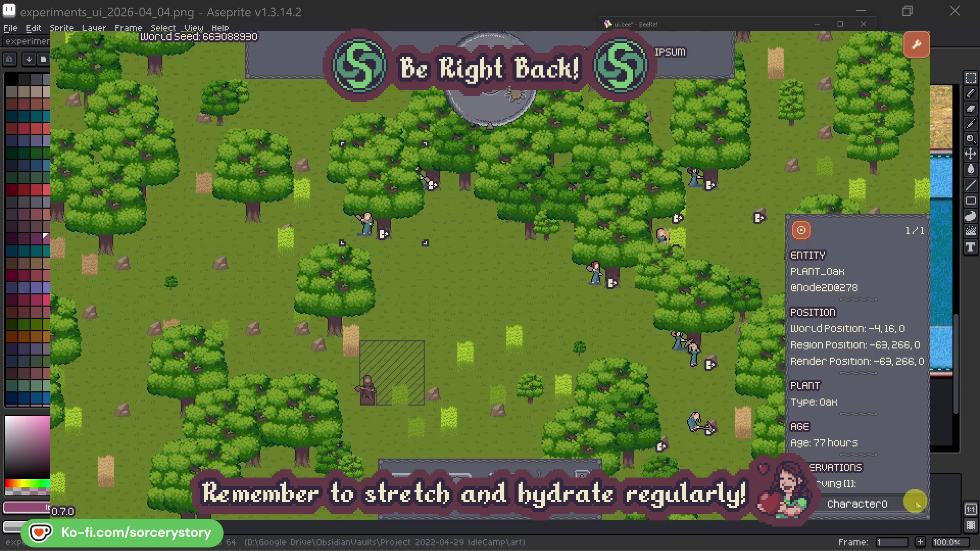
click(511, 305)
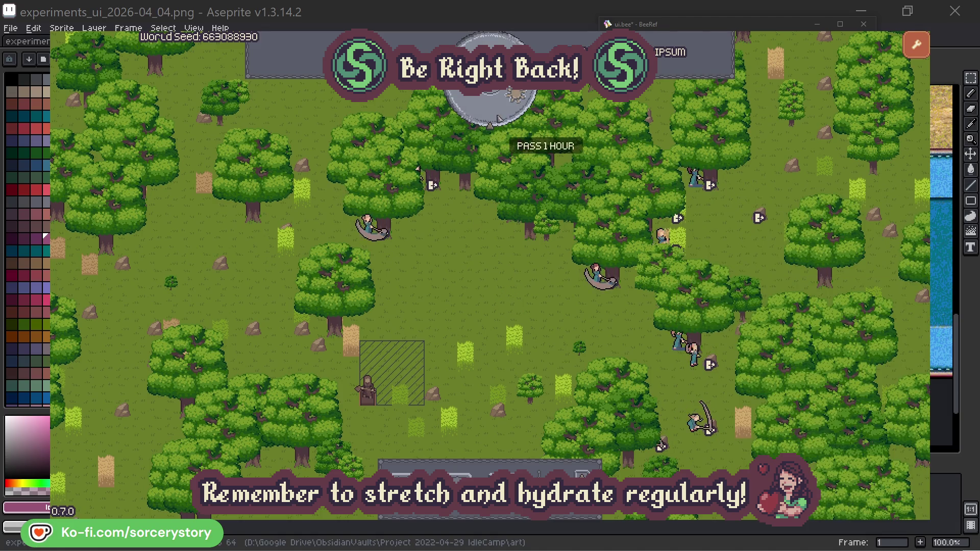
click(498, 113)
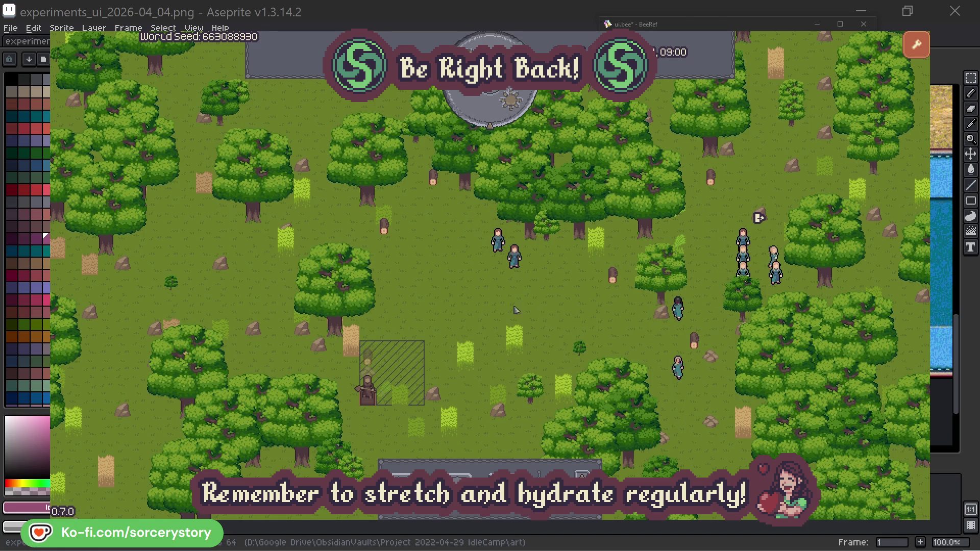
click(367, 357)
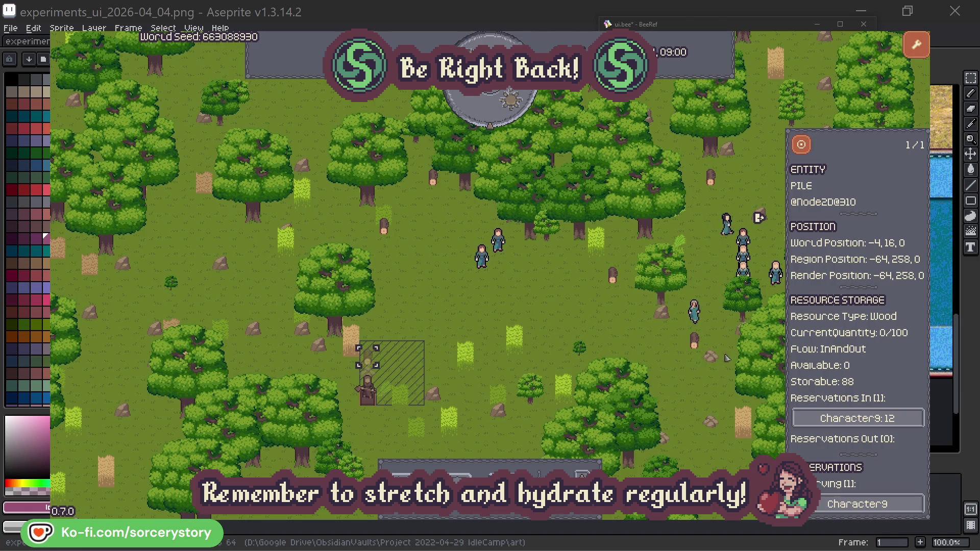
click(901, 420)
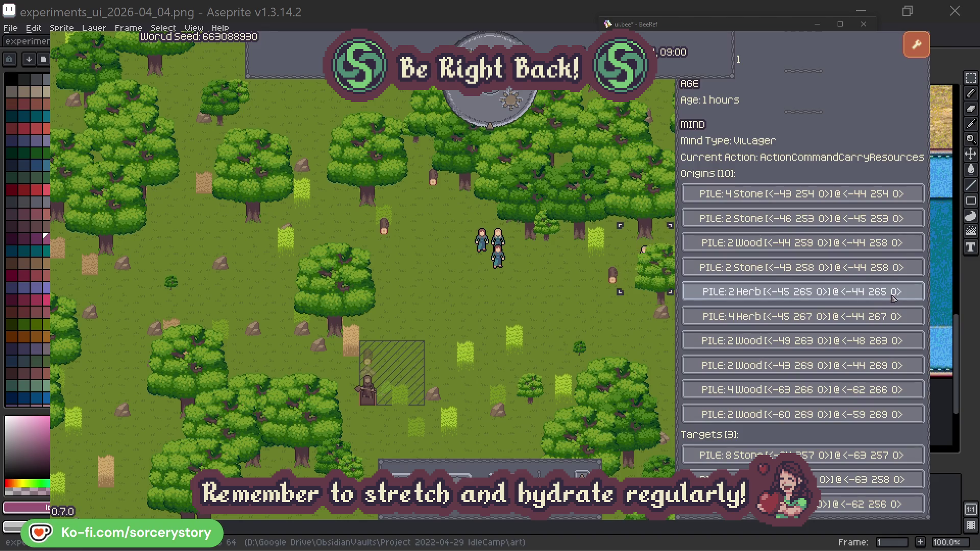
click(893, 296)
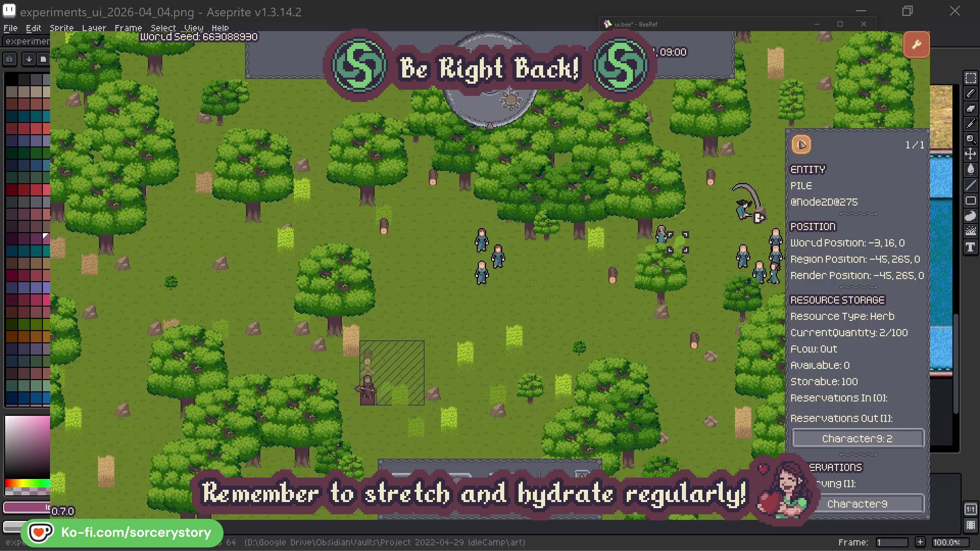
click(808, 149)
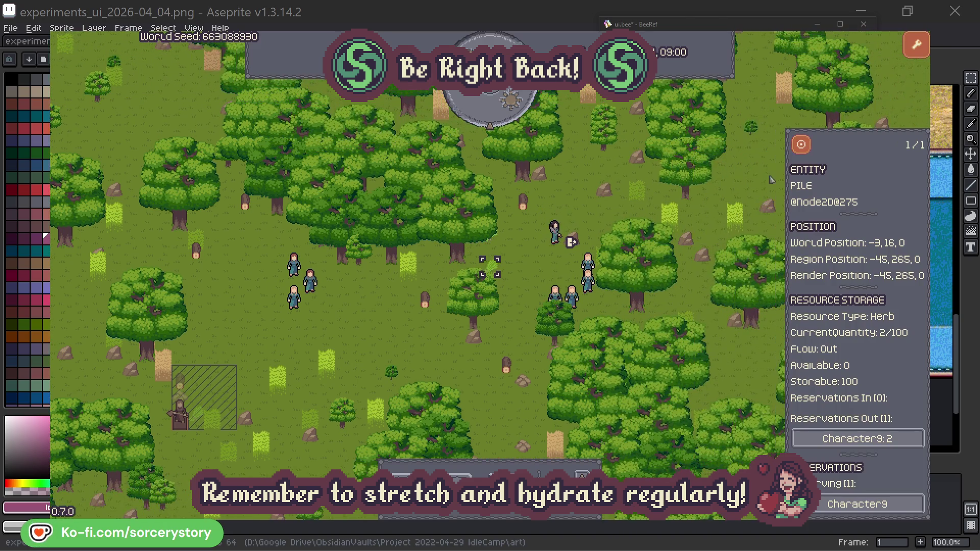
click(843, 438)
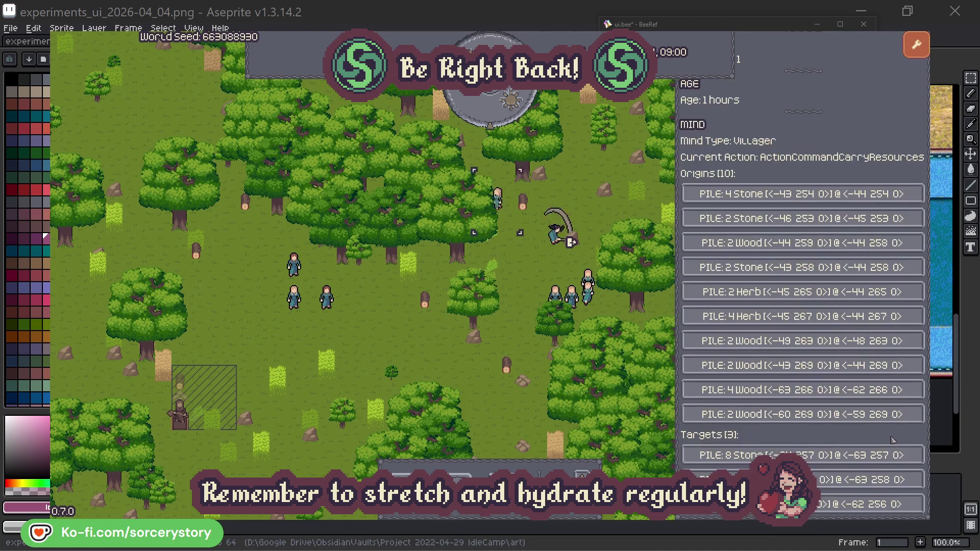
click(796, 480)
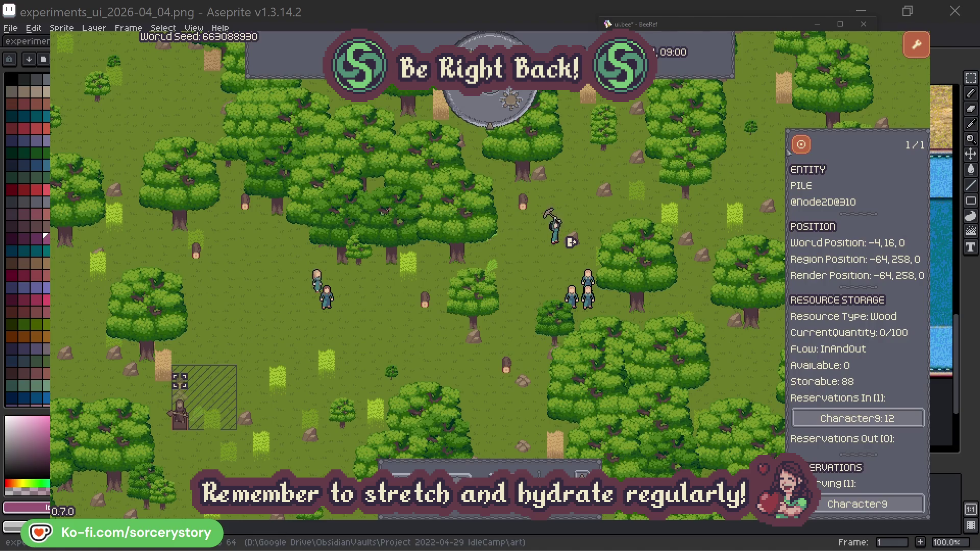
click(801, 146)
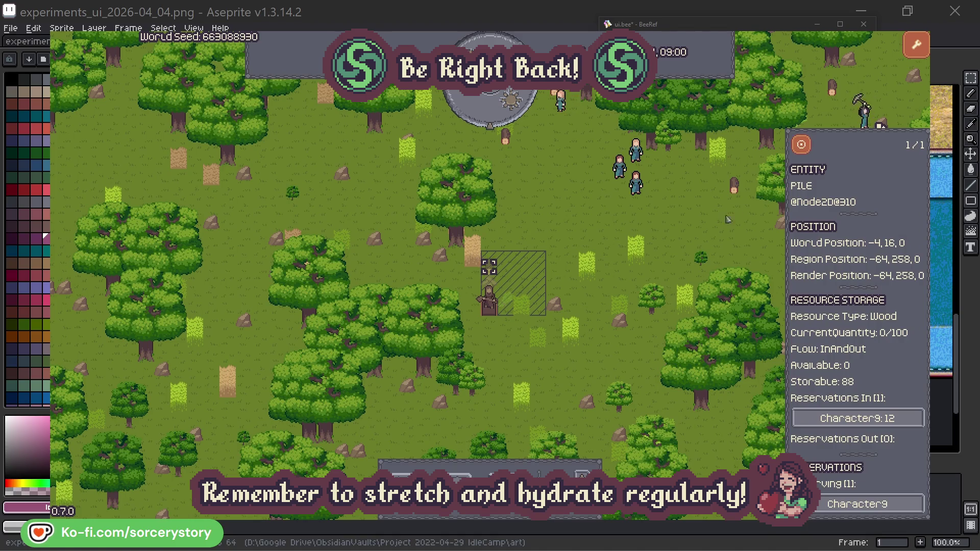
click(709, 227)
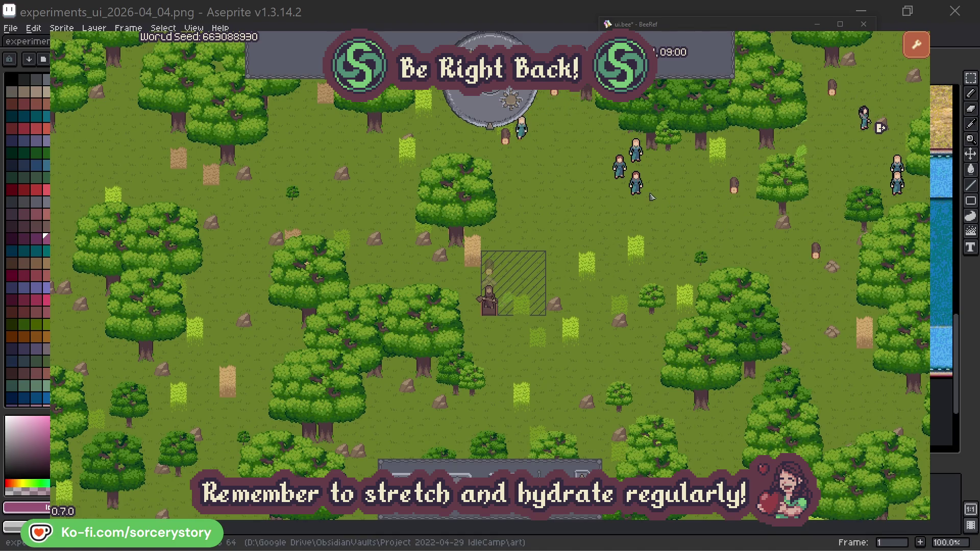
click(645, 195)
double_click(645, 195)
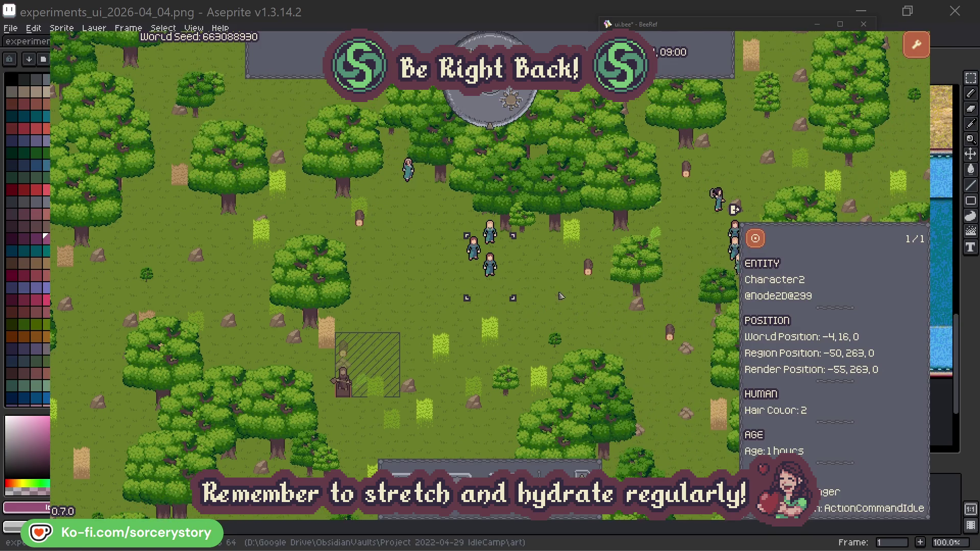
click(560, 295)
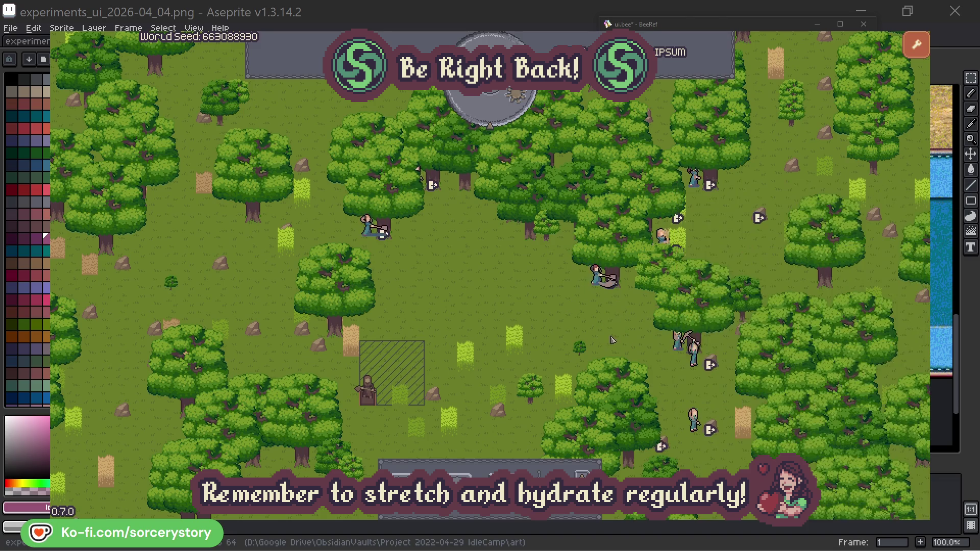
Check Character0 and its oak target, close the inspector, and pass one hour.
click(367, 224)
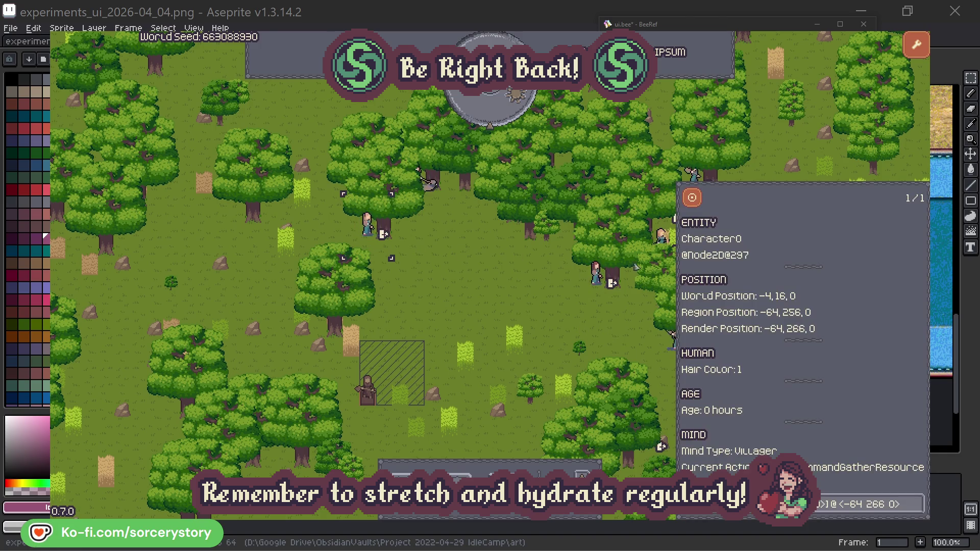
click(917, 499)
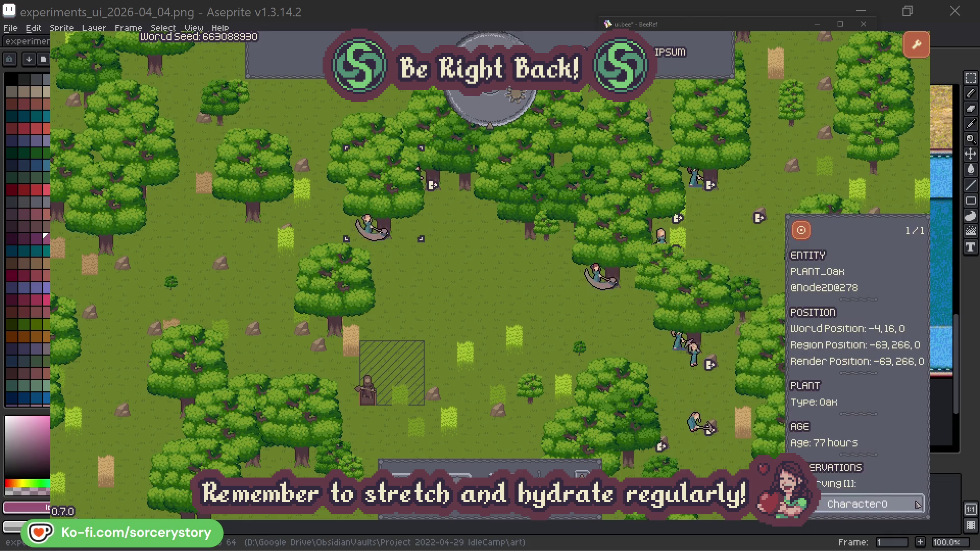
click(917, 505)
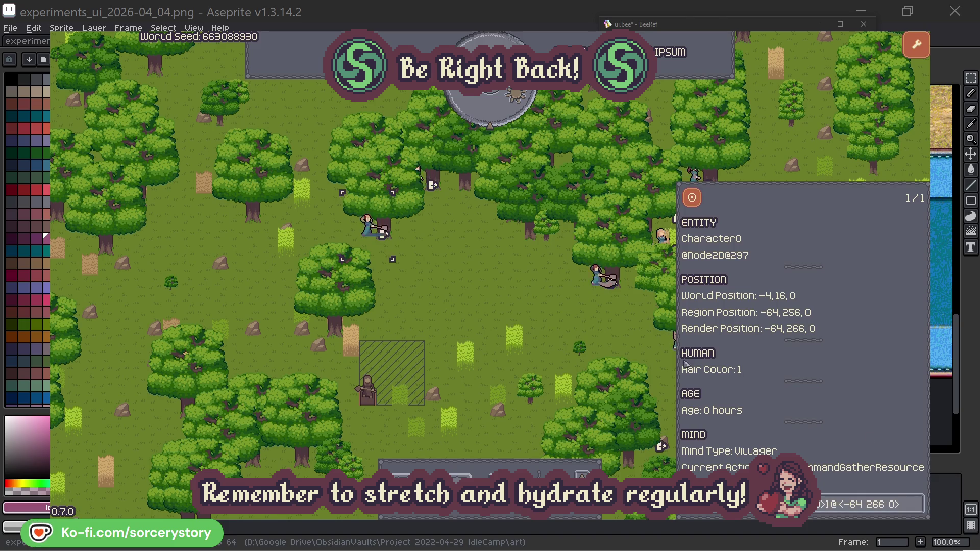
click(512, 308)
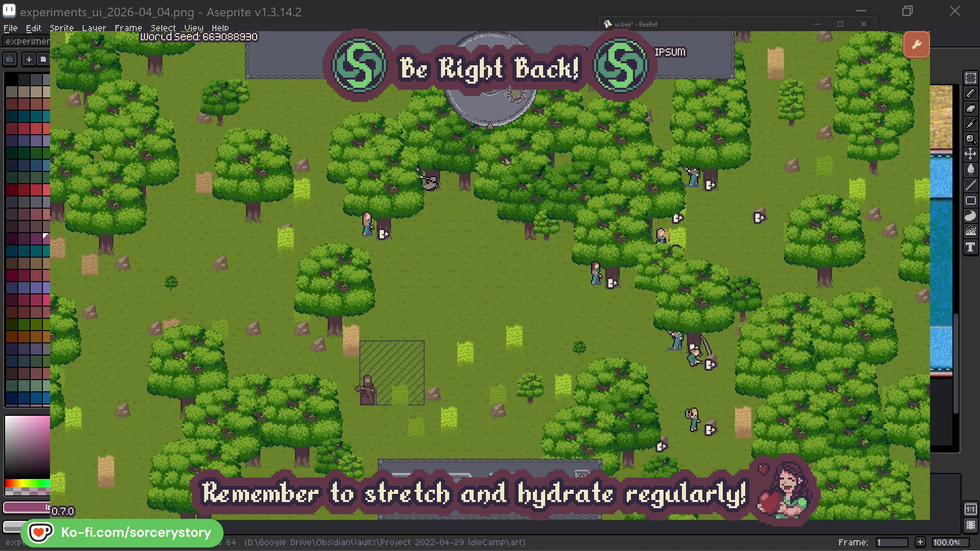
click(497, 114)
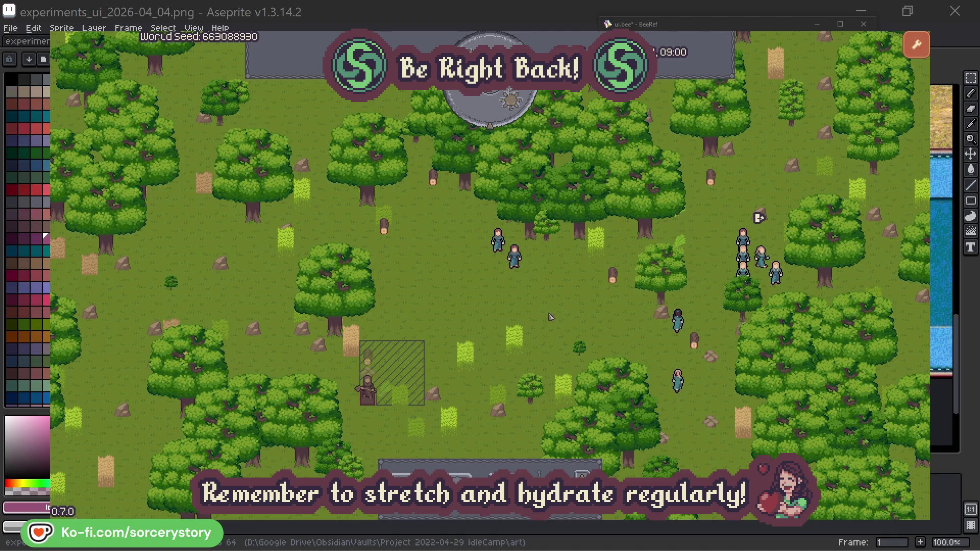
click(367, 357)
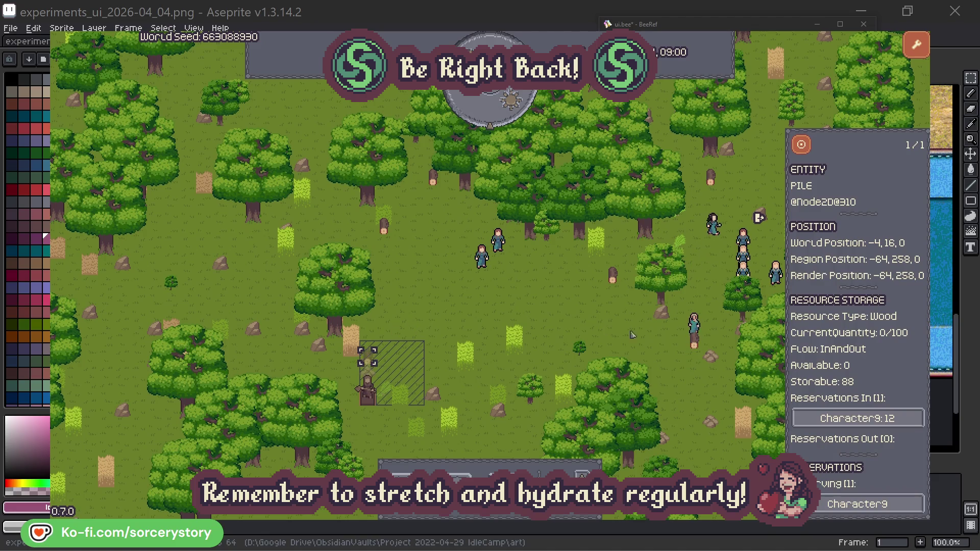
click(893, 417)
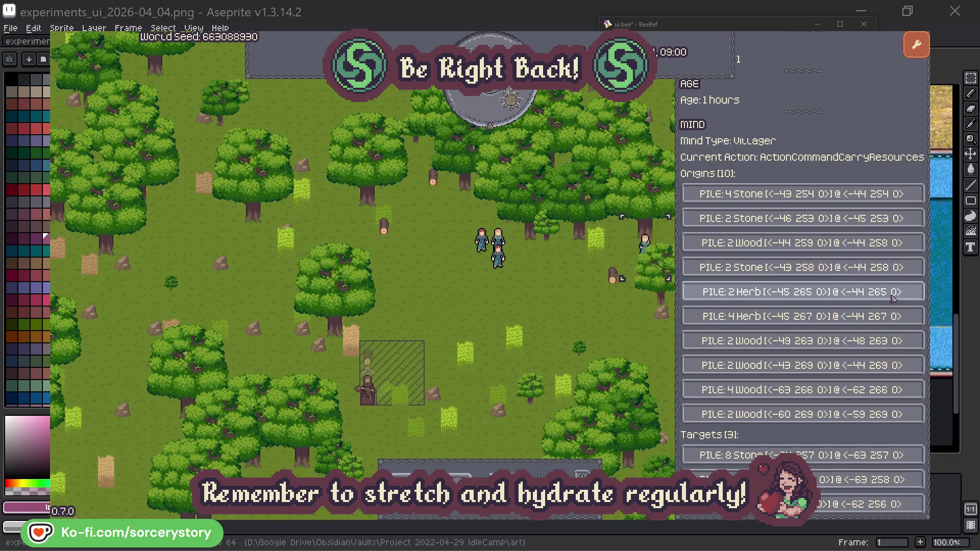
click(893, 296)
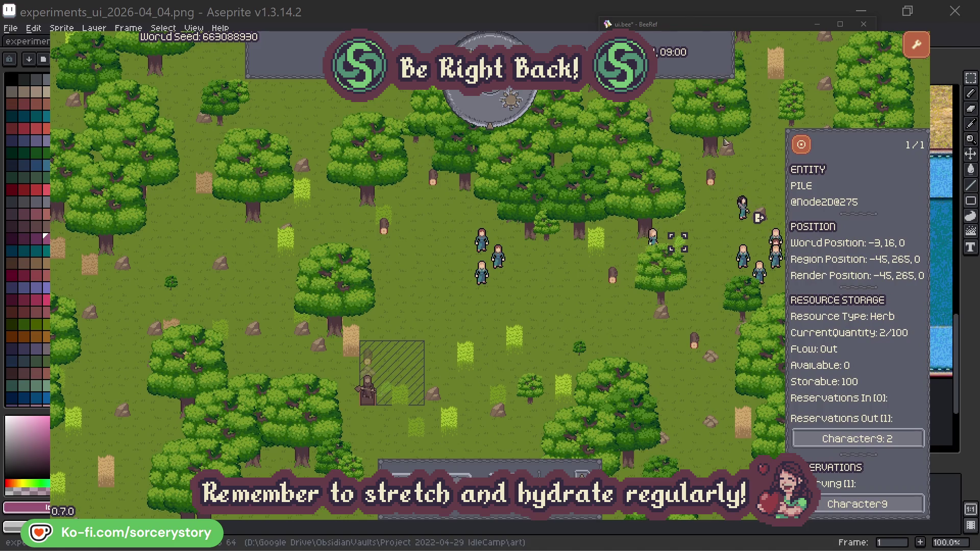
click(808, 149)
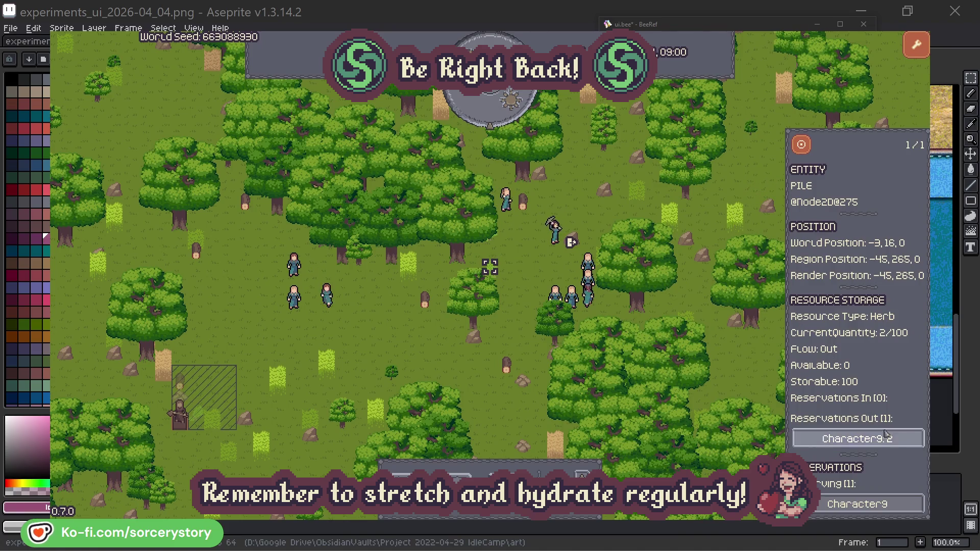
click(886, 438)
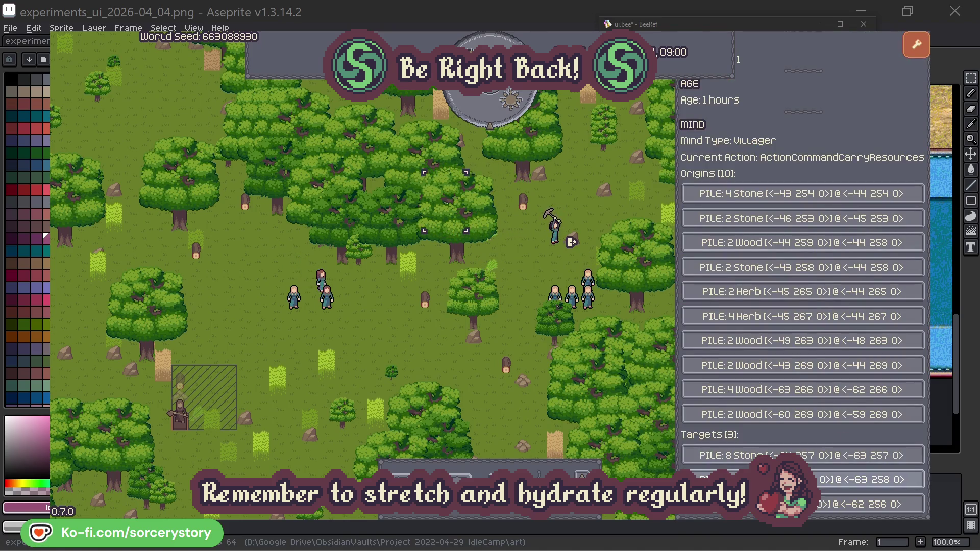
click(867, 480)
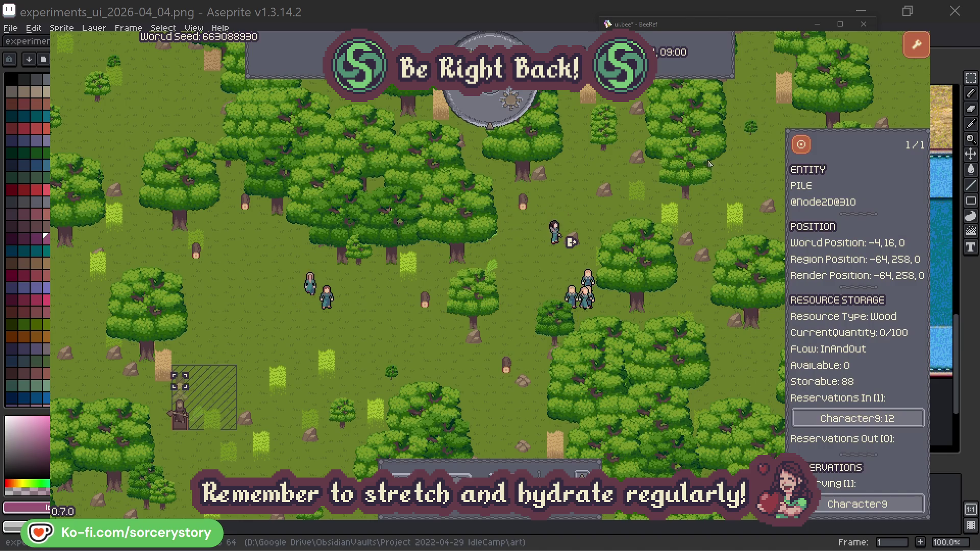
Centre on the Wood pile, then select and centre on Character2, closing each inspector.
click(801, 145)
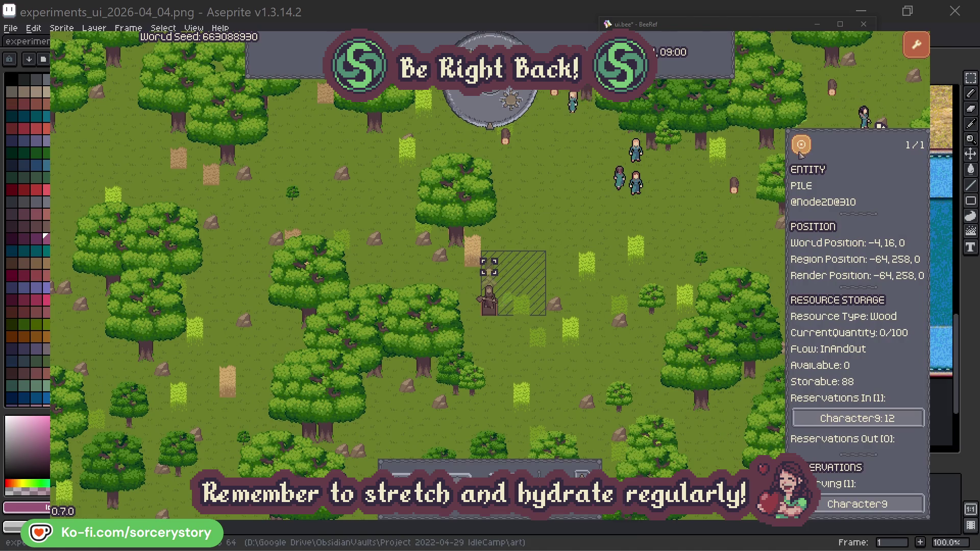
click(721, 225)
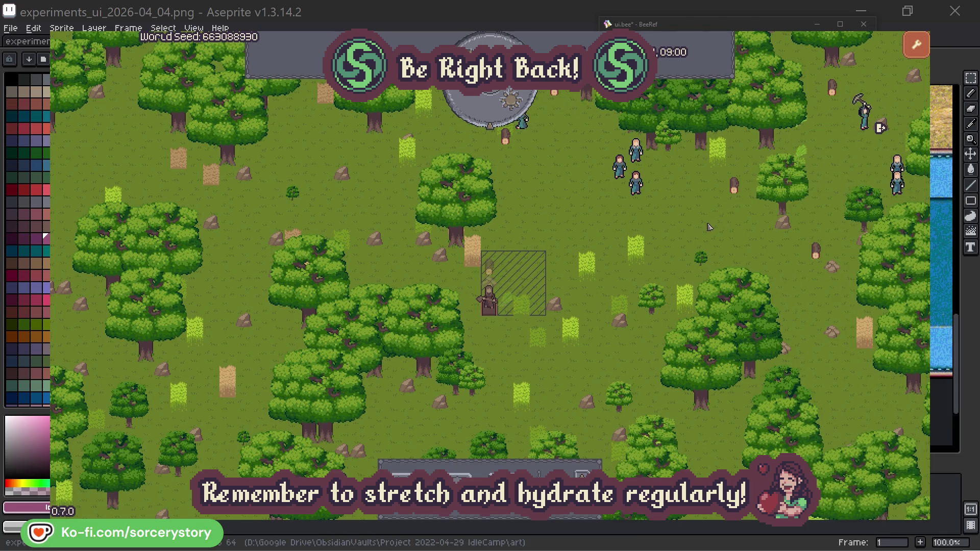
click(636, 182)
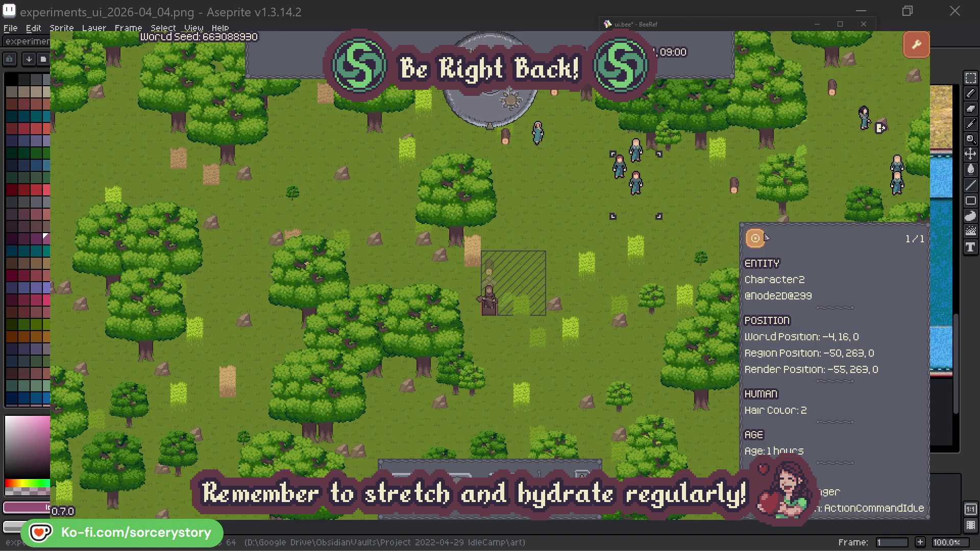
click(765, 238)
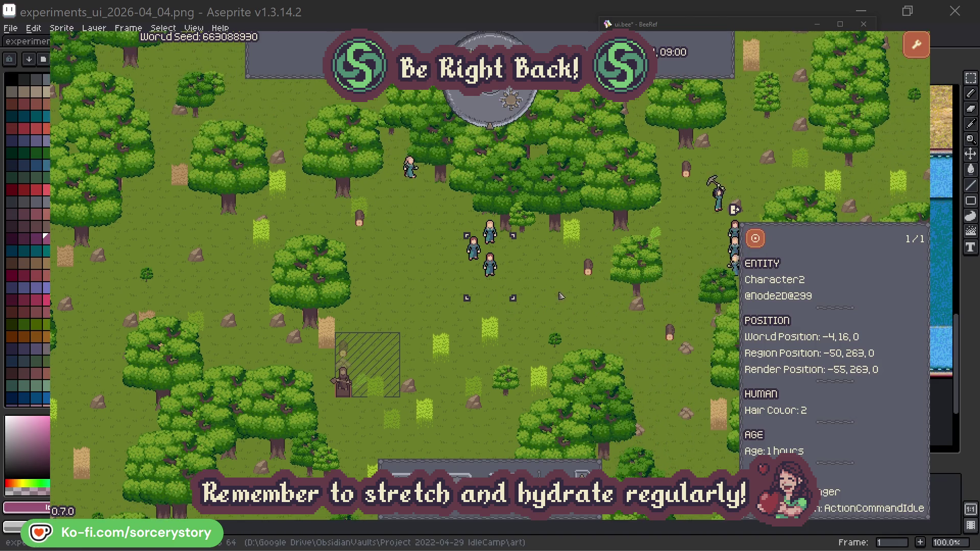
click(560, 294)
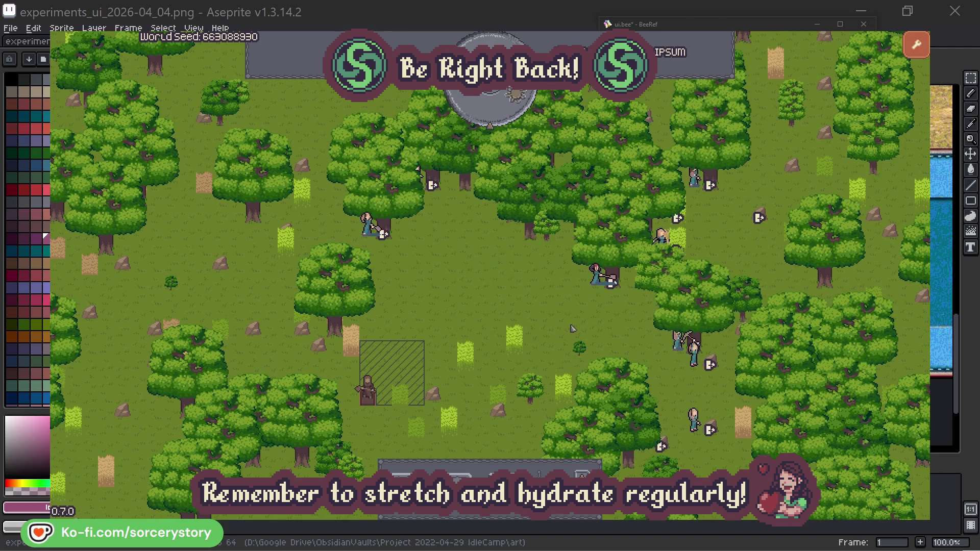
Inspect Character2 and the oak it reserved, then deselect.
click(580, 298)
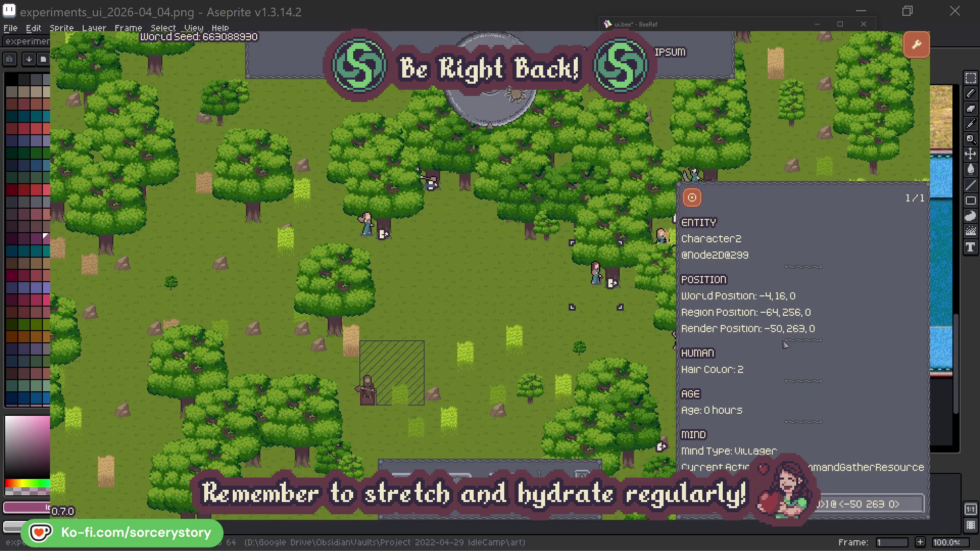
click(917, 510)
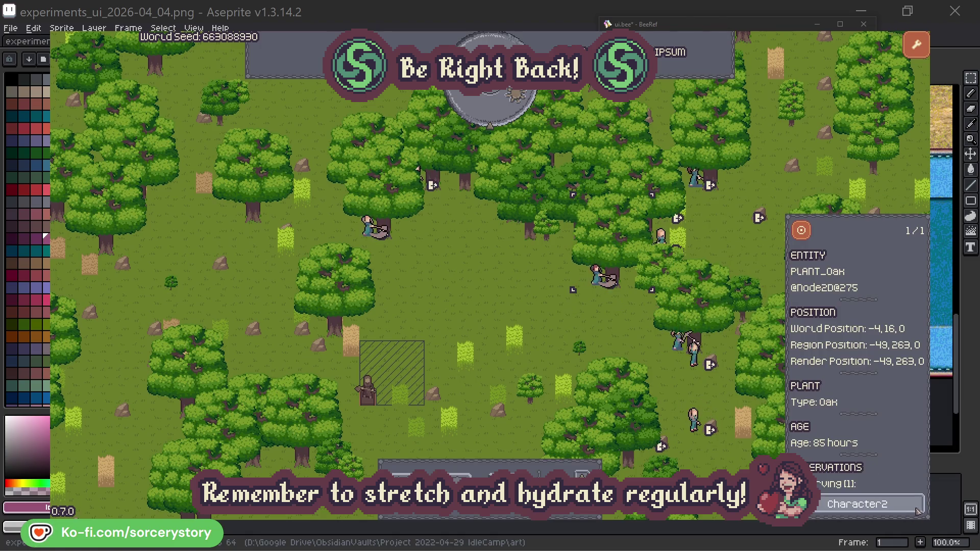
click(917, 510)
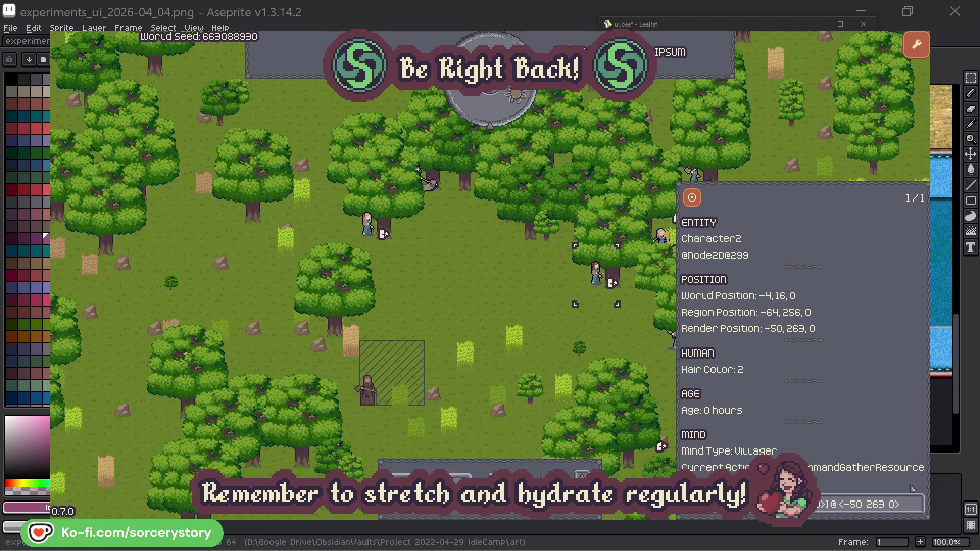
click(613, 340)
Check Character0's reserved oak, deselect, and advance the clock one hour.
click(367, 224)
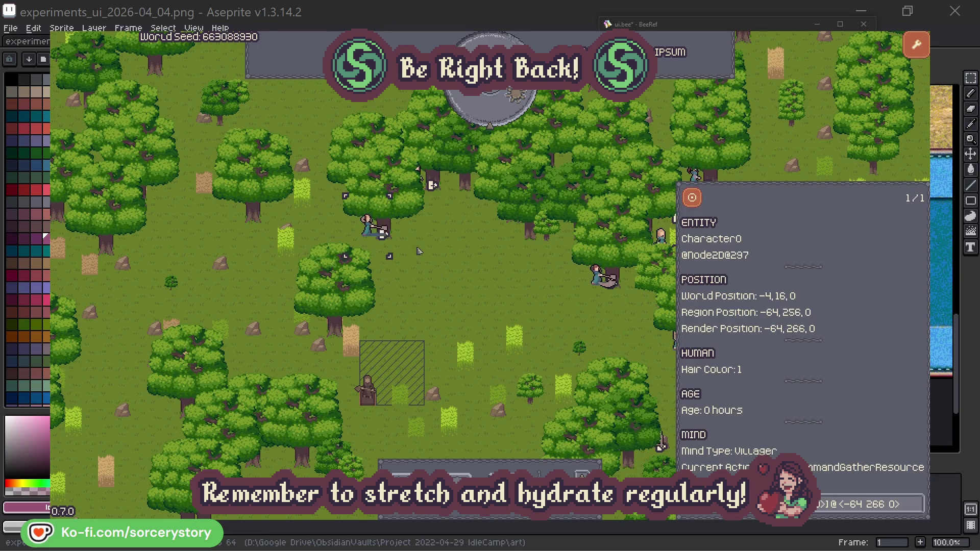
click(918, 503)
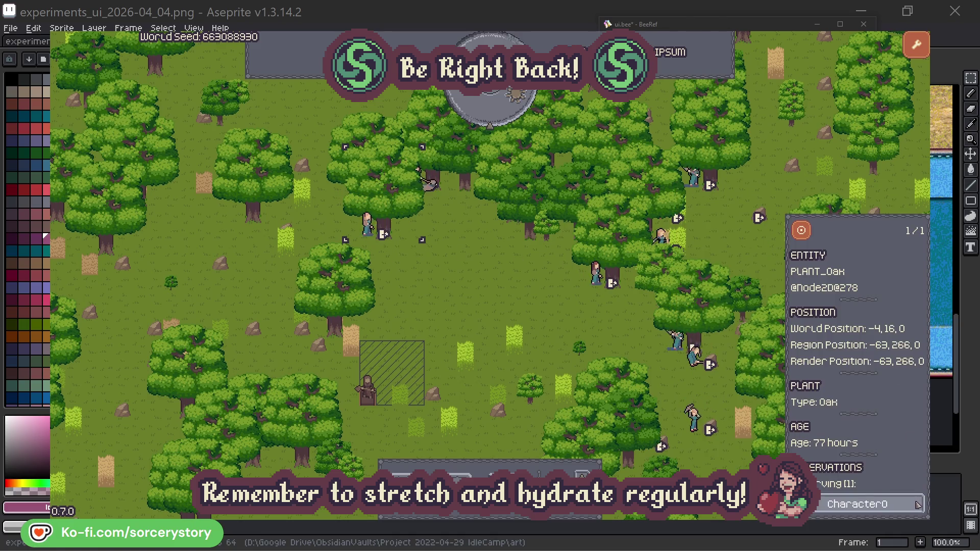
click(917, 503)
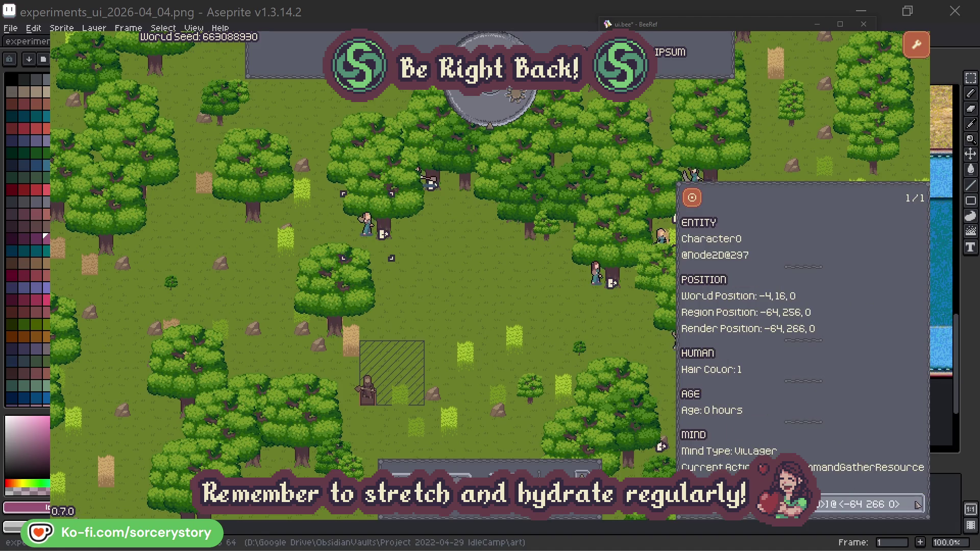
click(513, 308)
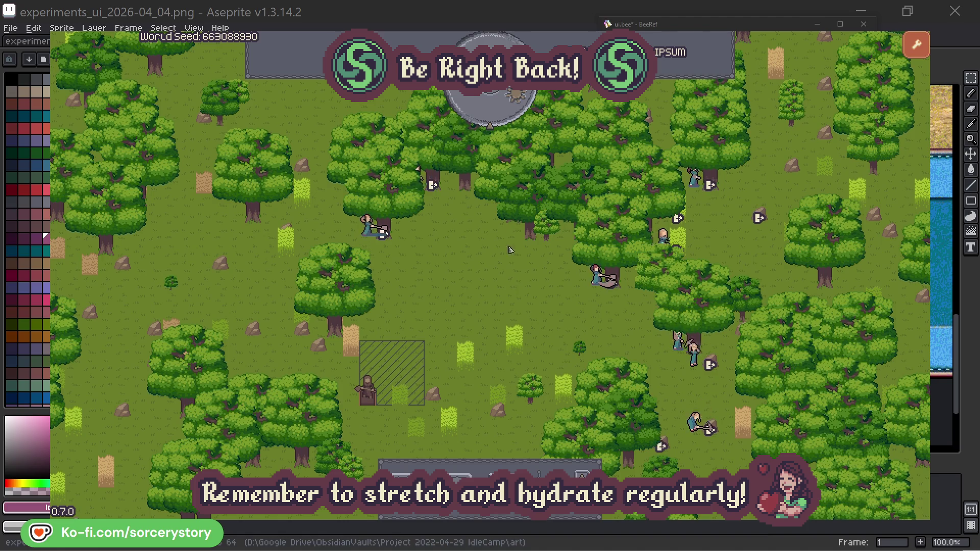
click(498, 115)
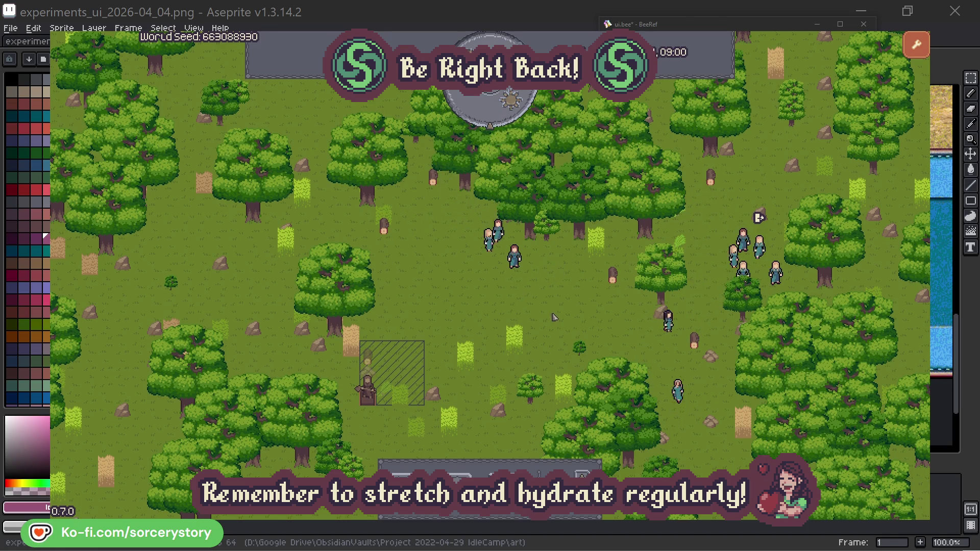
Follow the Wood pile to Character9, the 2 Herb pile, and back to the Wood pile.
click(367, 356)
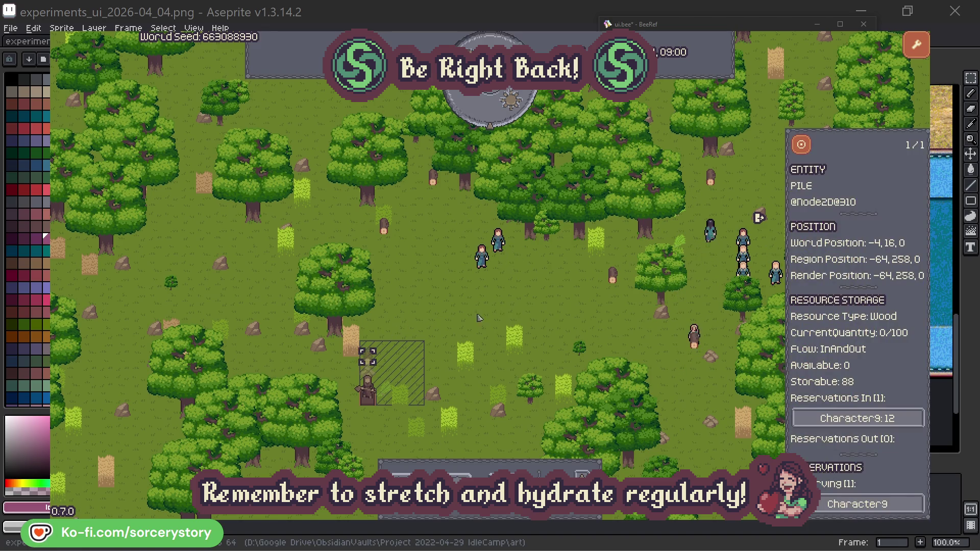
click(896, 419)
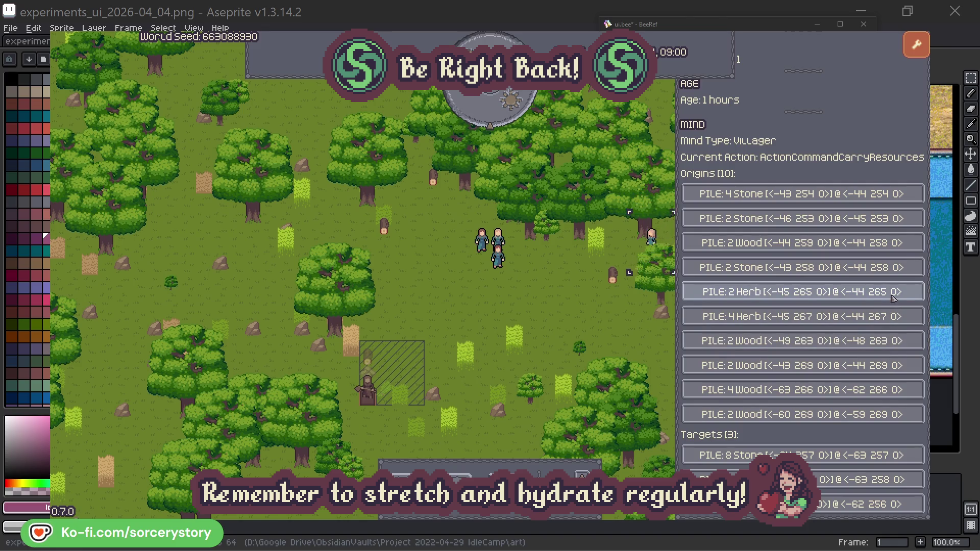
click(893, 297)
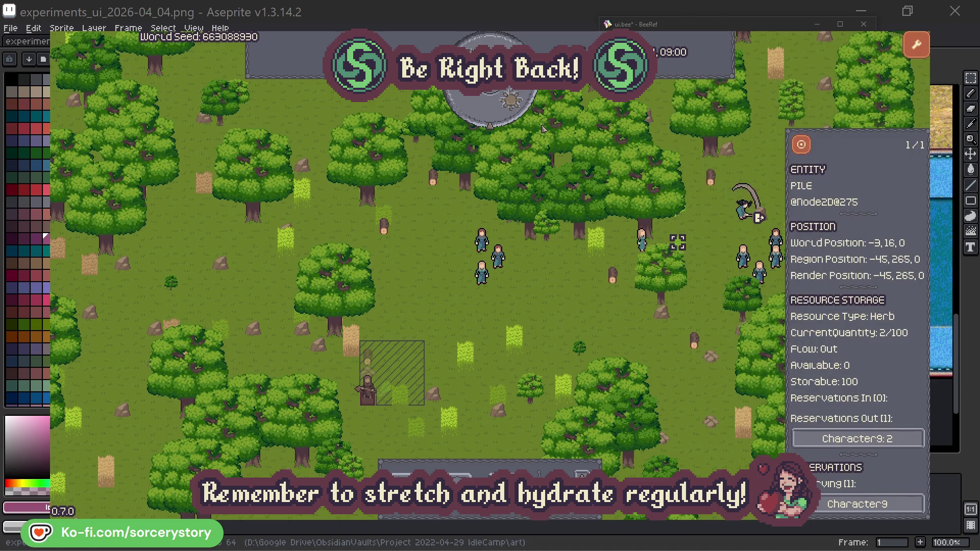
click(808, 150)
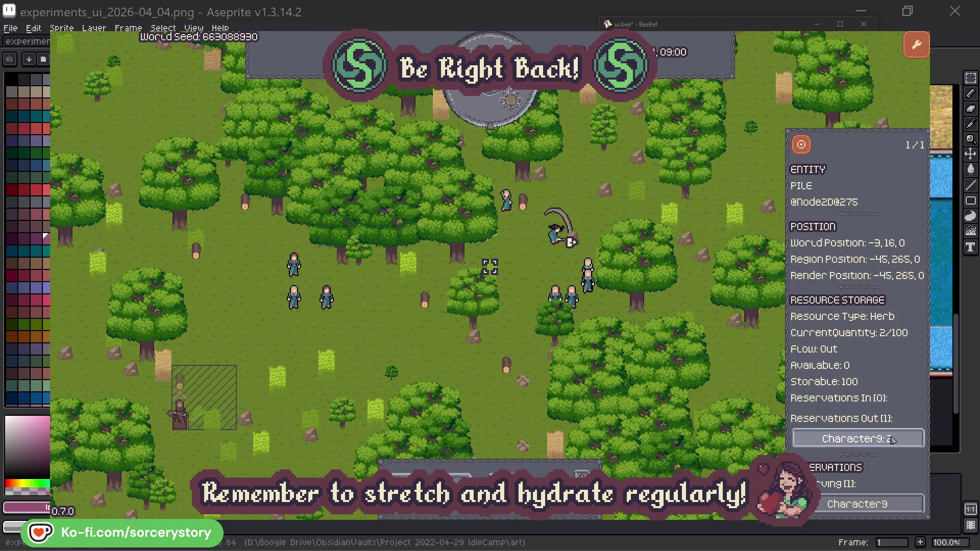
click(882, 440)
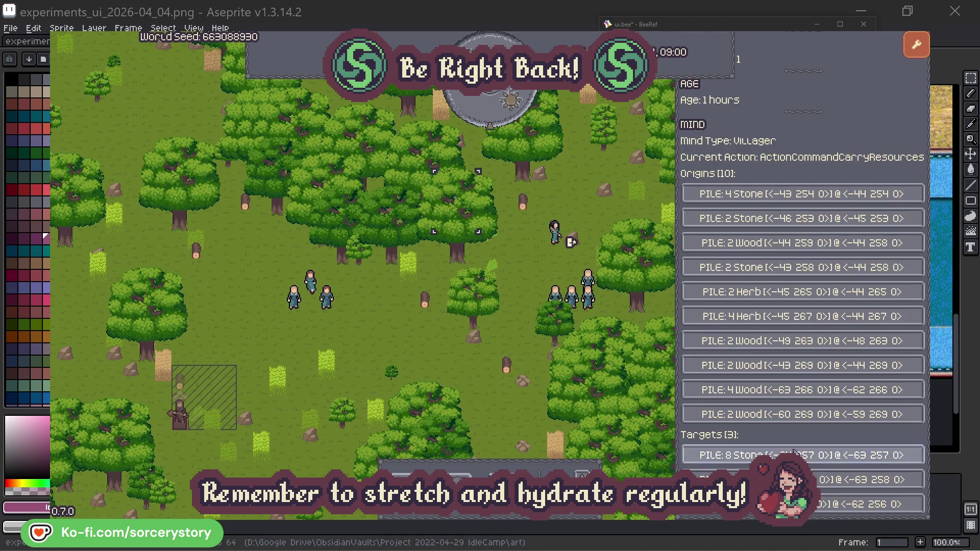
click(868, 480)
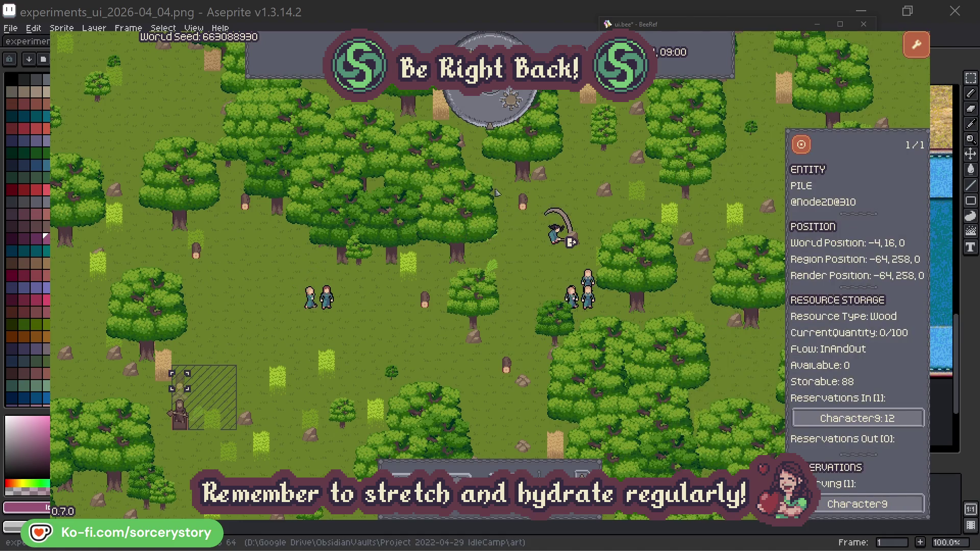
Centre on and close the Wood pile, then select Character2 and centre on it.
click(801, 146)
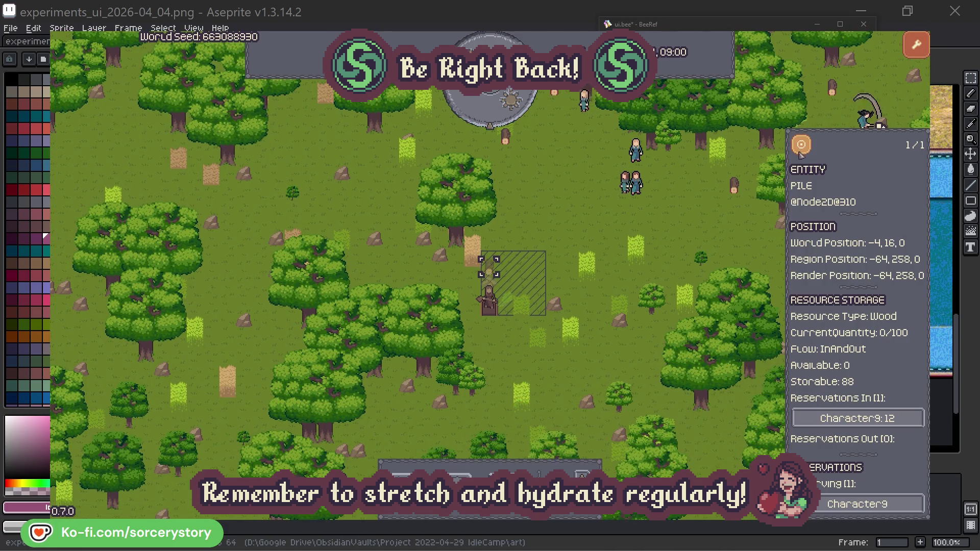
click(715, 226)
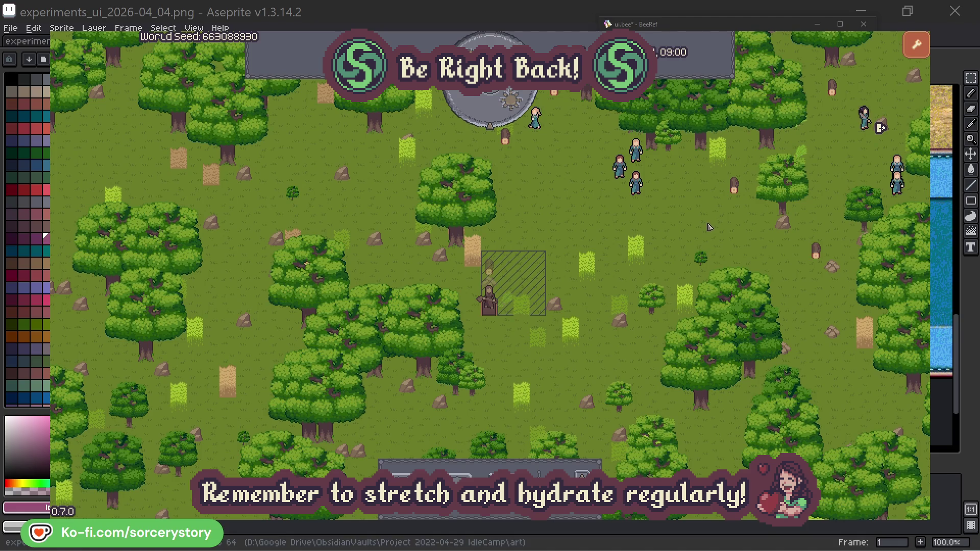
click(638, 185)
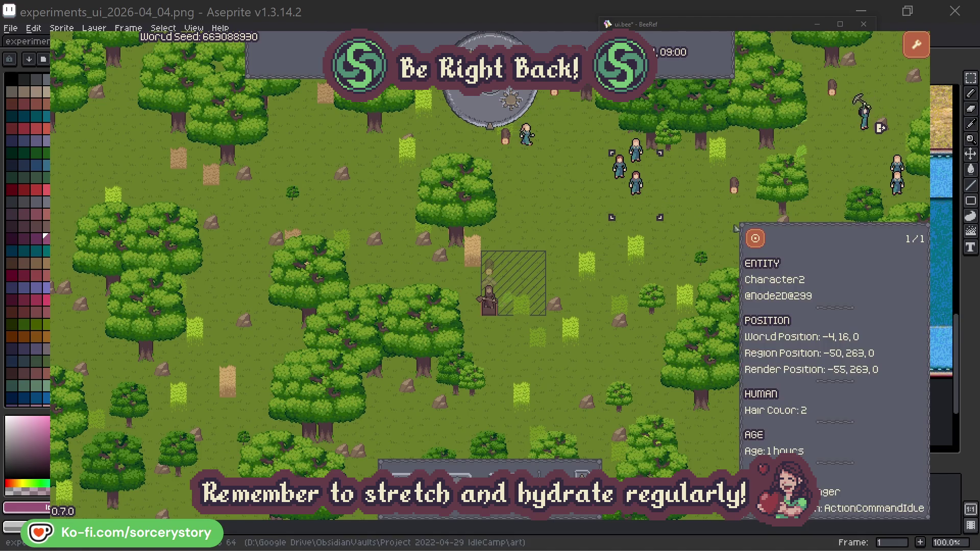
click(755, 239)
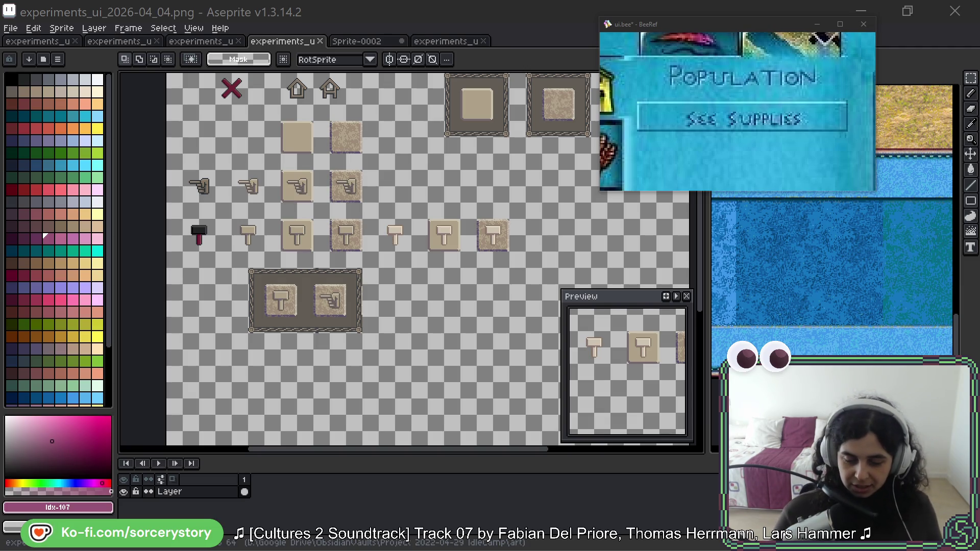
Focus the Aseprite window showing the button and framed-panel sprite sheet.
click(501, 15)
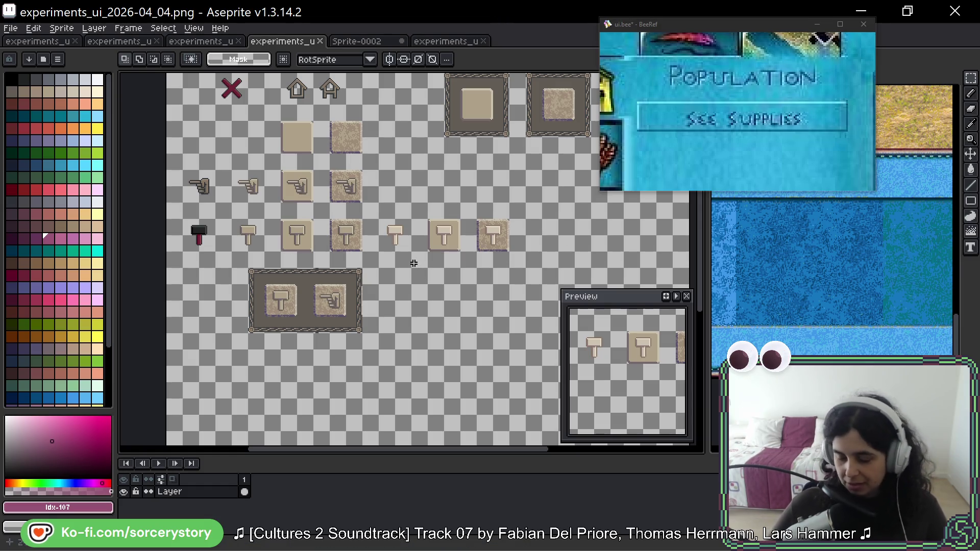
scroll(385, 281, up, 3)
scroll(433, 175, down, 2)
scroll(503, 184, down, 1)
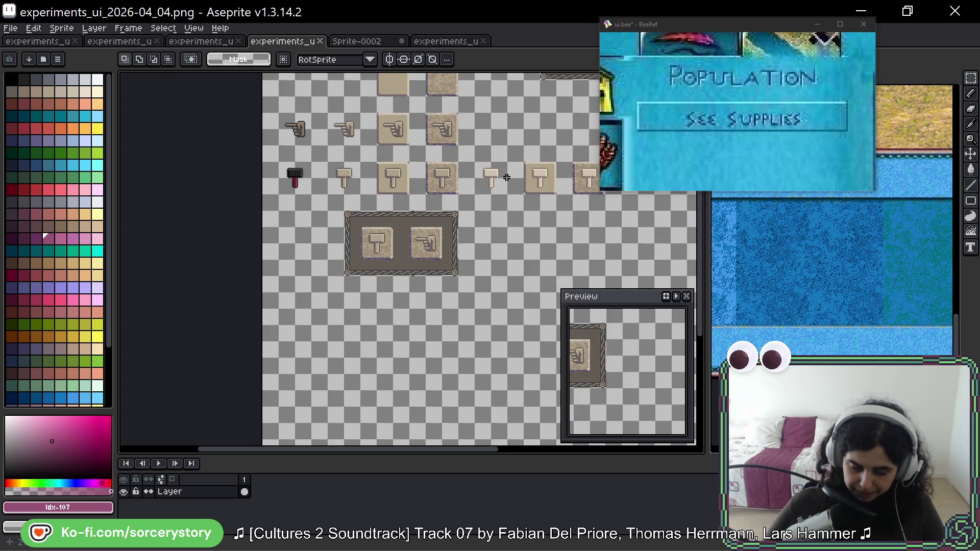
scroll(508, 178, up, 1)
scroll(490, 170, down, 1)
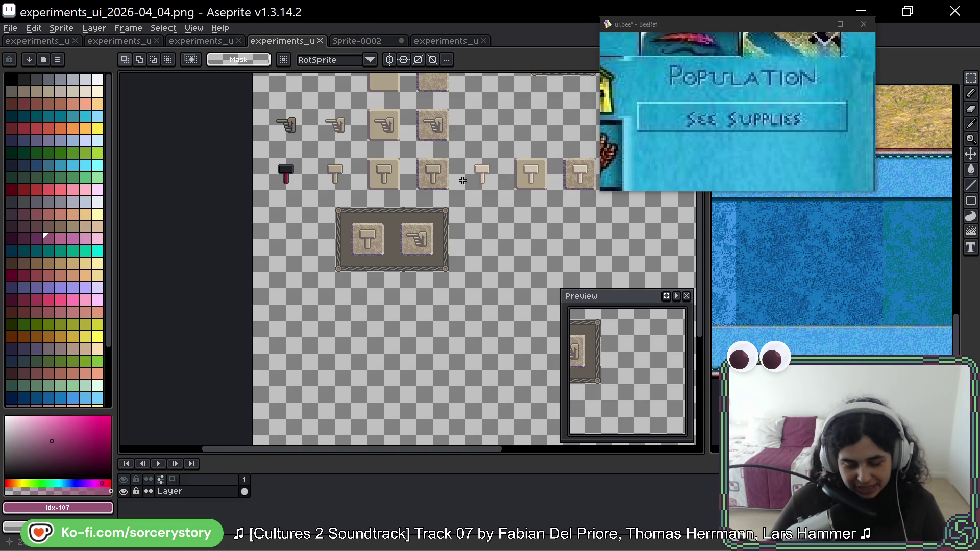
scroll(502, 180, up, 1)
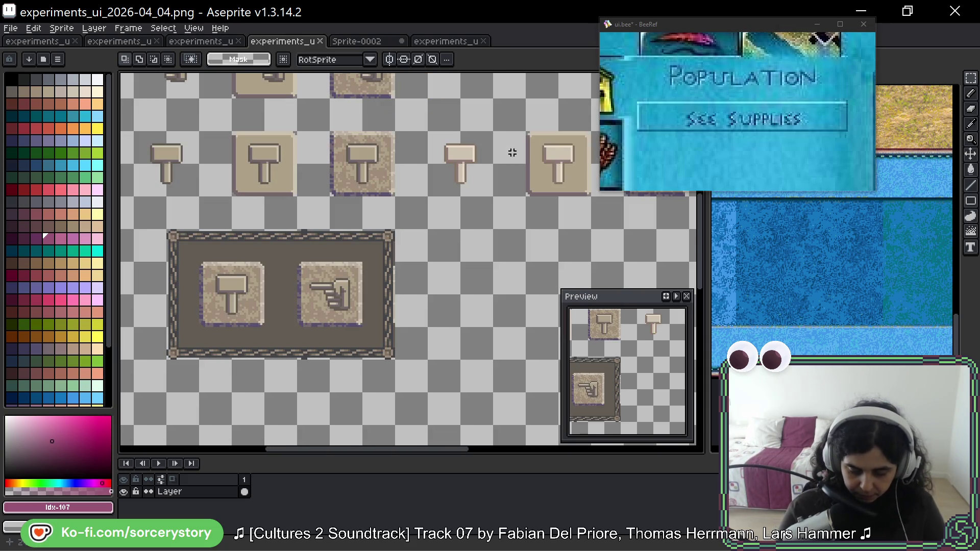
scroll(500, 147, up, 2)
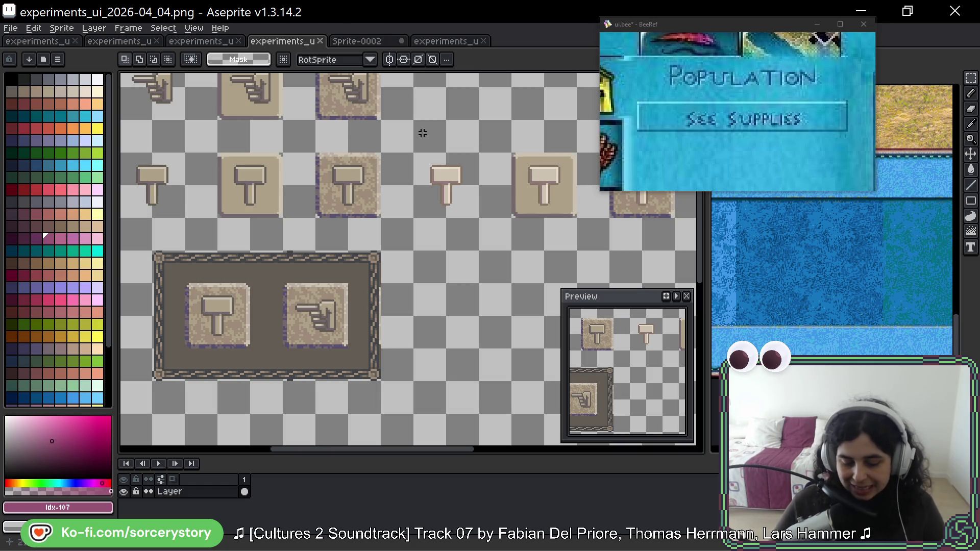
Move the panel's right border strip outward to widen the panel.
scroll(270, 234, down, 1)
mouse_move(224, 249)
mouse_down()
mouse_move(239, 270)
mouse_move(313, 293)
mouse_up()
mouse_move(315, 250)
mouse_down()
mouse_move(318, 294)
mouse_move(429, 273)
mouse_up()
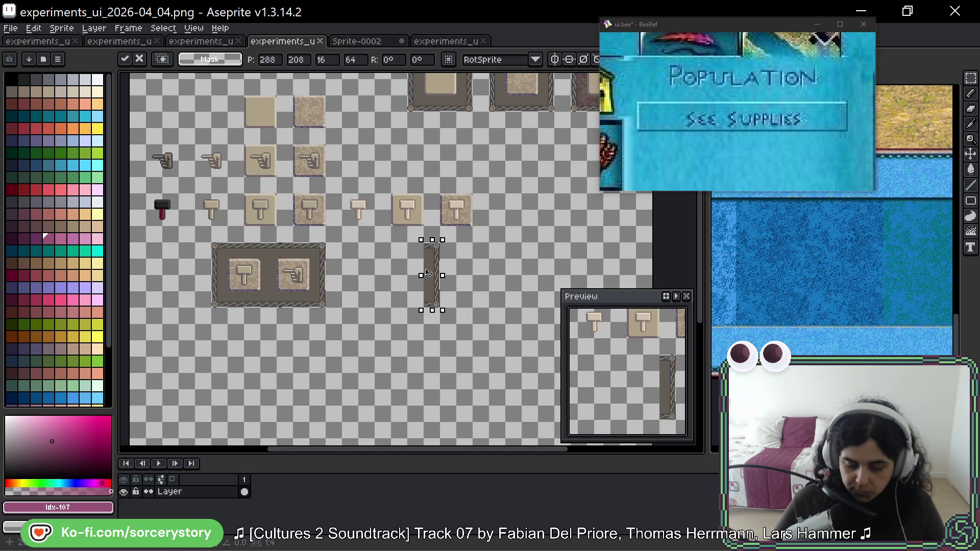
click(328, 253)
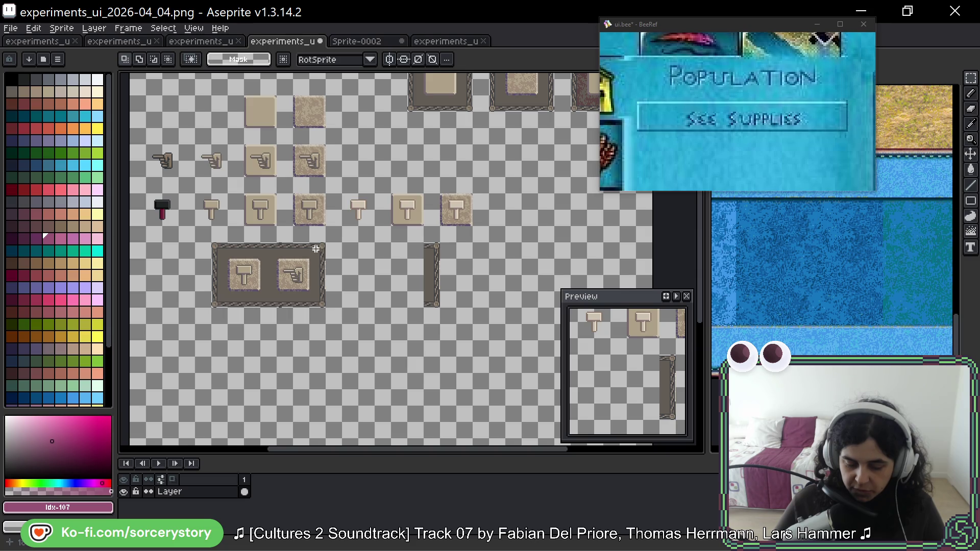
Copy a top border piece toward the new edge and join it to the right border.
drag(228, 247, 386, 255)
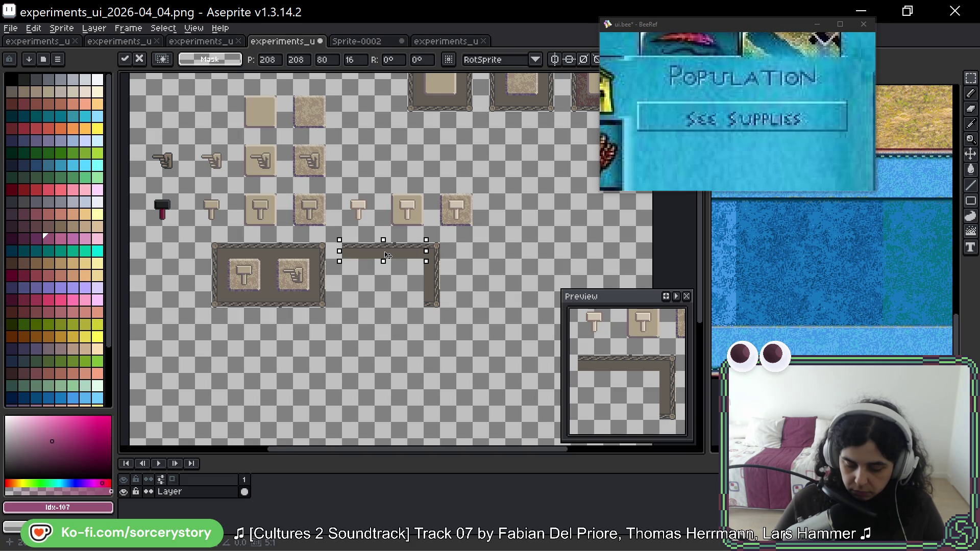
key(Return)
mouse_move(340, 240)
mouse_down()
mouse_move(442, 309)
mouse_move(413, 284)
mouse_up()
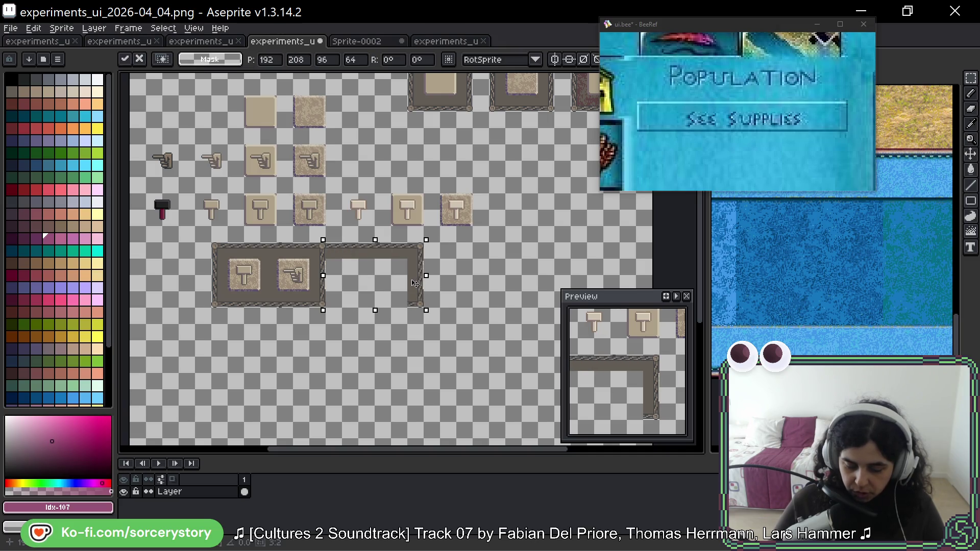
key(Return)
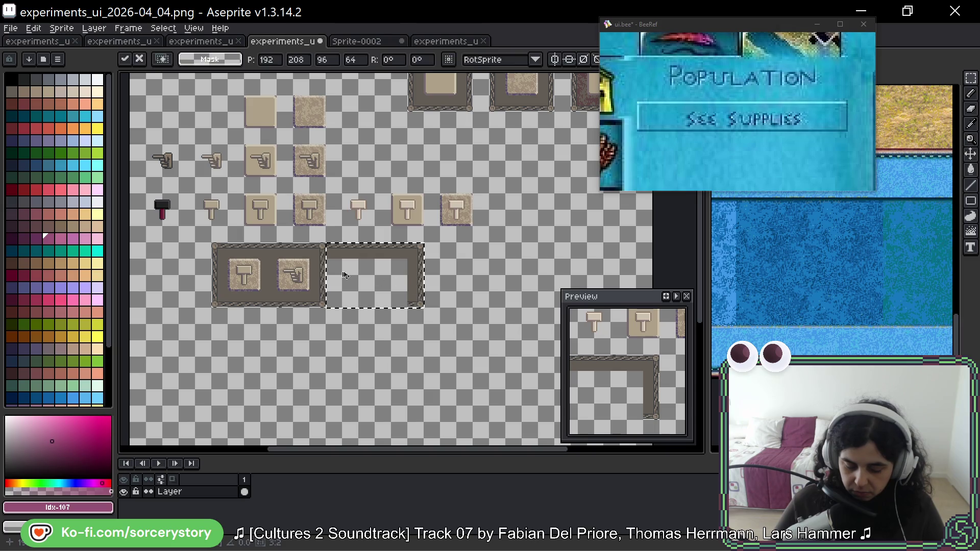
Stretch the dark interior fill out to the new right edge.
mouse_move(240, 190)
mouse_down()
mouse_move(346, 283)
mouse_move(262, 212)
mouse_up()
click(270, 243)
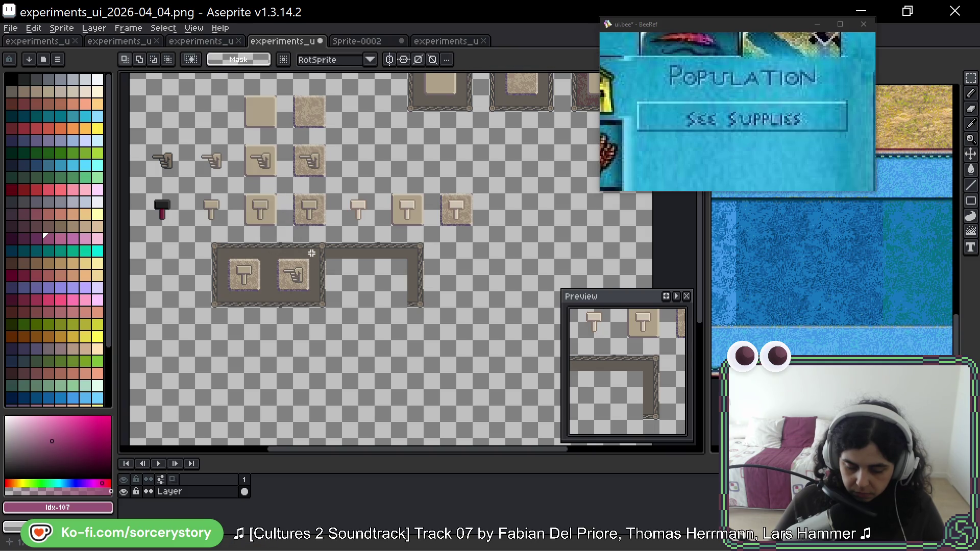
mouse_move(313, 296)
mouse_down()
mouse_move(313, 252)
mouse_move(329, 276)
mouse_move(421, 282)
mouse_up()
click(333, 247)
Copy and paste a bottom border piece to complete the panel's lower edge.
drag(322, 240, 345, 261)
click(337, 251)
click(317, 247)
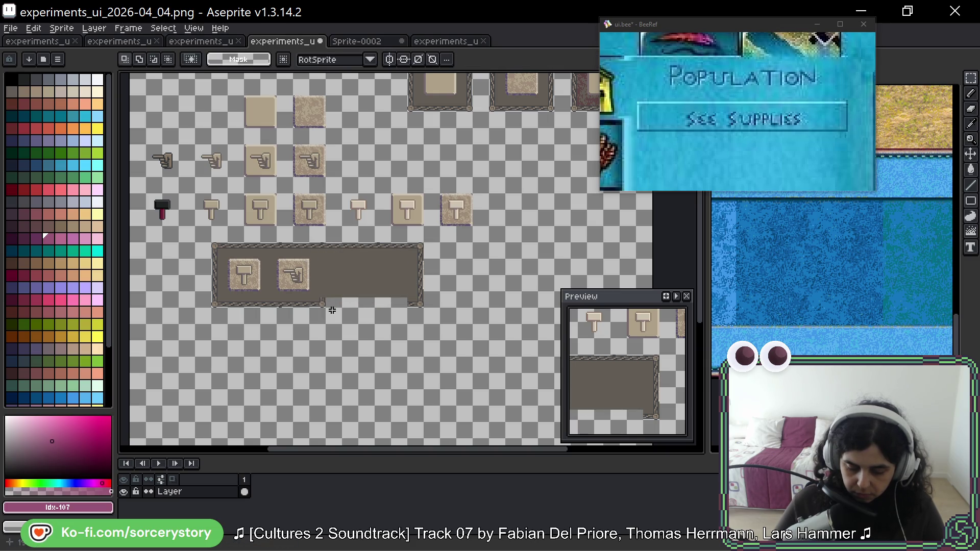
mouse_move(308, 307)
mouse_down()
mouse_move(227, 291)
mouse_move(345, 302)
mouse_move(332, 303)
mouse_up()
key(ctrl+c)
key(ctrl+v)
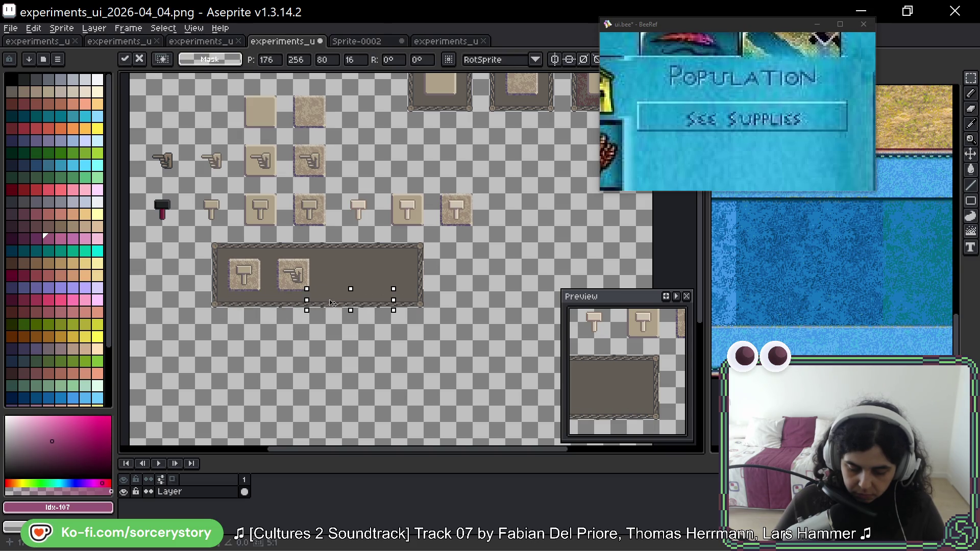
click(331, 271)
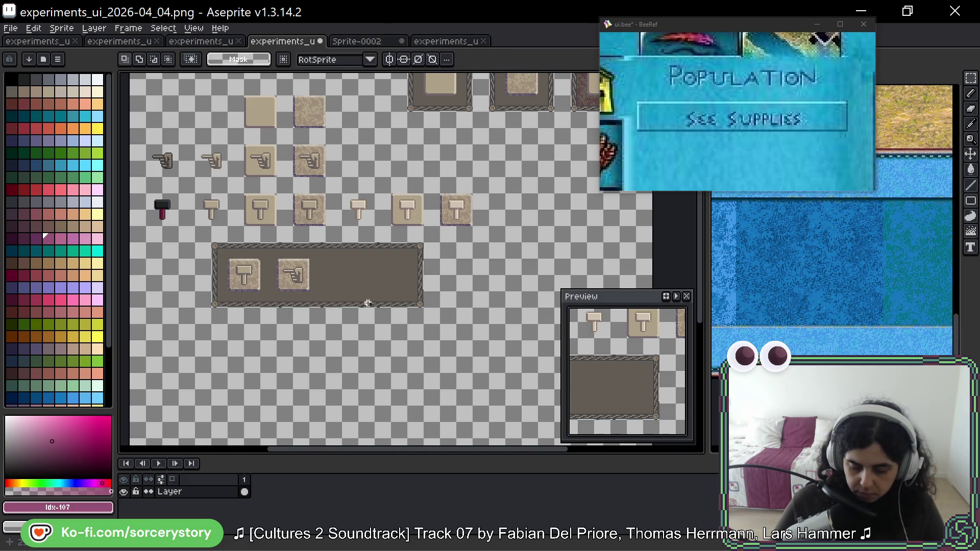
scroll(397, 324, up, 3)
mouse_move(448, 276)
mouse_down()
mouse_move(212, 284)
mouse_move(285, 303)
mouse_move(192, 302)
mouse_move(306, 208)
mouse_move(381, 246)
mouse_up()
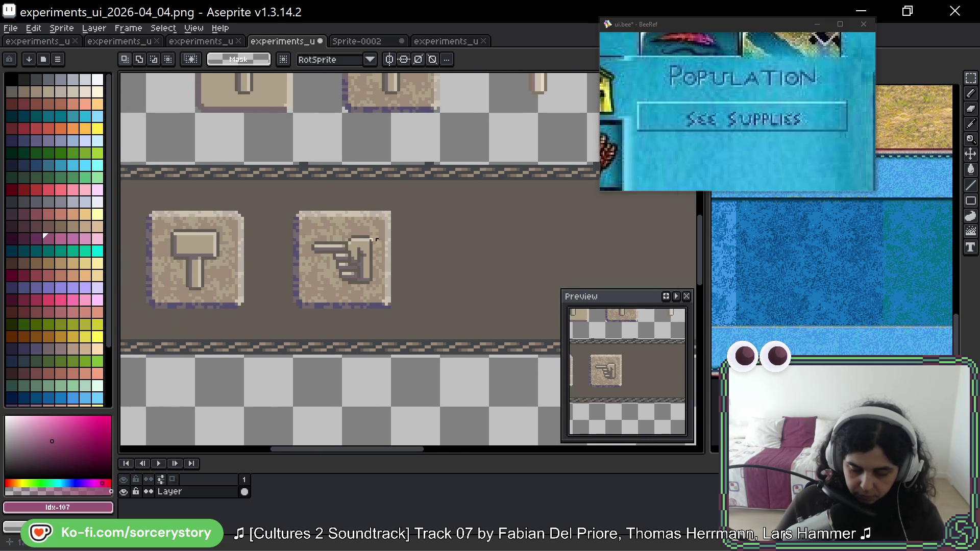
Copy the hammer button into the panel.
scroll(289, 164, right, 5)
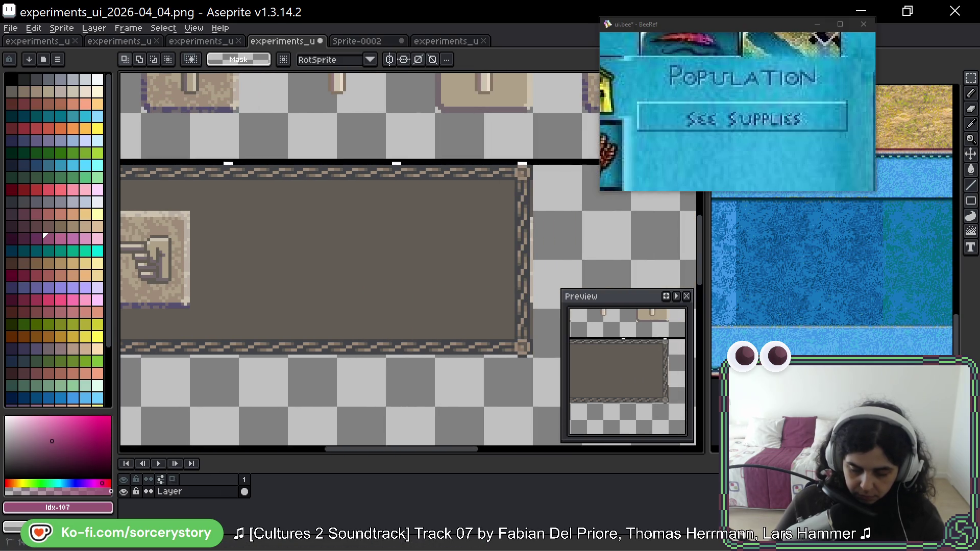
scroll(459, 189, left, 5)
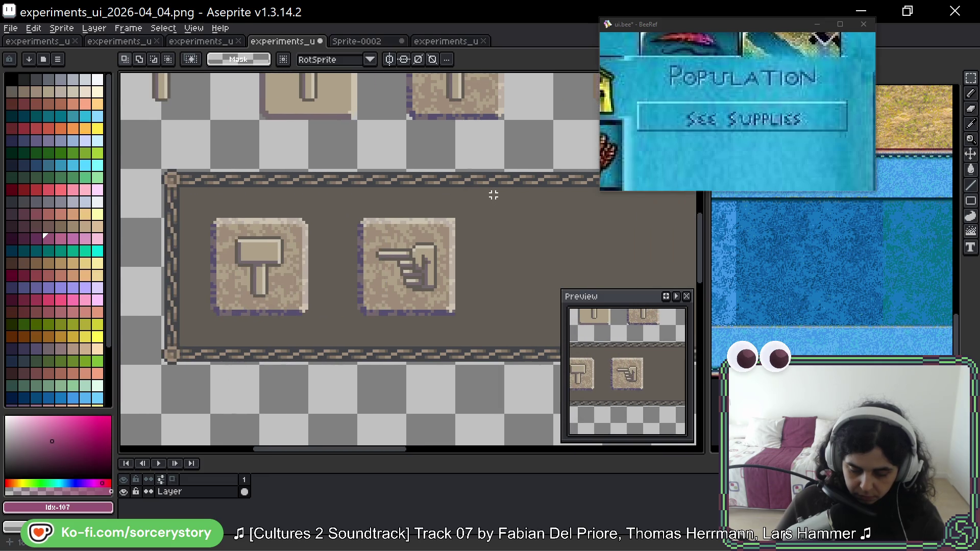
scroll(491, 193, down, 2)
scroll(491, 193, right, 2)
mouse_move(376, 180)
mouse_down()
mouse_move(339, 144)
mouse_move(449, 242)
mouse_move(448, 227)
mouse_move(437, 225)
mouse_move(456, 227)
mouse_up()
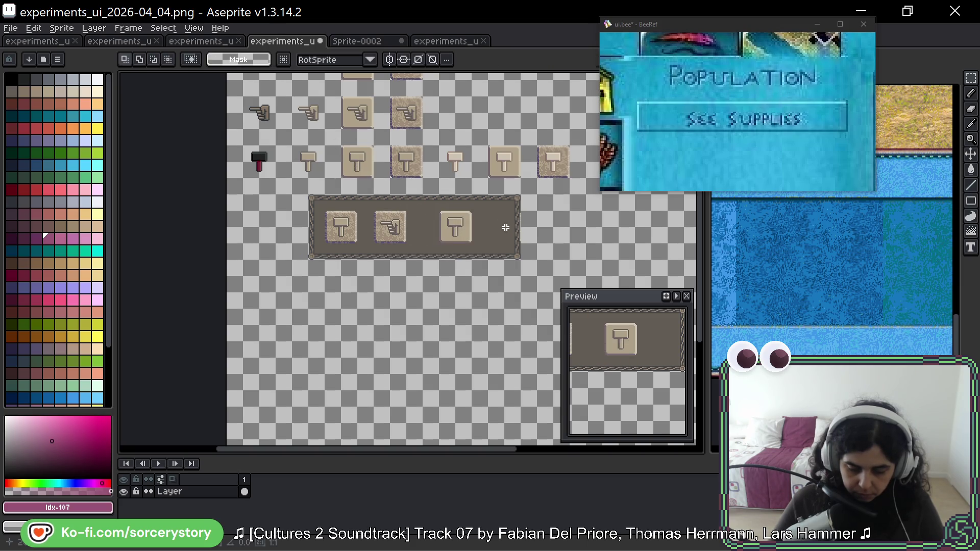
key(Return)
Push the panel's right end further right and close the border gap.
scroll(434, 224, right, 2)
mouse_move(407, 193)
mouse_down()
mouse_move(436, 247)
mouse_move(448, 245)
mouse_up()
key(Return)
mouse_move(407, 193)
mouse_down()
mouse_move(391, 256)
mouse_move(417, 255)
mouse_up()
key(Return)
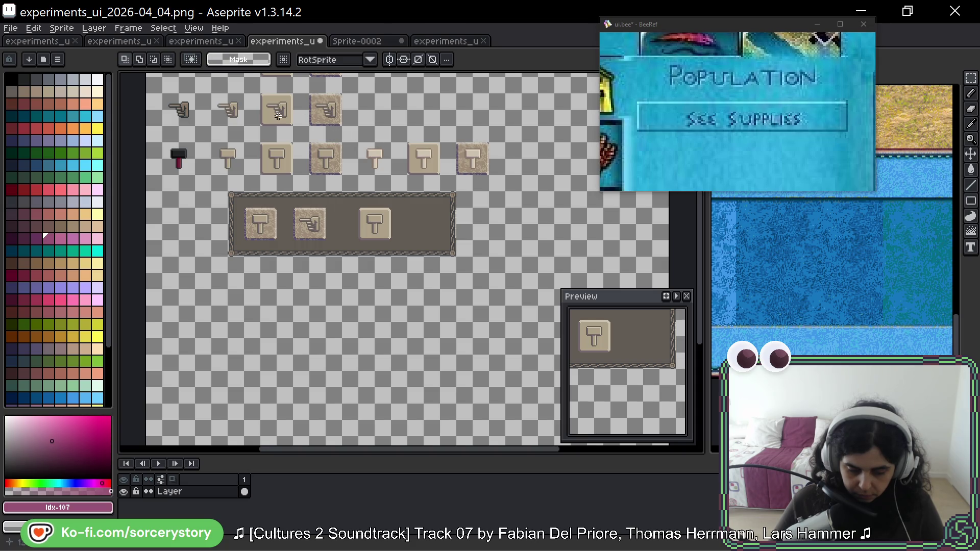
Copy and paste the pointing-hand button into the panel.
drag(261, 93, 420, 228)
key(ctrl+c)
key(ctrl+v)
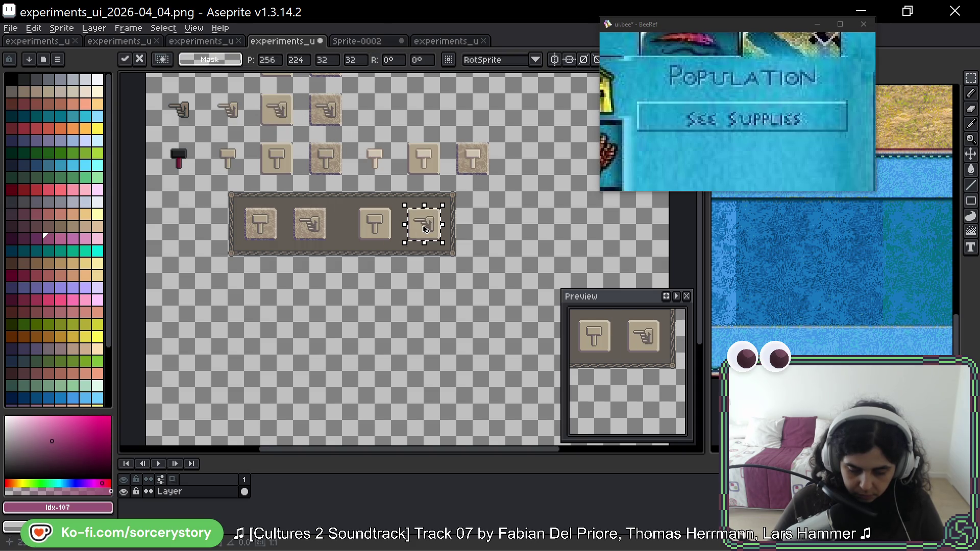
click(469, 241)
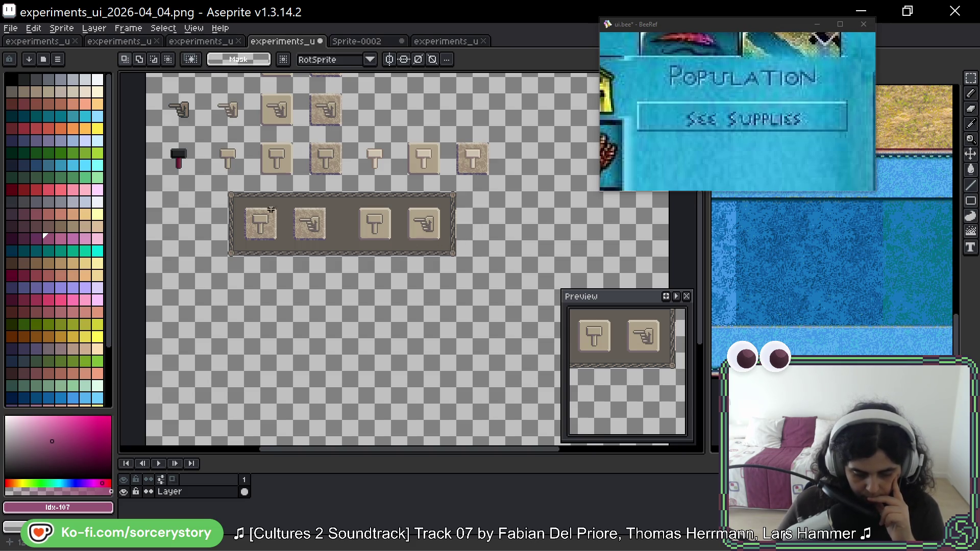
Rearrange the hammer-and-hand button pairs inside the panel.
drag(245, 192, 340, 260)
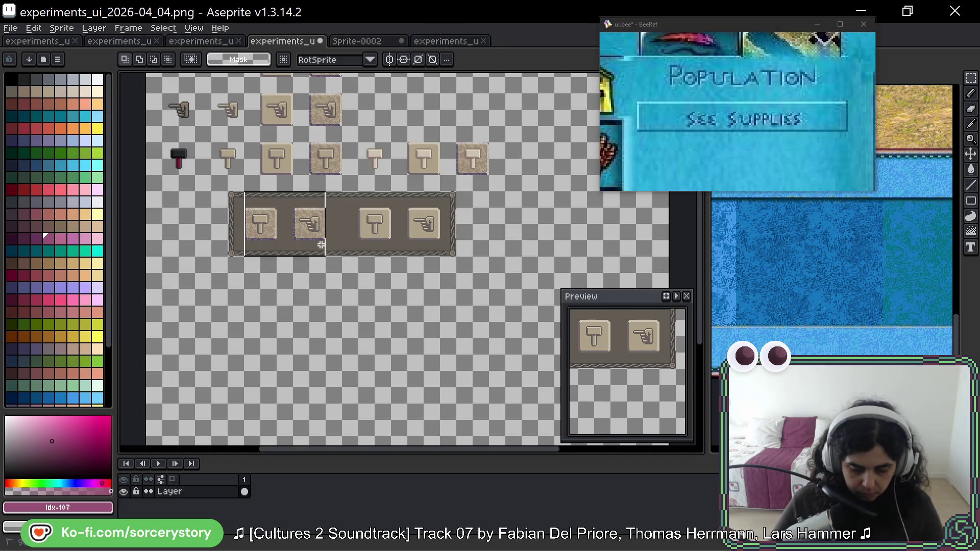
mouse_move(304, 225)
mouse_down()
mouse_move(346, 310)
mouse_move(418, 290)
mouse_up()
key(Return)
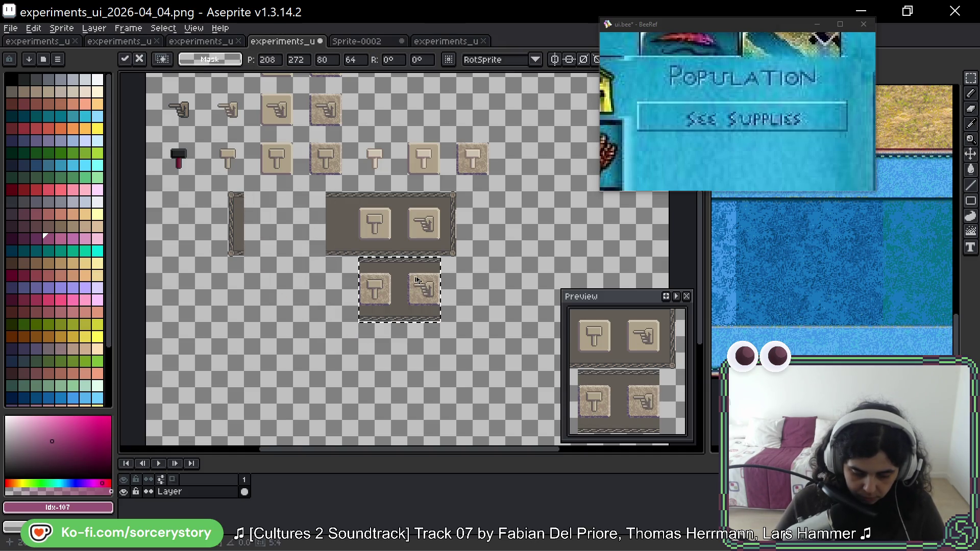
mouse_move(359, 192)
mouse_down()
mouse_move(435, 250)
mouse_move(320, 250)
mouse_move(434, 312)
mouse_move(434, 246)
mouse_up()
key(Return)
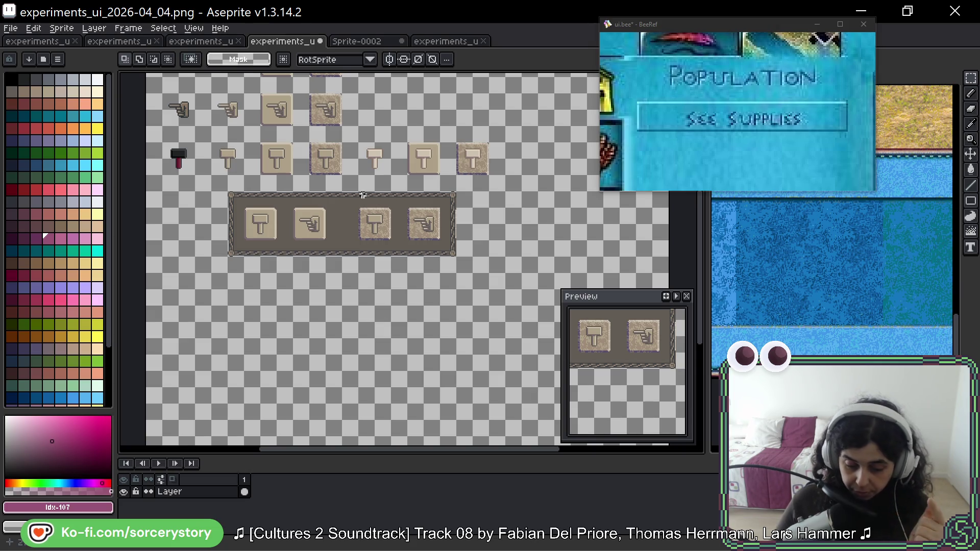
Shift the bar's right half about 32 px right and fill the gap with a copied bar slice.
drag(360, 194, 446, 244)
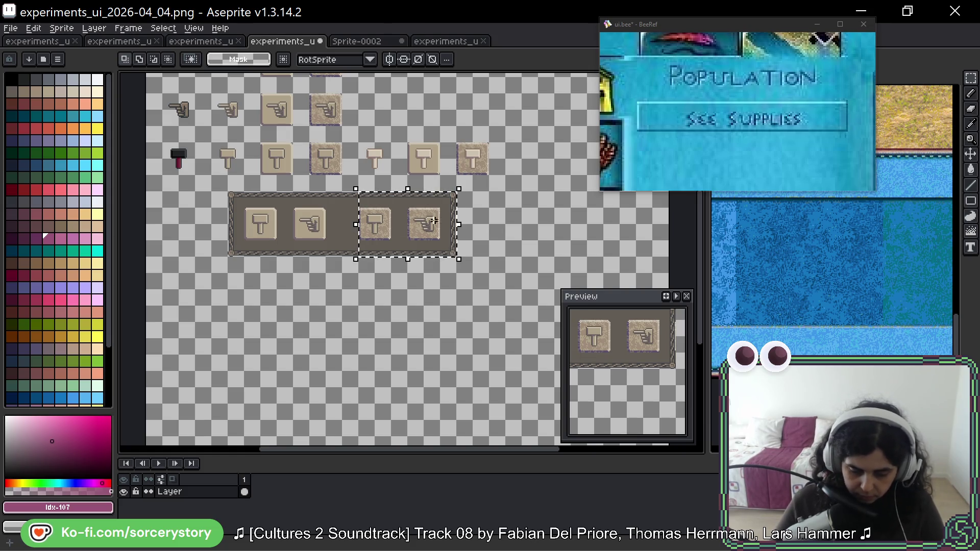
drag(402, 197, 418, 197)
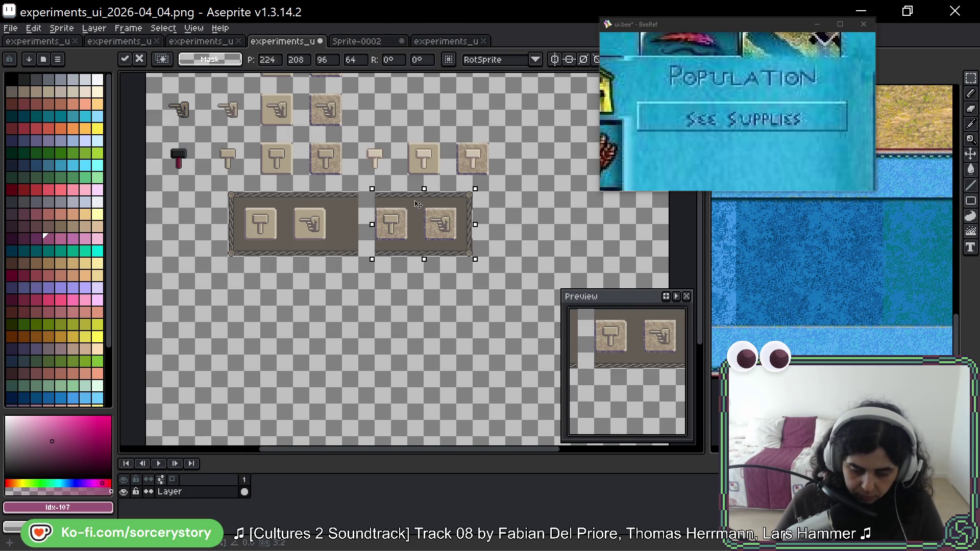
mouse_move(350, 194)
mouse_down()
mouse_move(348, 232)
mouse_move(367, 240)
mouse_up()
drag(342, 208, 351, 239)
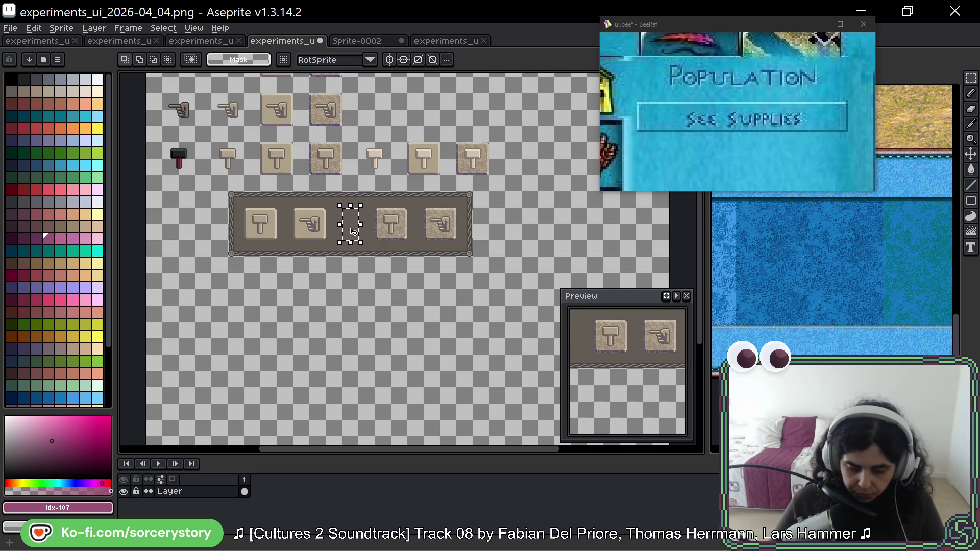
Switch from experiments_ui_2026-04_02 to experiments_ui_2026-04_01 and pan across its framed tiles and beige buttons.
click(126, 43)
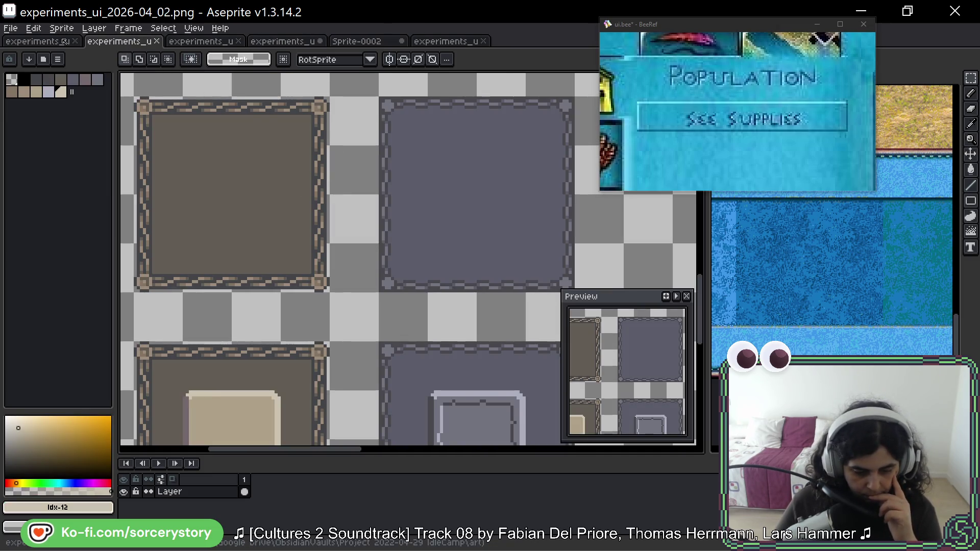
click(46, 41)
scroll(426, 246, down, 10)
scroll(426, 246, right, 10)
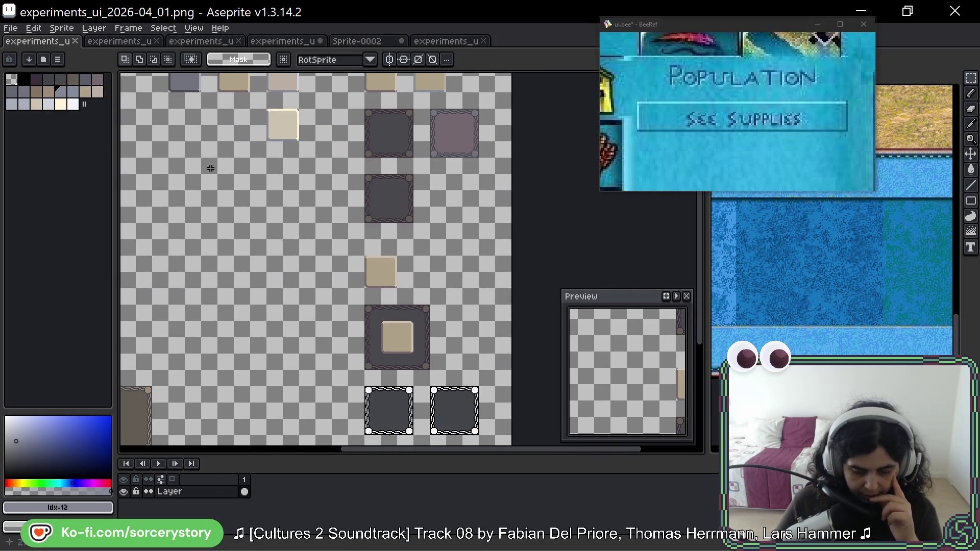
scroll(357, 265, up, 3)
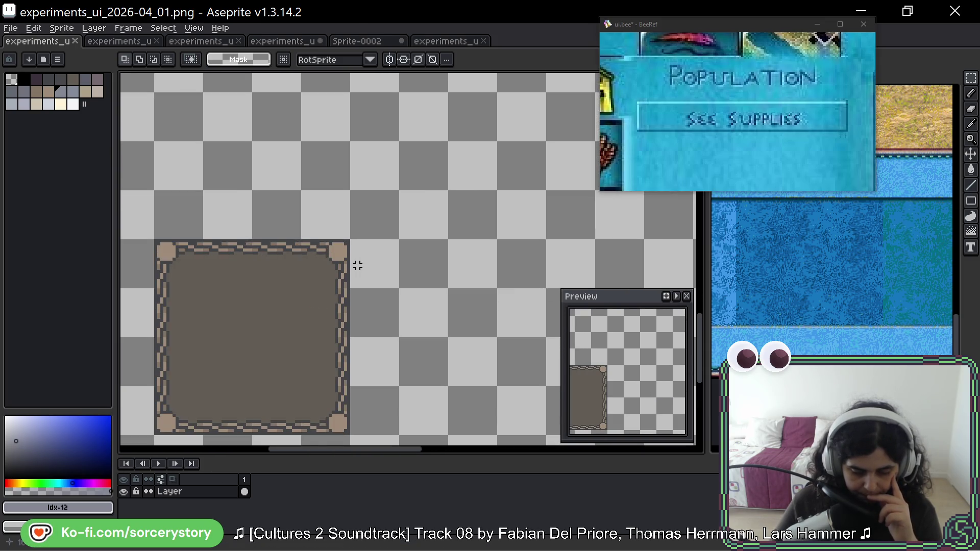
scroll(358, 265, down, 3)
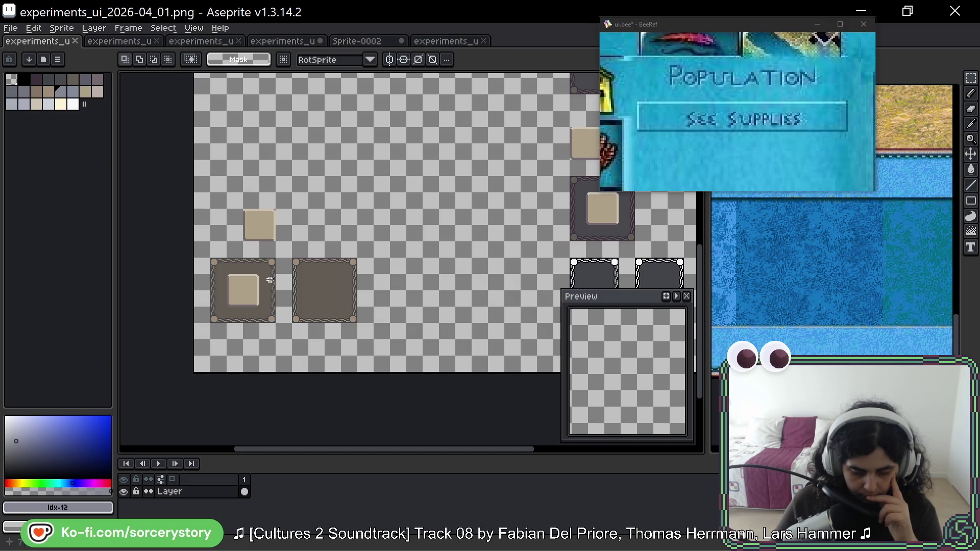
scroll(270, 295, right, 5)
scroll(217, 276, right, 1)
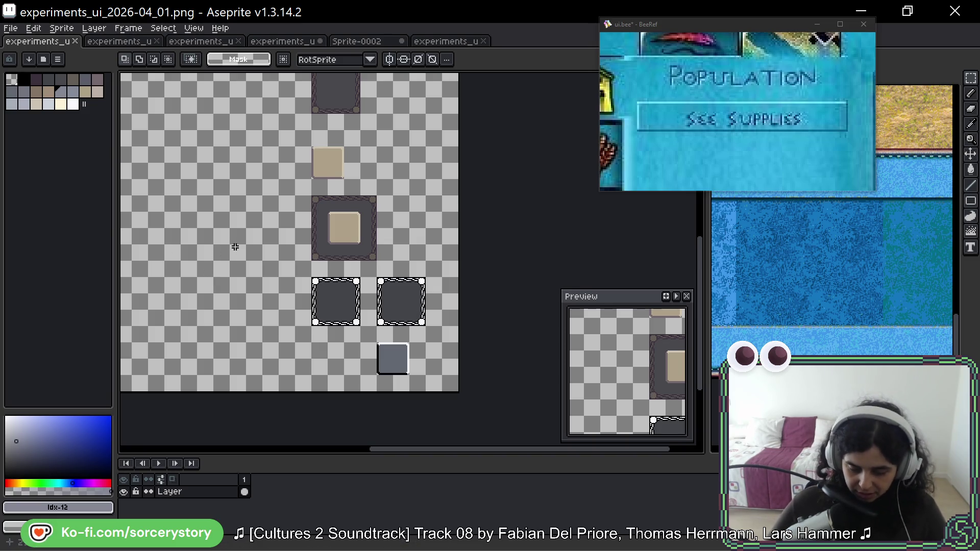
Move a framed tile into a new position.
mouse_move(228, 250)
mouse_down()
mouse_move(417, 153)
mouse_move(358, 230)
mouse_move(368, 204)
mouse_move(393, 267)
mouse_up()
scroll(392, 267, up, 3)
scroll(278, 212, down, 2)
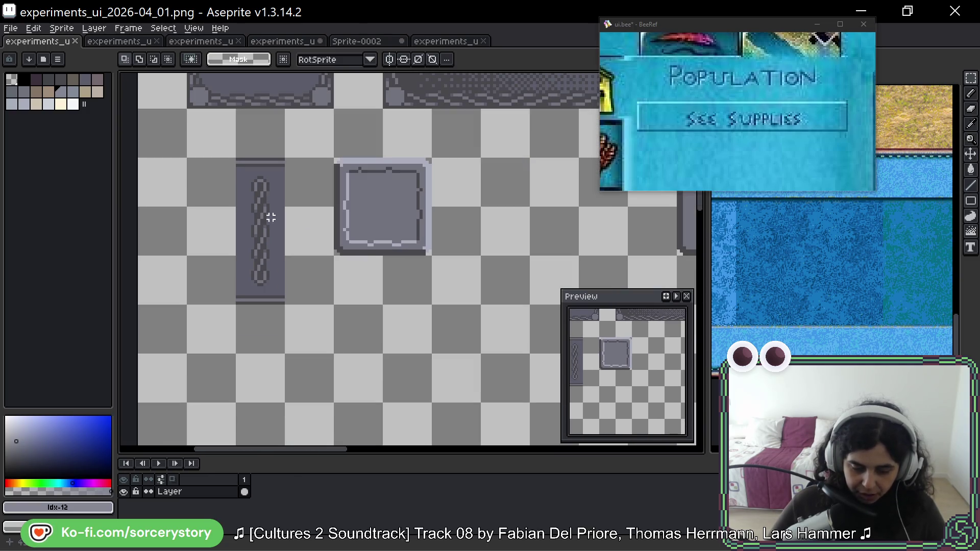
mouse_move(288, 237)
mouse_down()
mouse_move(269, 341)
mouse_move(317, 332)
mouse_move(507, 368)
mouse_move(698, 448)
mouse_move(461, 290)
mouse_move(362, 291)
mouse_move(387, 259)
mouse_up()
key(Return)
Move the two selected tiles upward.
scroll(431, 215, down, 4)
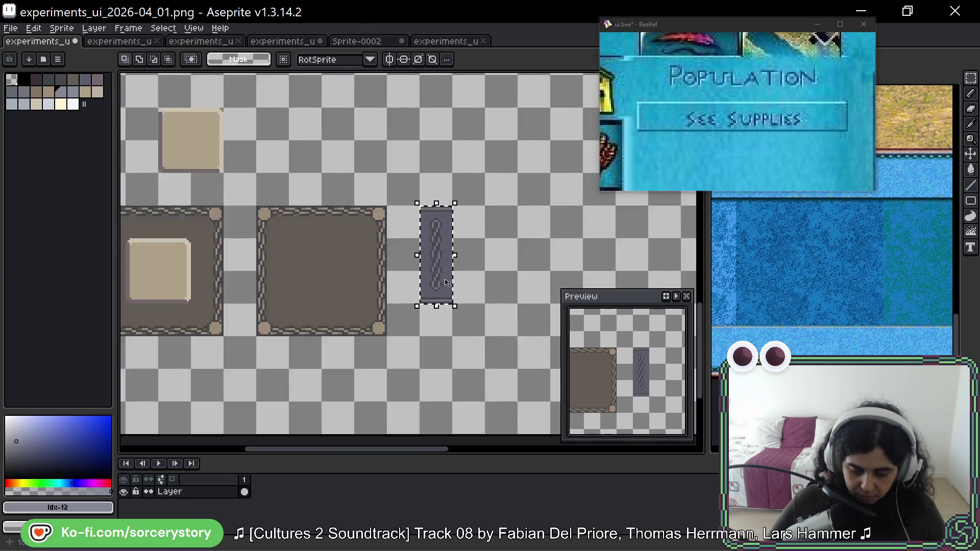
scroll(354, 235, down, 2)
mouse_move(306, 212)
mouse_down()
mouse_move(383, 274)
mouse_move(354, 210)
mouse_up()
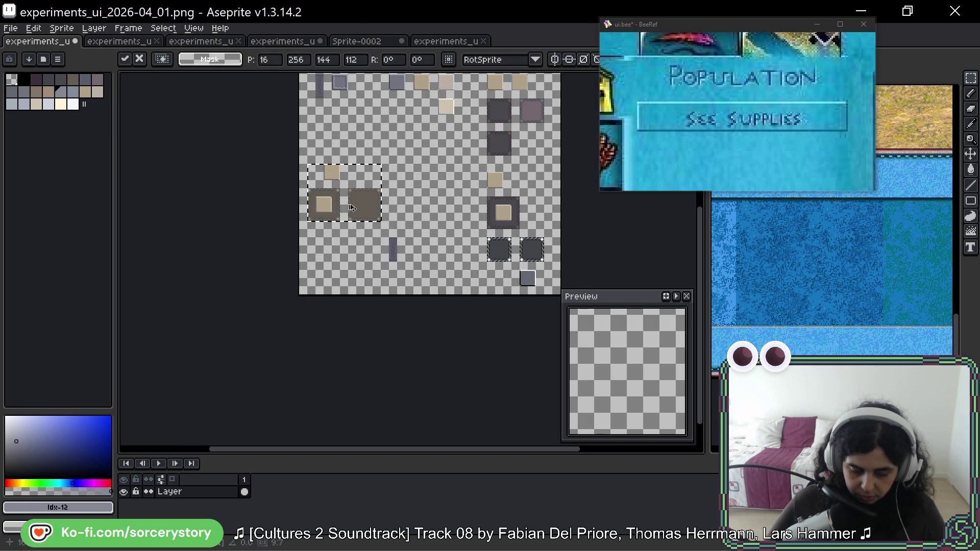
key(Return)
Duplicate the left framed tile just below it.
scroll(319, 219, up, 2)
drag(296, 175, 360, 238)
mouse_move(336, 206)
mouse_down()
mouse_move(368, 315)
mouse_move(336, 304)
mouse_move(336, 287)
mouse_up()
key(Return)
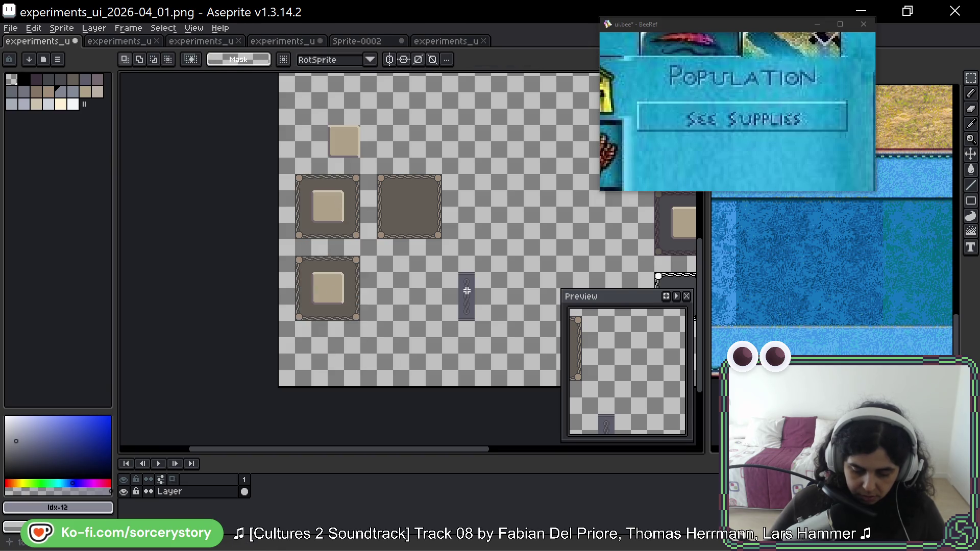
Move the vertical chain bar left beside the framed tiles.
scroll(449, 260, up, 3)
drag(440, 238, 490, 386)
mouse_move(480, 325)
mouse_down()
mouse_move(234, 277)
mouse_move(422, 278)
mouse_up()
Marquee the right border strips of the tile and the empty frame.
scroll(423, 278, up, 1)
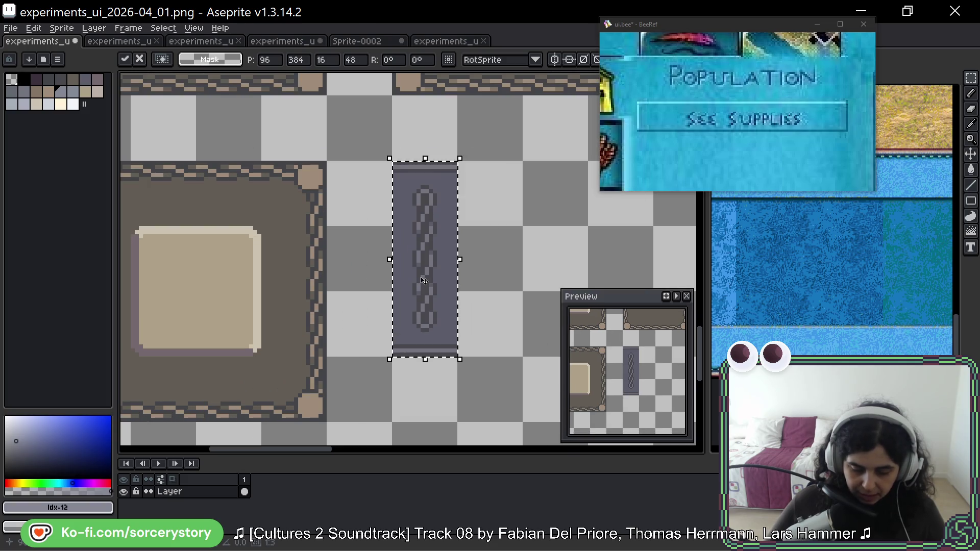
scroll(403, 286, up, 1)
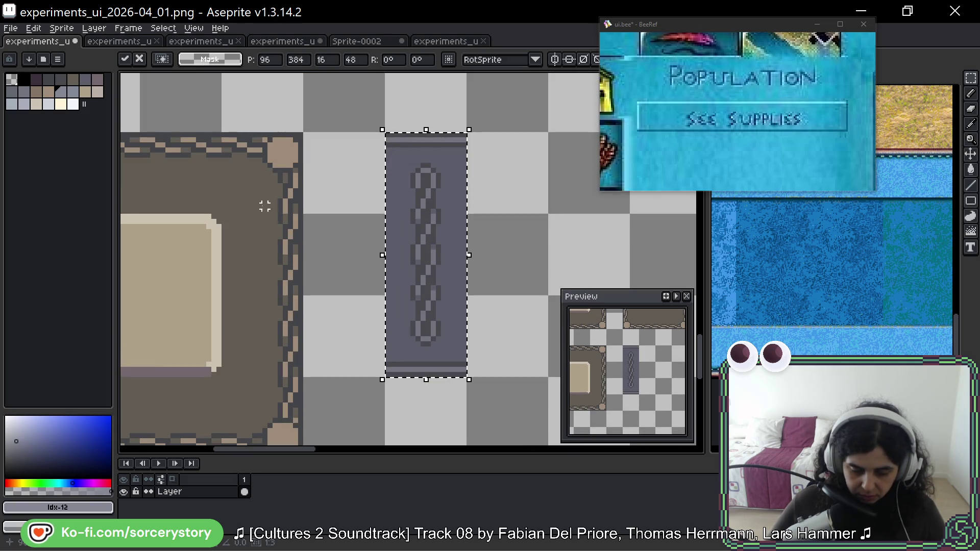
drag(280, 176, 299, 266)
click(327, 266)
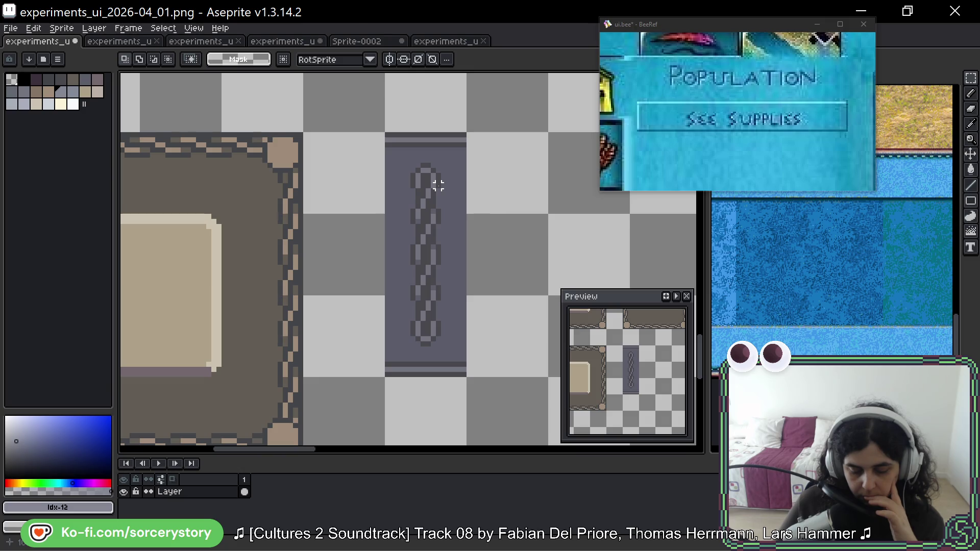
scroll(438, 186, down, 2)
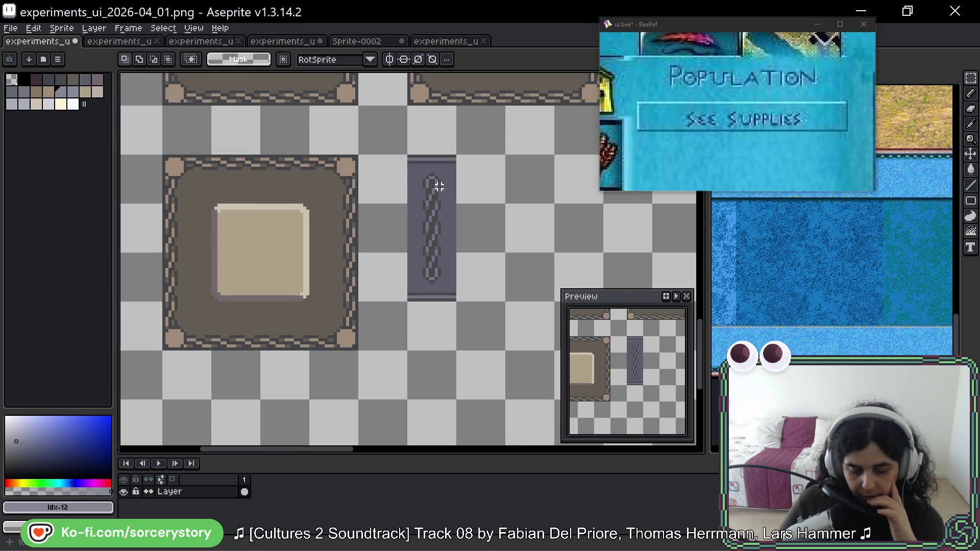
scroll(438, 186, down, 2)
scroll(546, 208, up, 3)
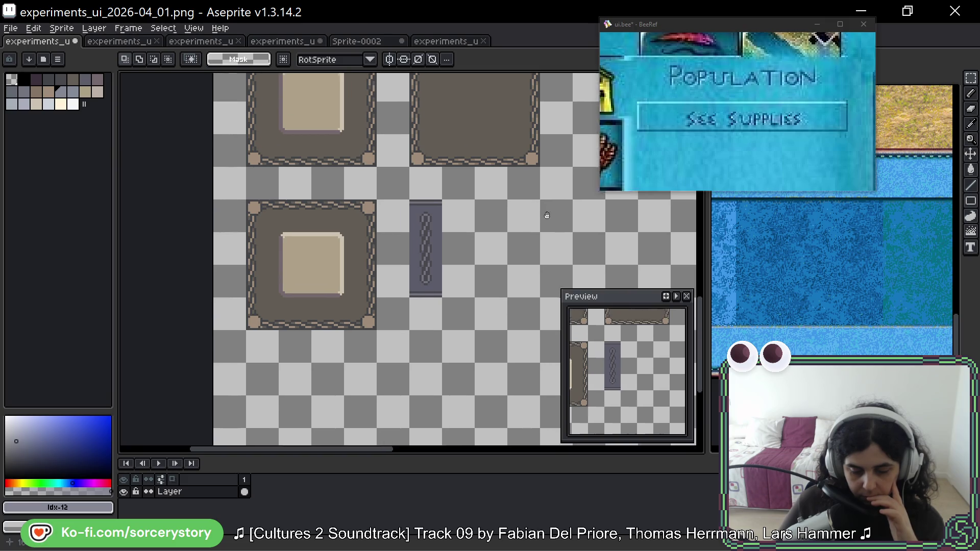
scroll(486, 162, up, 3)
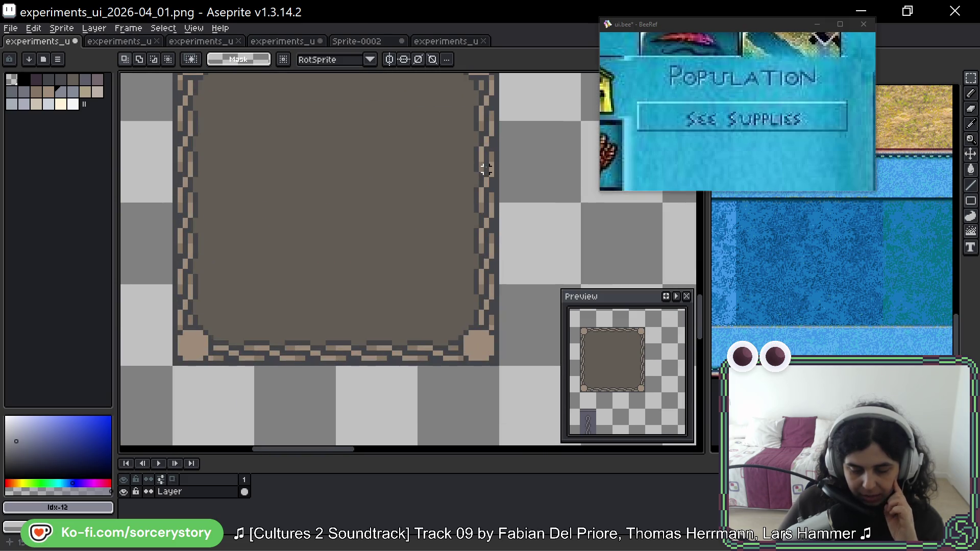
drag(476, 139, 496, 197)
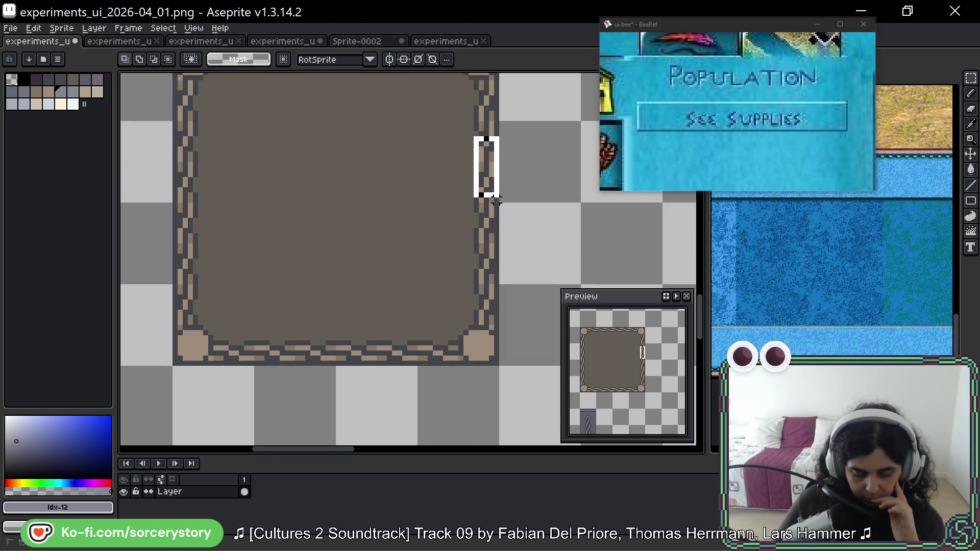
Return to the experiments_ui_2026-04_04 sprite with the button panel.
scroll(490, 199, down, 2)
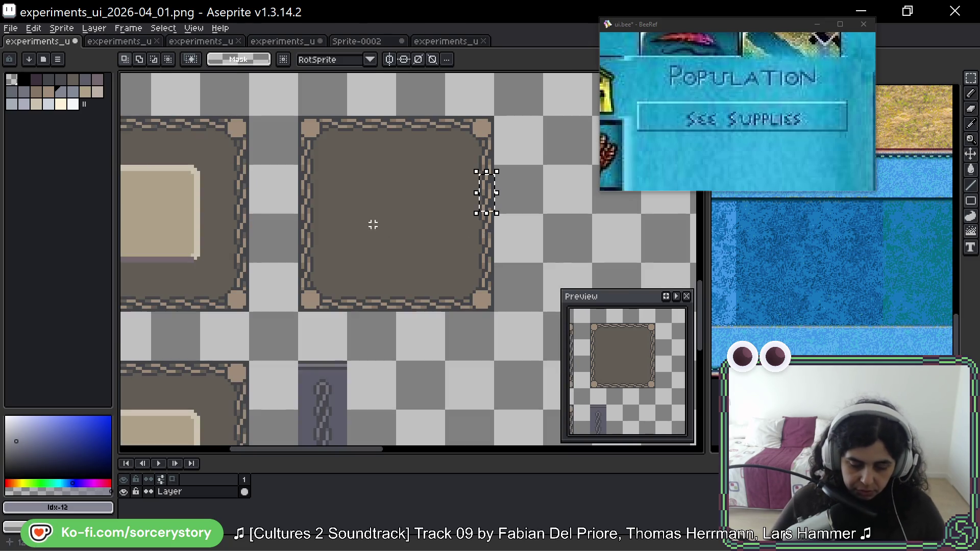
drag(383, 293, 430, 167)
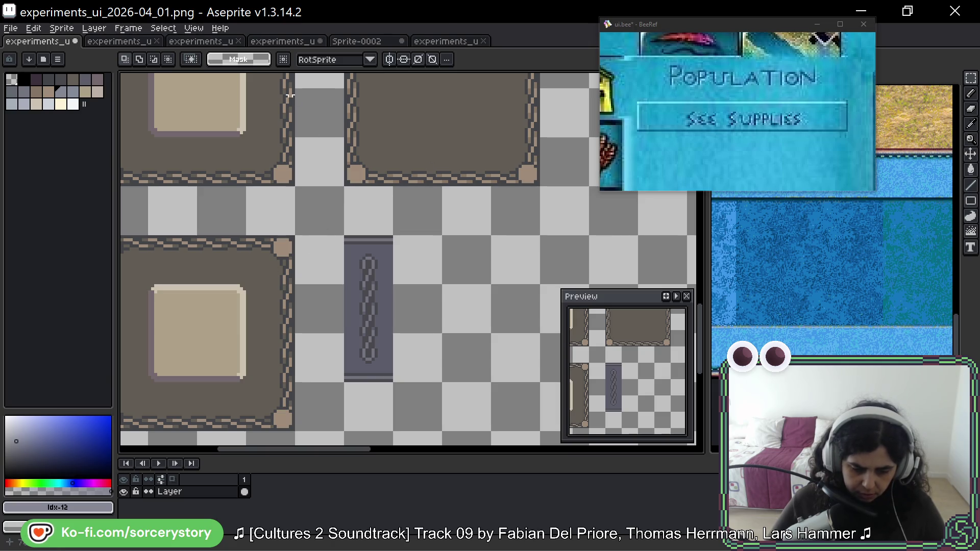
click(320, 39)
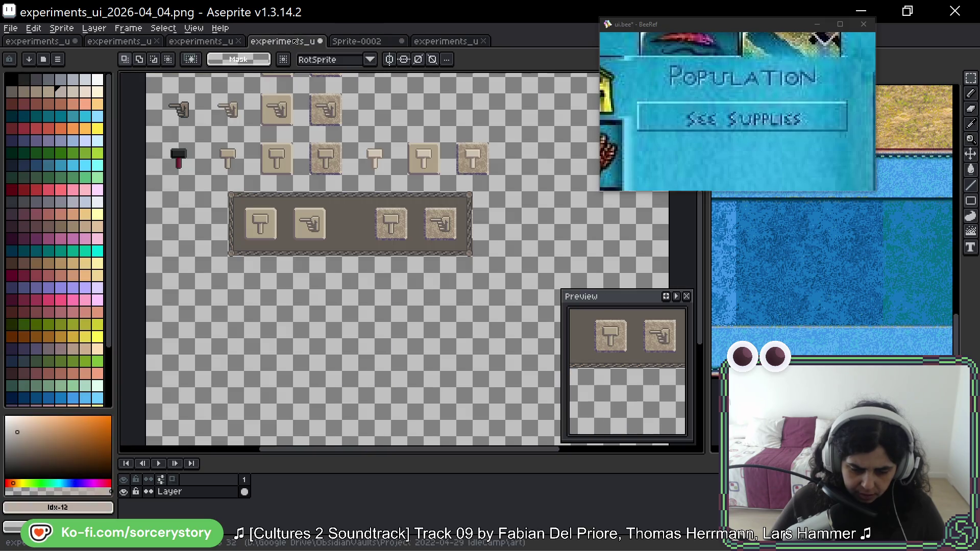
Marquee and deselect a chain border section, then go back to experiments_ui_2026-04_01.
scroll(321, 214, up, 4)
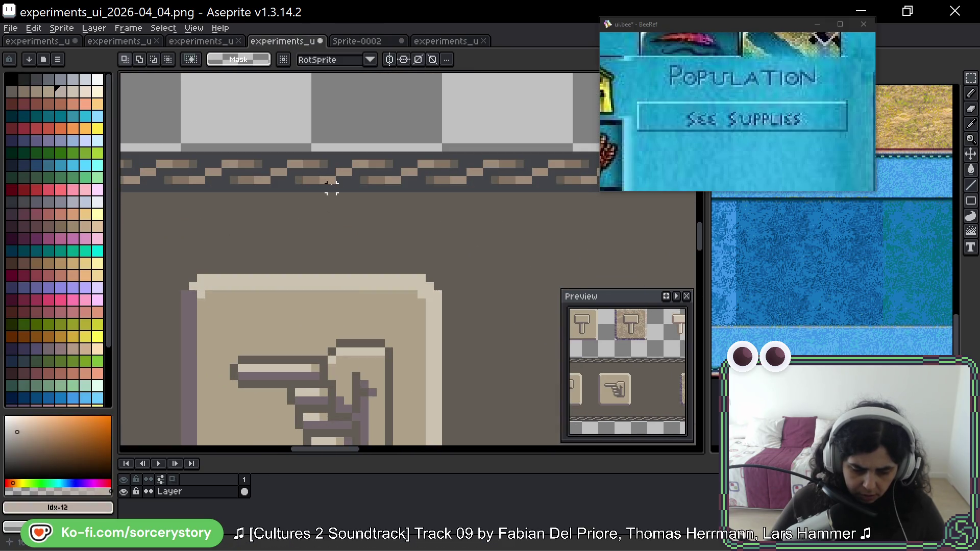
drag(331, 188, 405, 153)
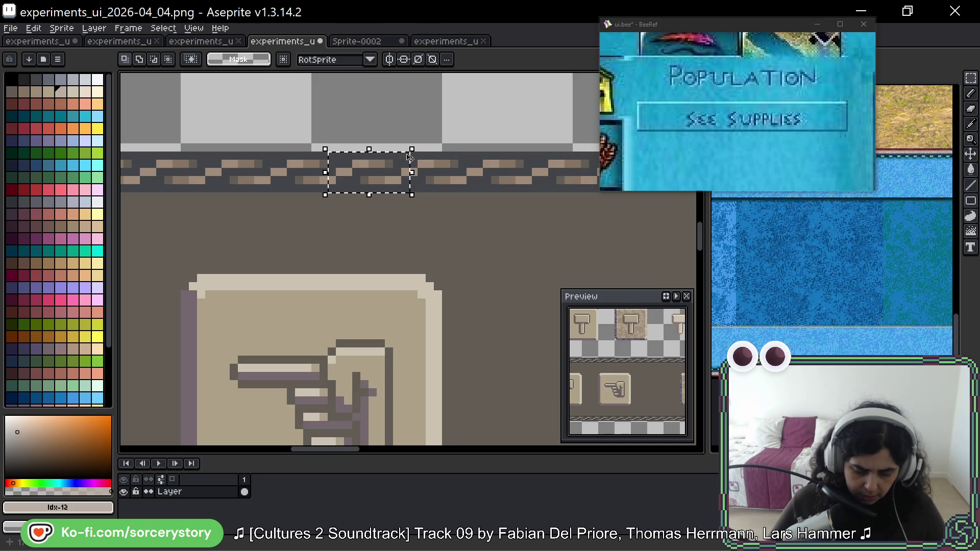
click(394, 113)
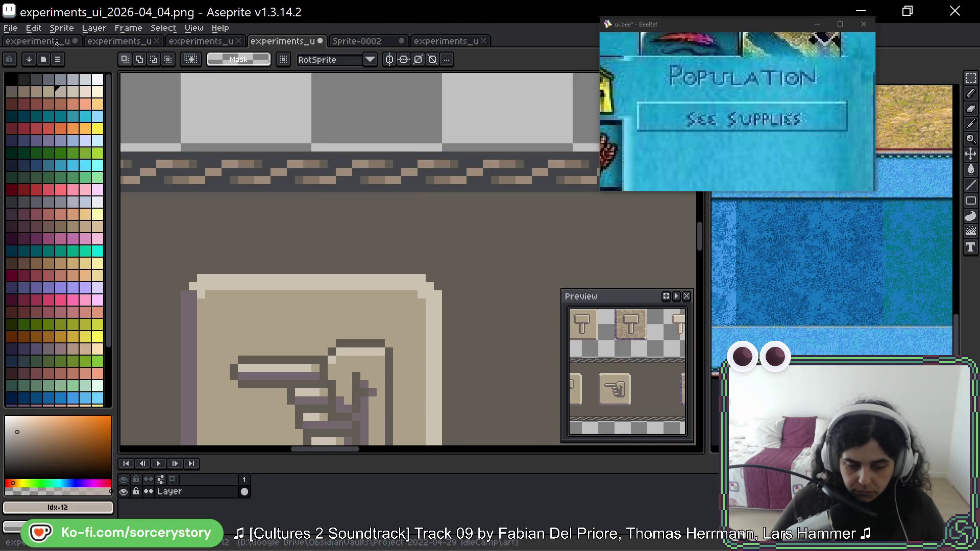
click(51, 41)
scroll(379, 282, down, 3)
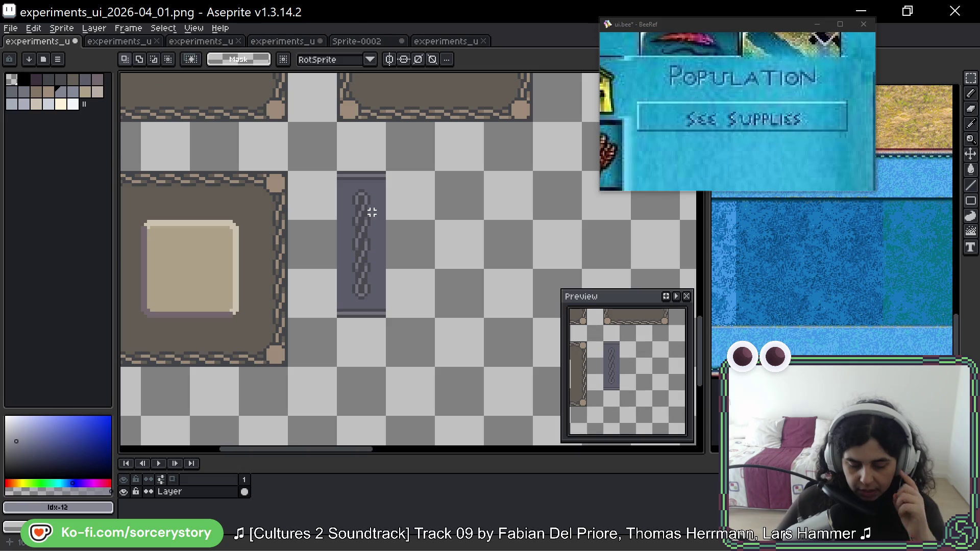
Copy the vertical chain bar and switch to experiments_ui_2026-04_02 with Ctrl+Tab.
scroll(366, 282, up, 2)
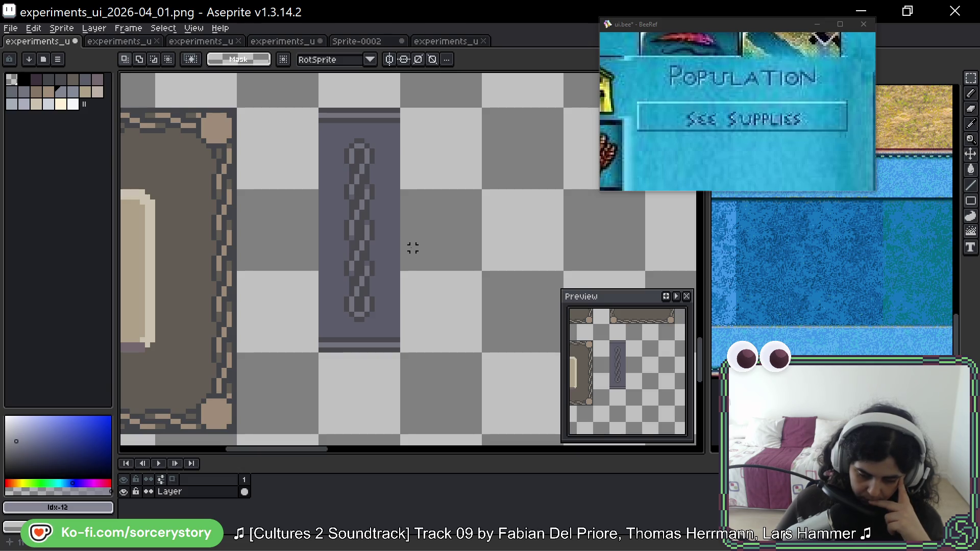
scroll(413, 248, down, 3)
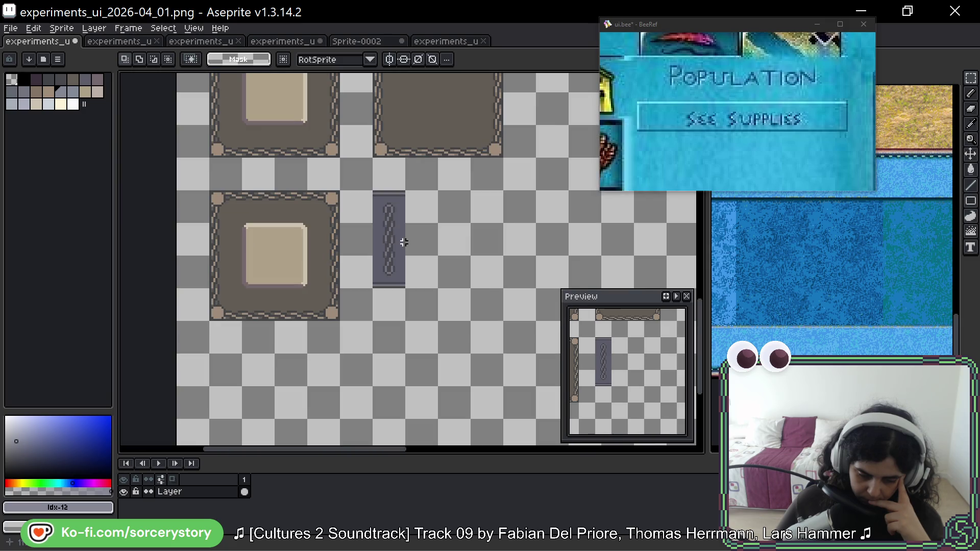
drag(386, 186, 367, 347)
scroll(368, 347, down, 4)
scroll(381, 316, up, 3)
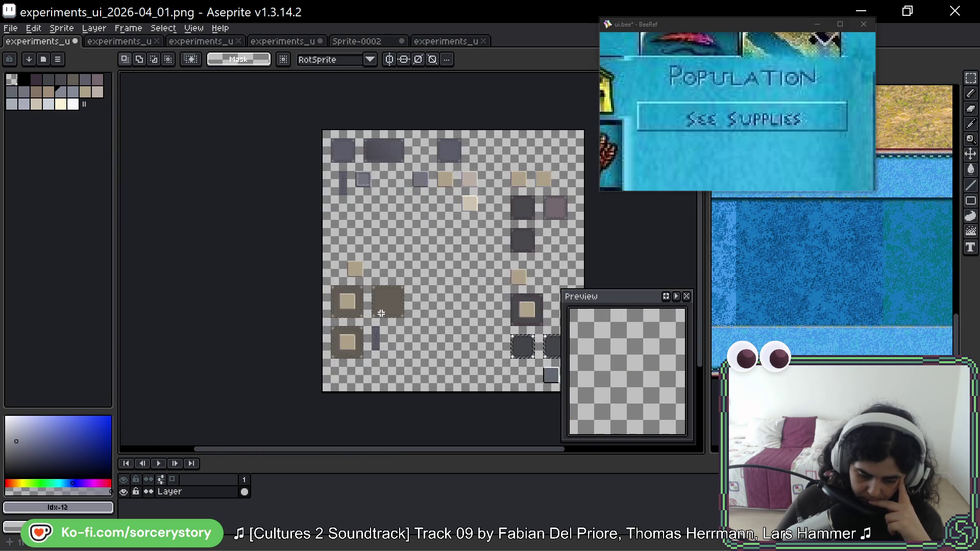
drag(371, 318, 354, 368)
key(ctrl+z)
key(ctrl+z)
key(ctrl+z)
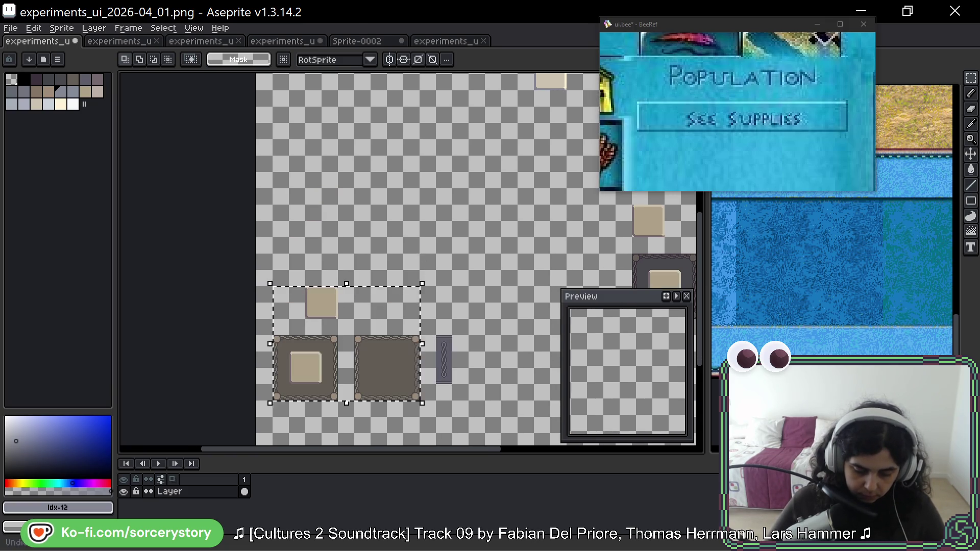
key(ctrl+Tab)
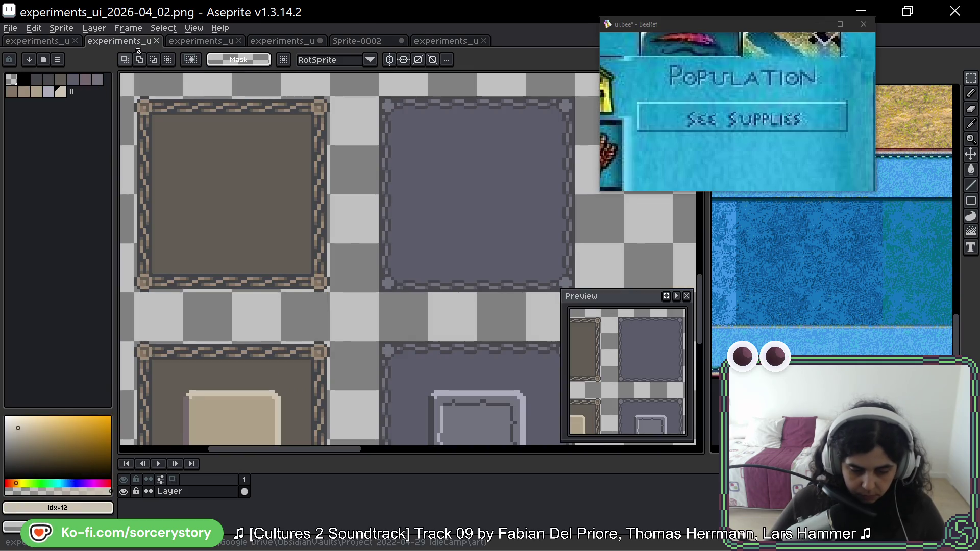
Paste the chain bar and place it at the lower left, below the brown framed panel.
scroll(359, 266, down, 2)
scroll(360, 267, down, 1)
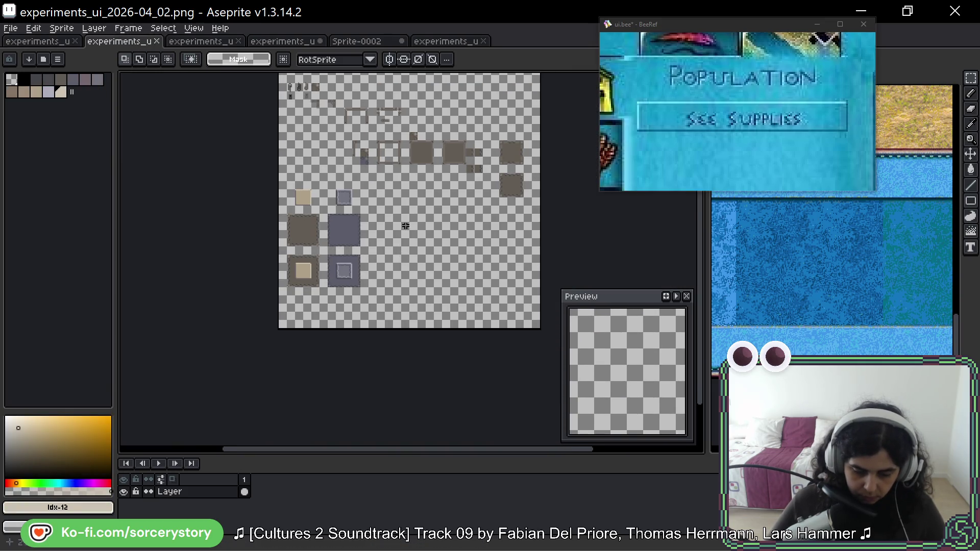
scroll(400, 229, up, 4)
key(ctrl+v)
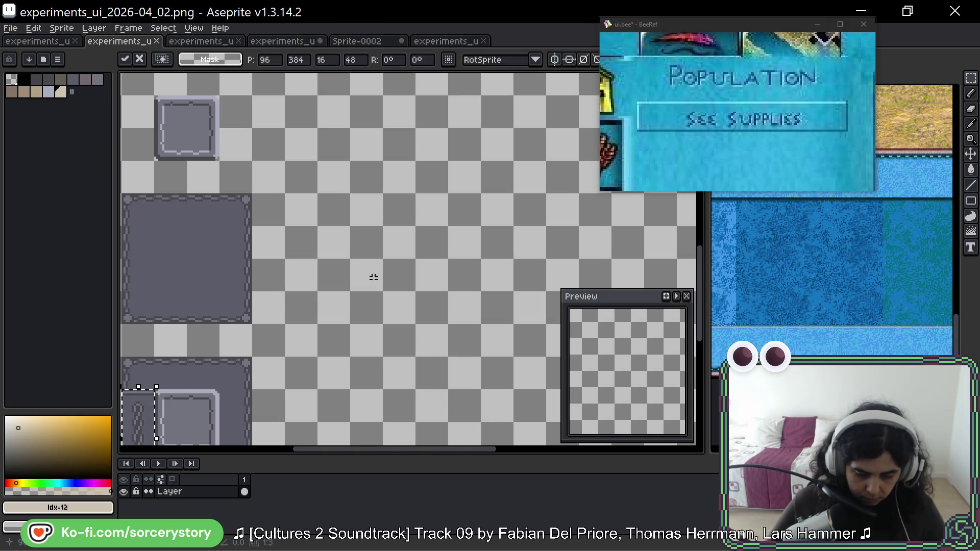
mouse_move(430, 312)
mouse_down()
mouse_move(402, 442)
mouse_move(326, 362)
mouse_move(268, 346)
mouse_up()
key(Return)
Marquee part of the frame's left border, then deselect it.
scroll(269, 228, up, 2)
scroll(236, 228, up, 2)
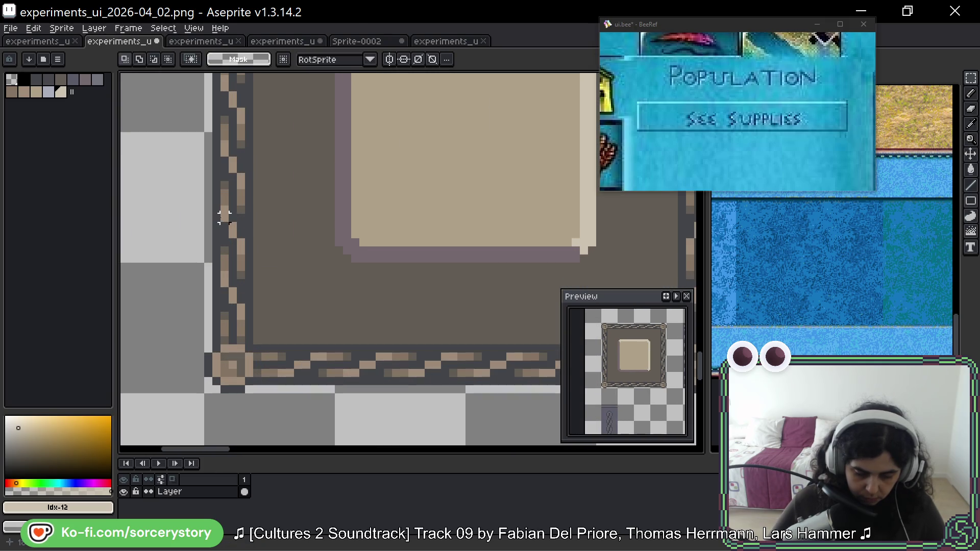
drag(216, 207, 251, 267)
click(306, 283)
scroll(307, 284, down, 2)
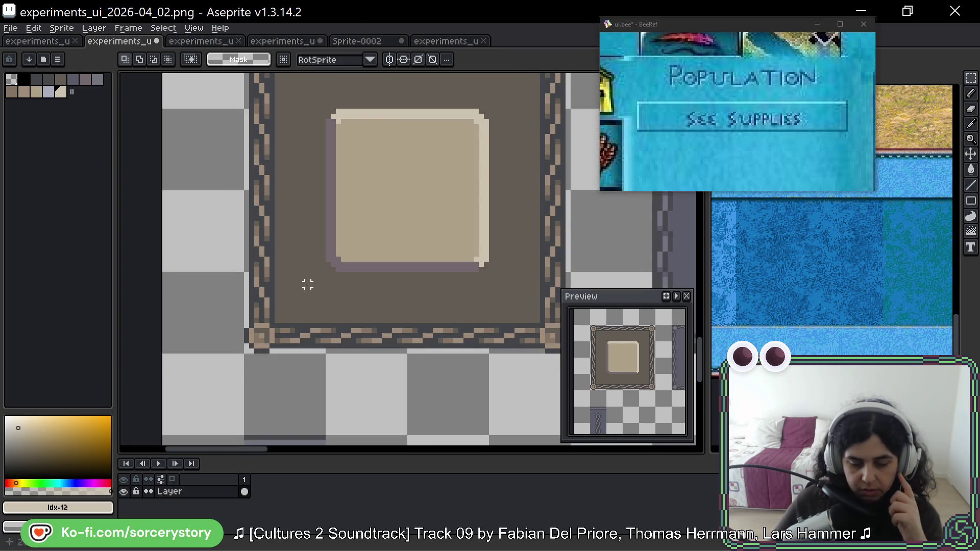
scroll(308, 285, down, 1)
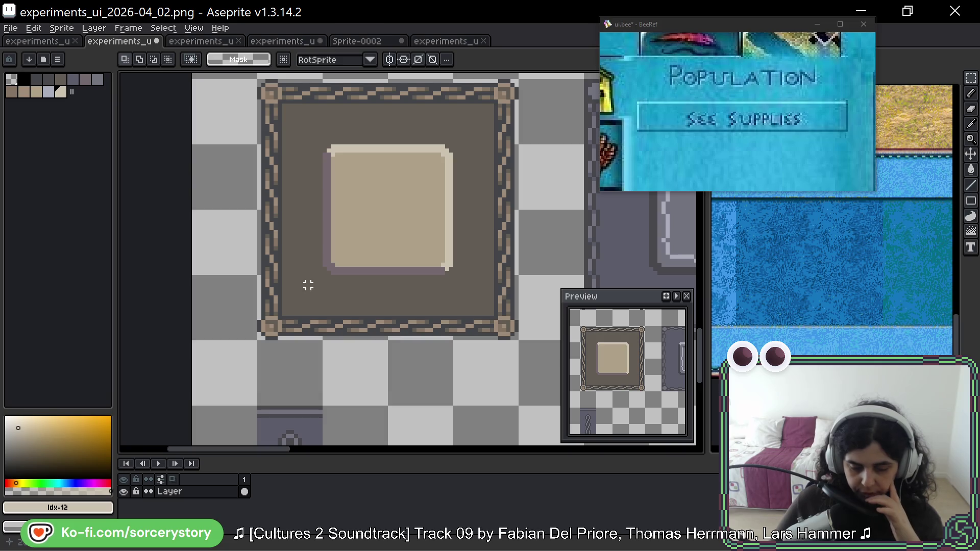
scroll(309, 281, down, 2)
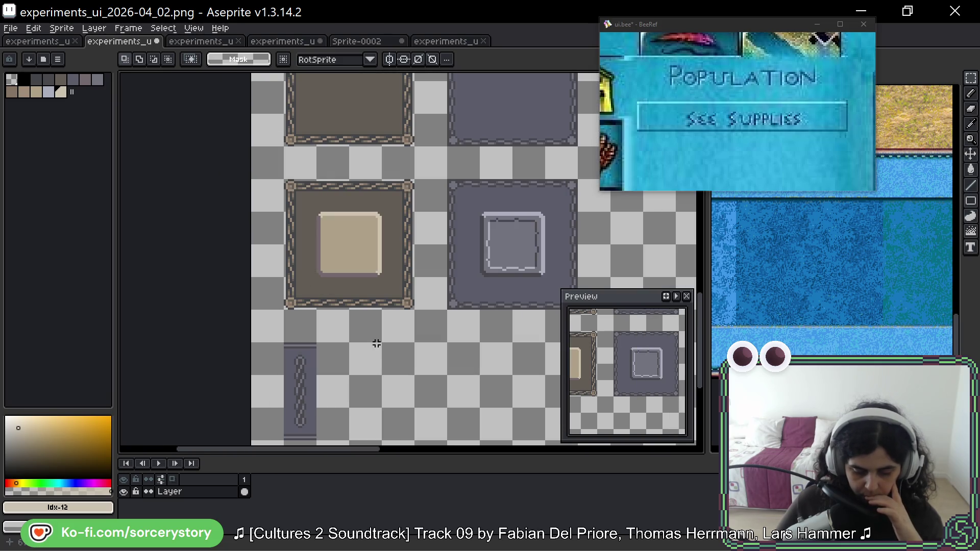
scroll(324, 285, down, 3)
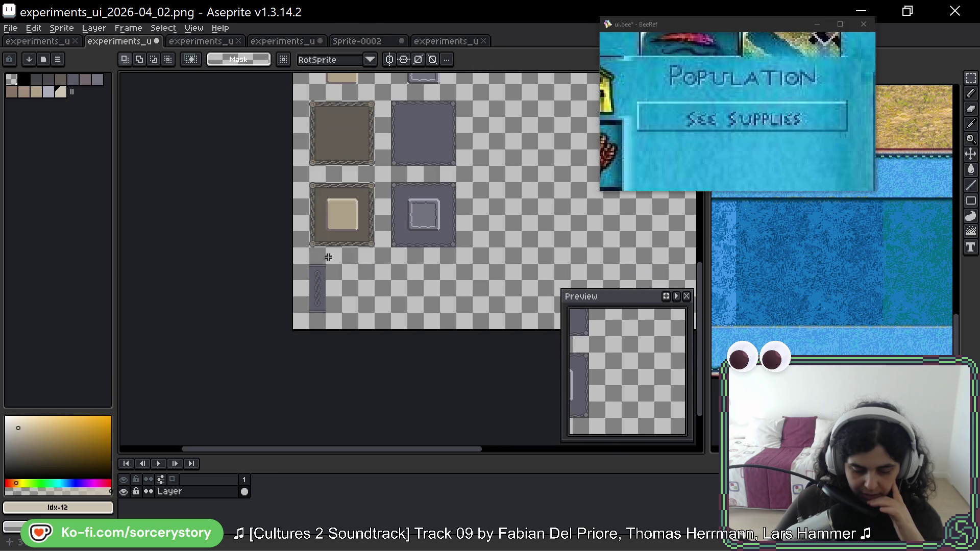
scroll(313, 301, up, 7)
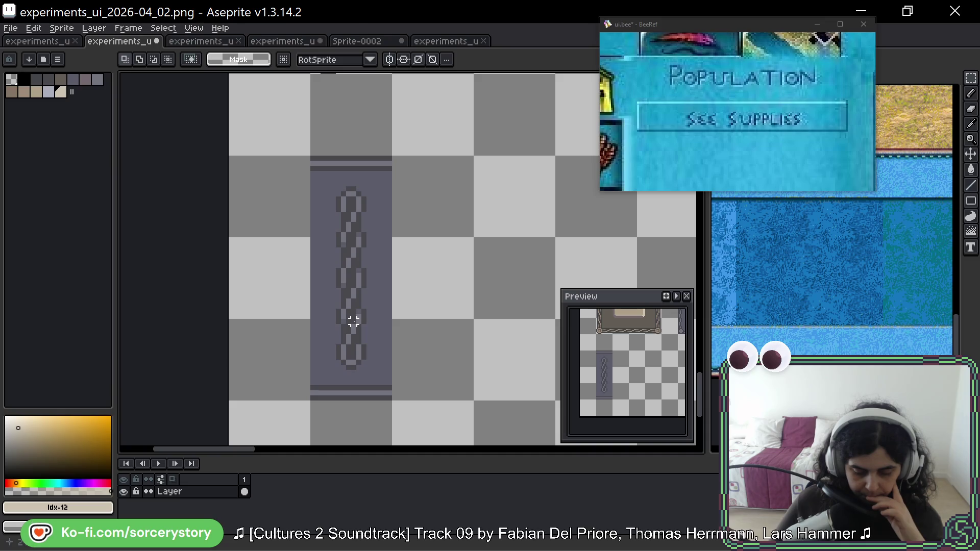
Cut a narrow chain strip from the bar and place it beside the bar.
mouse_move(353, 318)
mouse_down()
mouse_move(345, 278)
mouse_move(357, 268)
mouse_move(350, 291)
mouse_move(360, 329)
mouse_up()
key(ctrl+d)
mouse_move(347, 286)
mouse_down()
mouse_move(522, 279)
mouse_move(385, 213)
mouse_up()
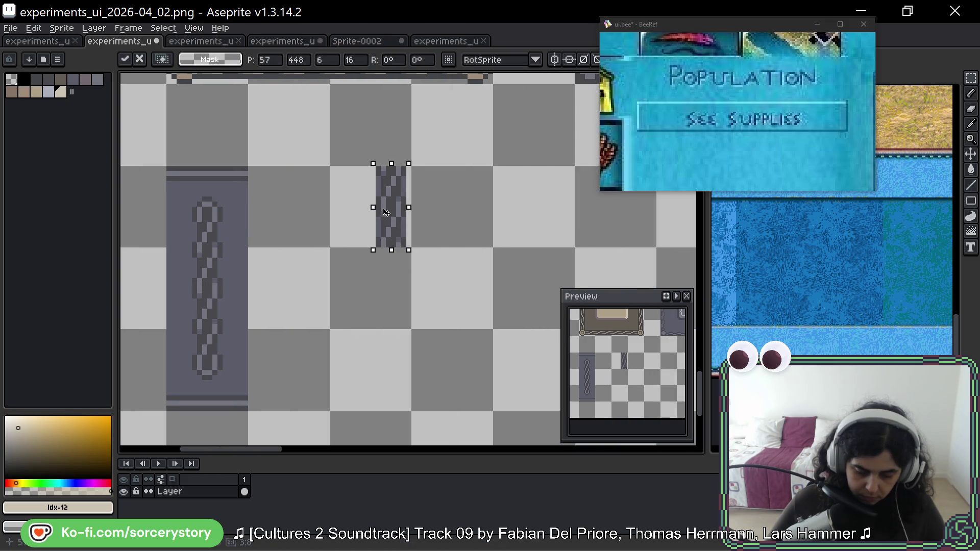
mouse_move(386, 213)
mouse_down()
mouse_move(342, 381)
mouse_move(322, 181)
mouse_move(291, 266)
mouse_move(282, 254)
mouse_up()
key(ctrl+d)
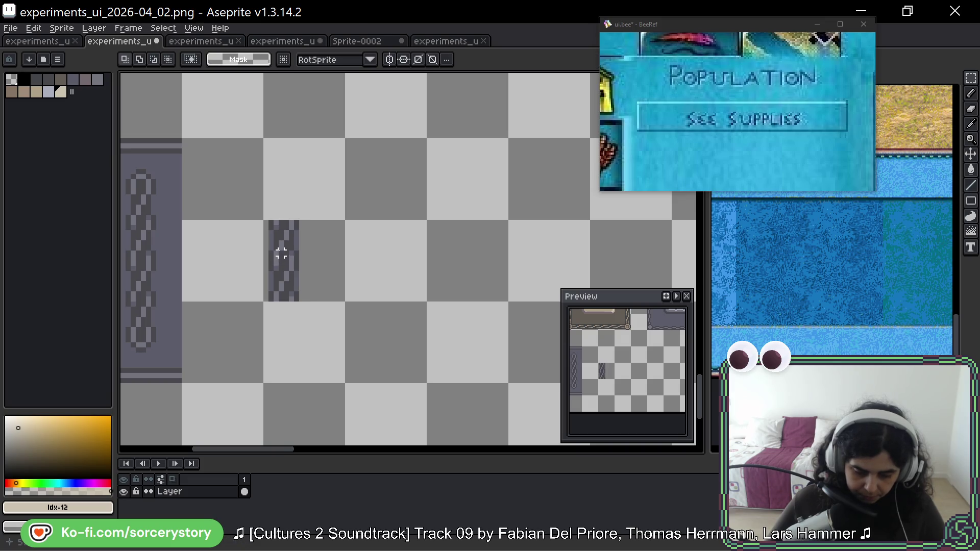
Move the brown frame's top-left corner piece against the chain strip.
scroll(304, 214, down, 3)
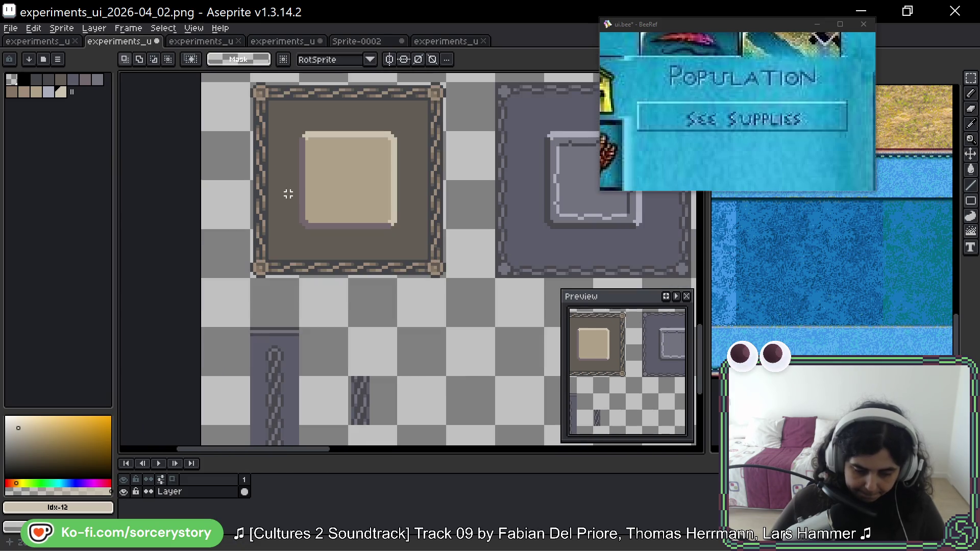
mouse_move(251, 99)
mouse_down()
mouse_move(300, 148)
mouse_move(281, 153)
mouse_move(376, 259)
mouse_move(357, 296)
mouse_move(356, 204)
mouse_move(350, 271)
mouse_up()
scroll(377, 285, up, 3)
key(Return)
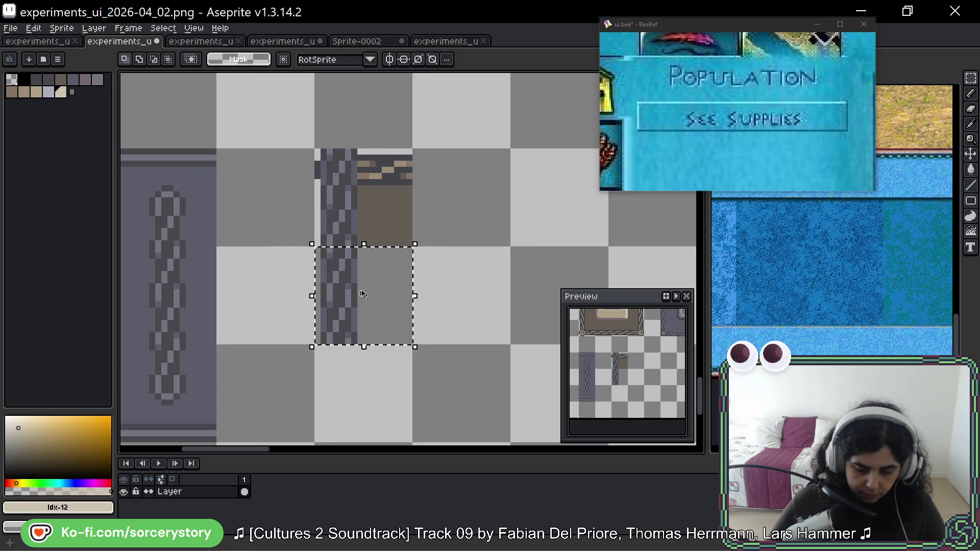
Place a -90° rotated chain copy horizontally above the vertical chain to form an L corner.
drag(361, 294, 560, 196)
scroll(510, 153, right, 3)
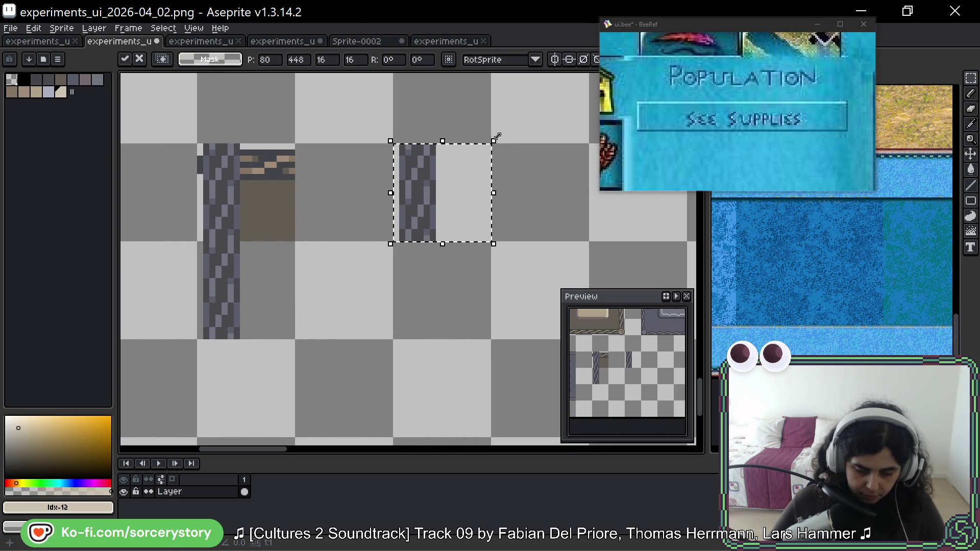
mouse_move(501, 136)
mouse_down()
mouse_move(490, 256)
mouse_move(470, 302)
mouse_move(483, 305)
mouse_up()
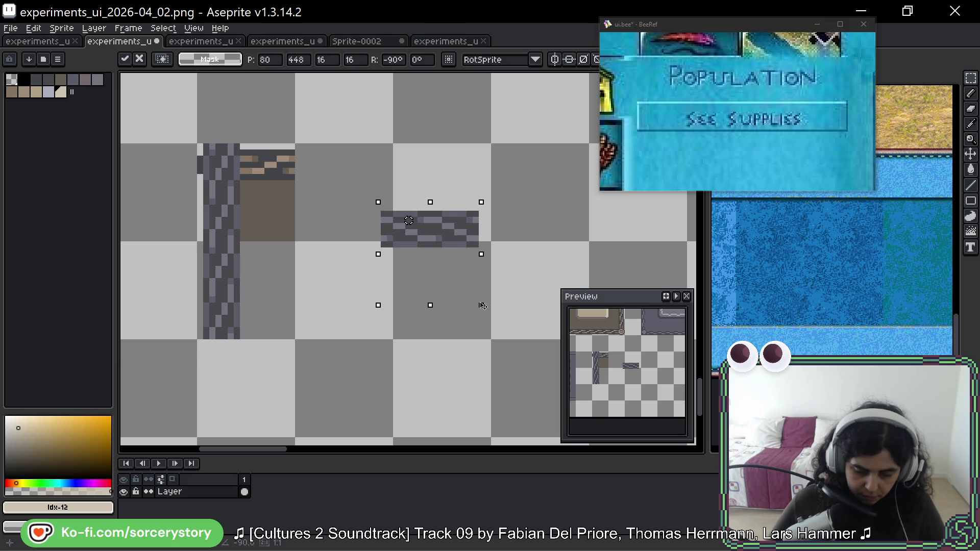
mouse_move(447, 253)
mouse_down()
mouse_move(373, 190)
mouse_move(276, 193)
mouse_move(367, 191)
mouse_move(347, 194)
mouse_up()
mouse_move(363, 191)
mouse_down()
mouse_move(256, 194)
mouse_move(392, 244)
mouse_up()
click(255, 220)
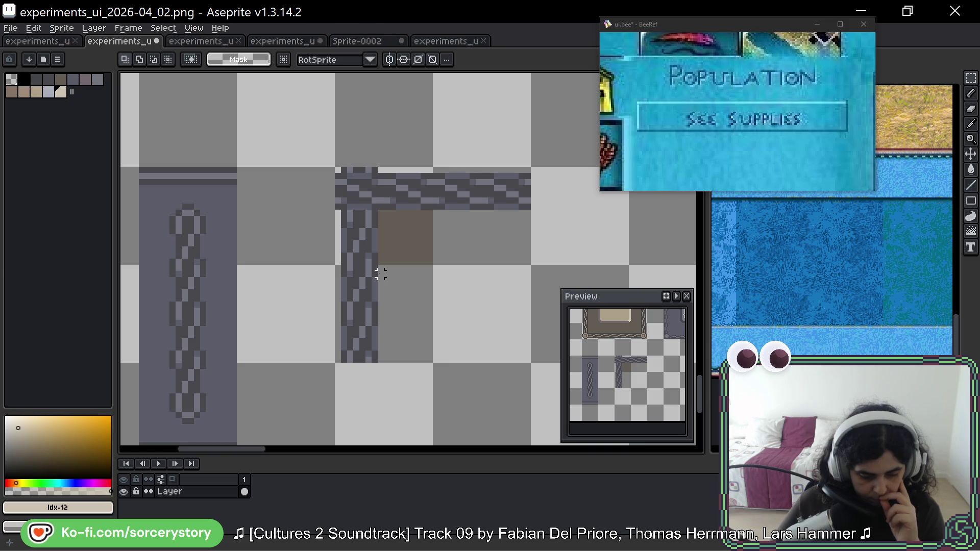
Switch to the pencil and pick dark grey from the stone column.
scroll(375, 274, down, 3)
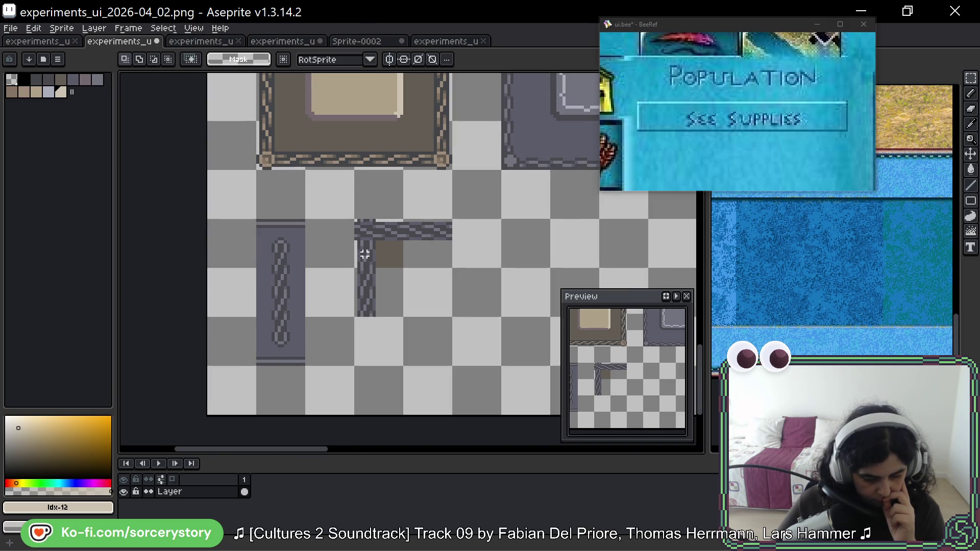
mouse_move(423, 226)
mouse_down()
mouse_move(284, 232)
mouse_move(377, 314)
mouse_up()
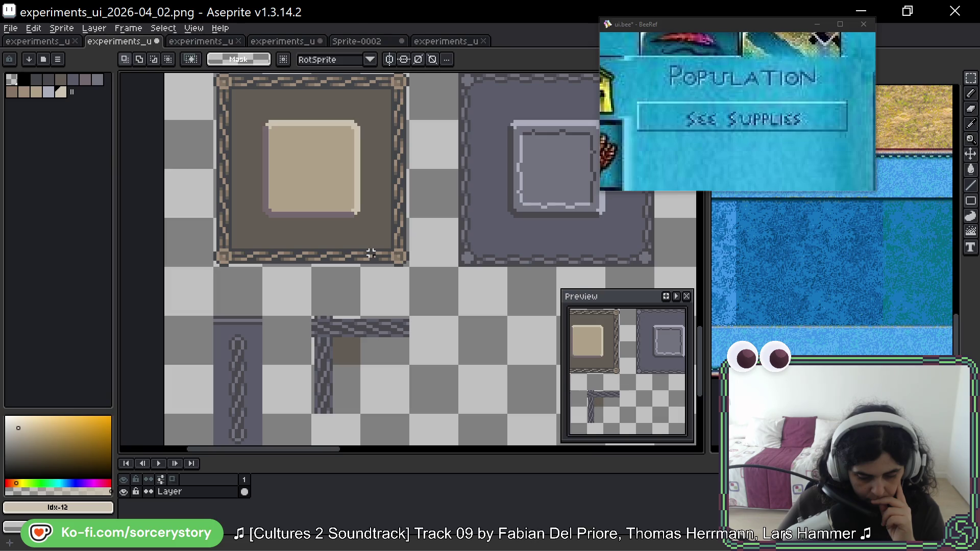
drag(411, 382, 381, 304)
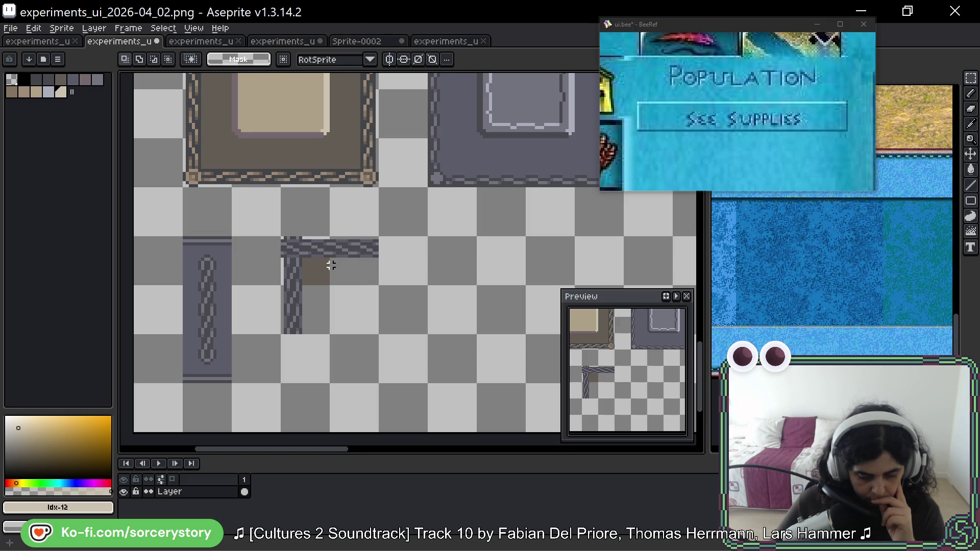
drag(331, 265, 347, 293)
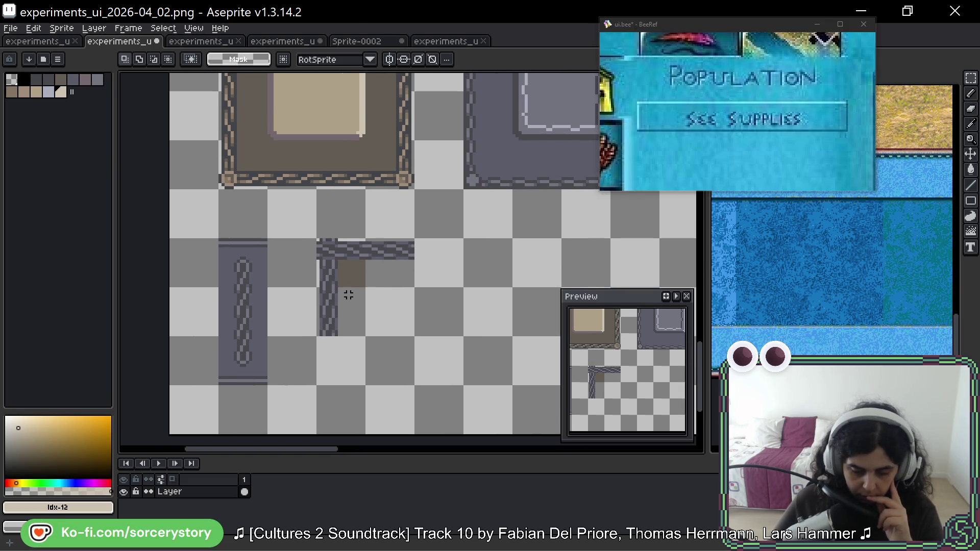
scroll(323, 298, up, 3)
key(b)
alt+click(319, 212)
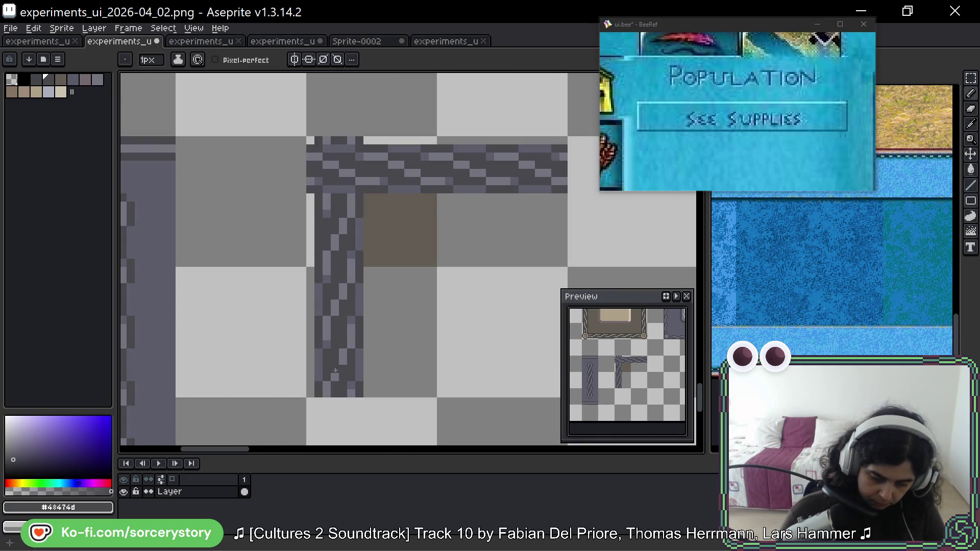
Copy the beige panel's frame corner tile below the chain corner tile.
scroll(494, 169, down, 3)
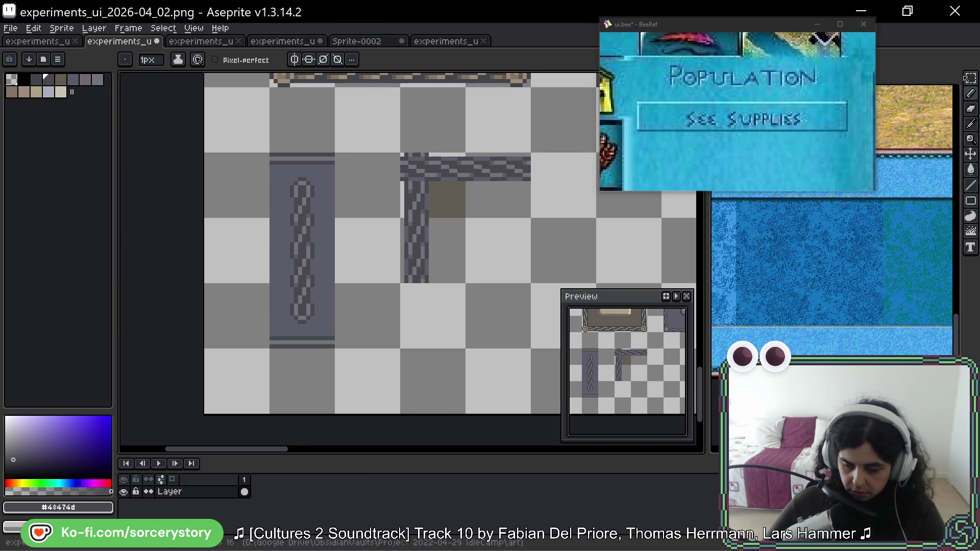
click(963, 78)
drag(377, 136, 320, 244)
mouse_move(243, 168)
mouse_down()
mouse_move(223, 162)
mouse_move(376, 444)
mouse_move(382, 423)
mouse_up()
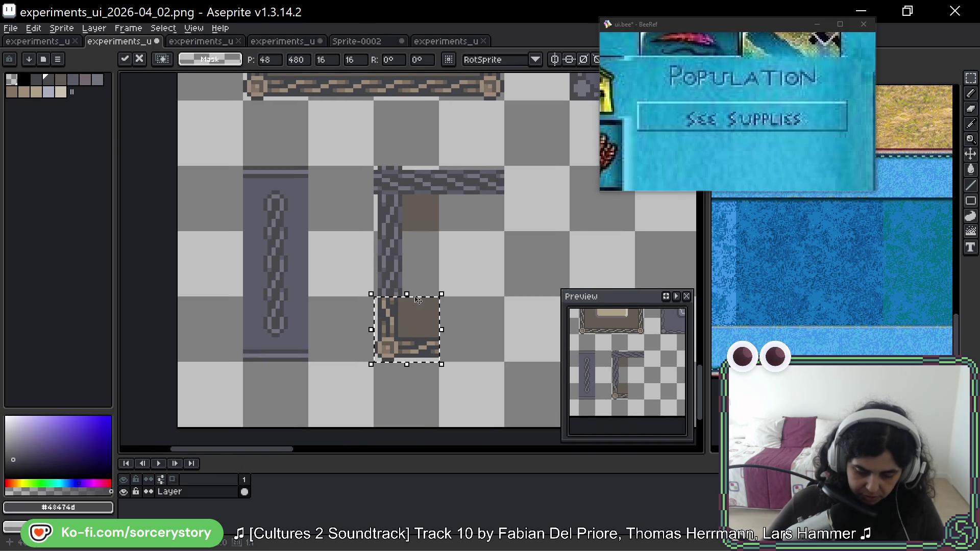
scroll(382, 423, up, 3)
key(Return)
Fill the chain corner tile's empty interior with solid brown.
drag(370, 175, 490, 341)
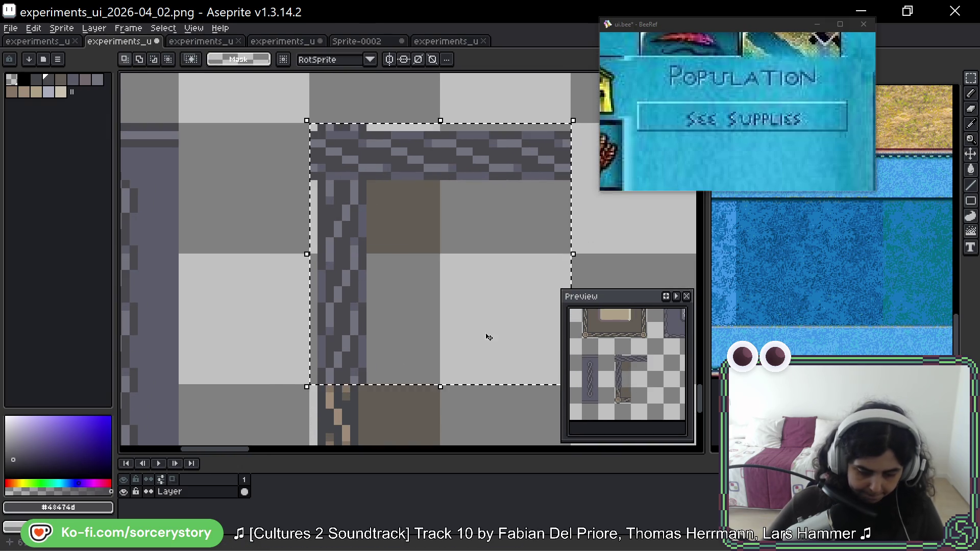
drag(418, 272, 314, 245)
key(g)
alt+click(308, 225)
click(306, 245)
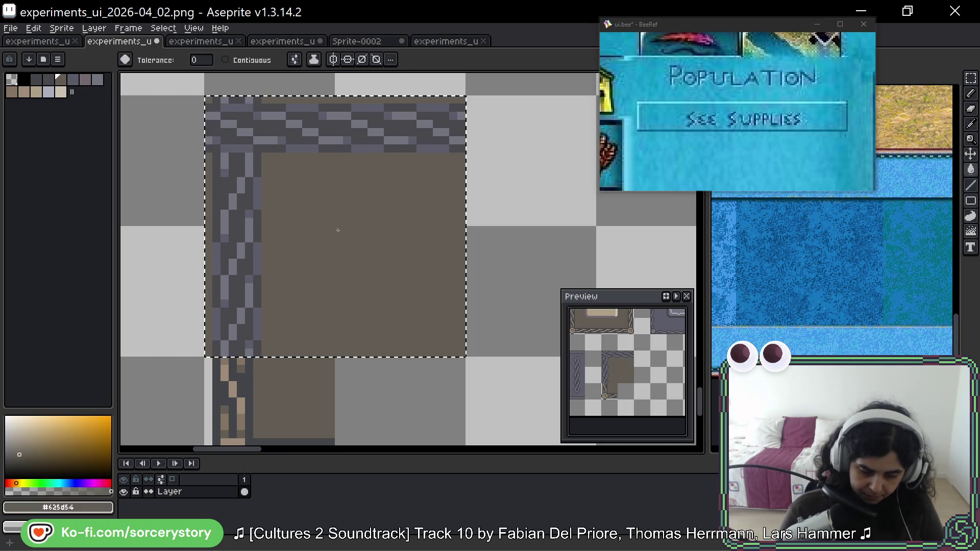
Recolour the chain's light grey pixels with tan sampled from the frame's chain.
drag(249, 382, 301, 303)
key(alt)
alt+click(300, 303)
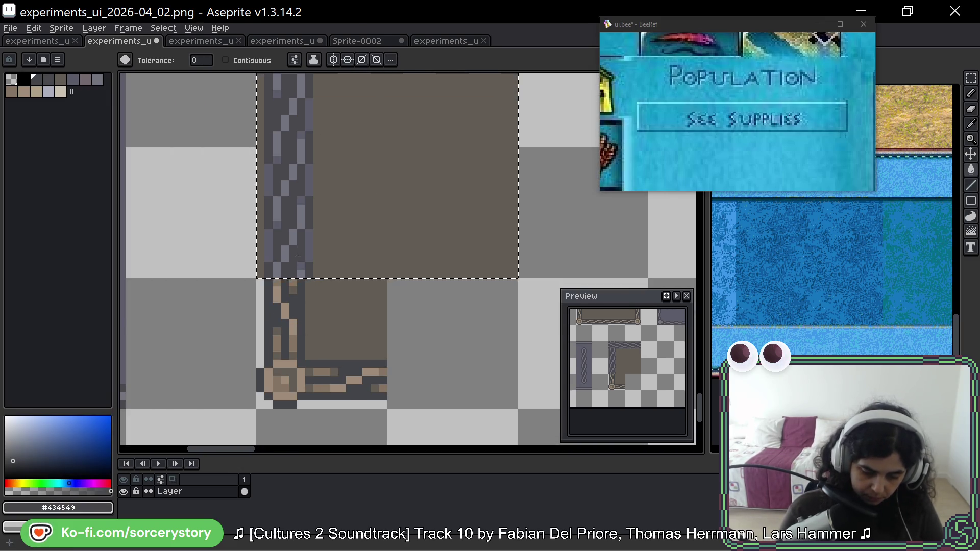
alt+click(305, 284)
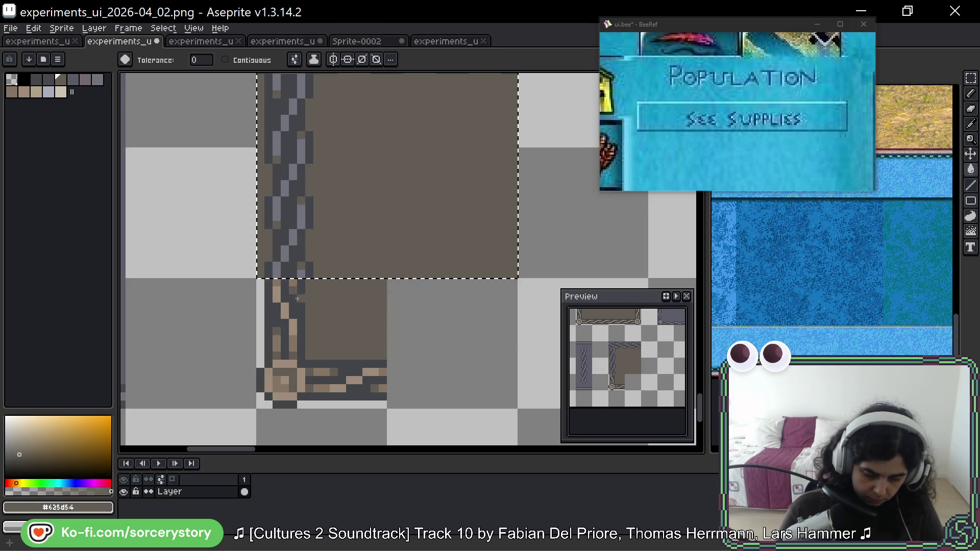
alt+click(280, 289)
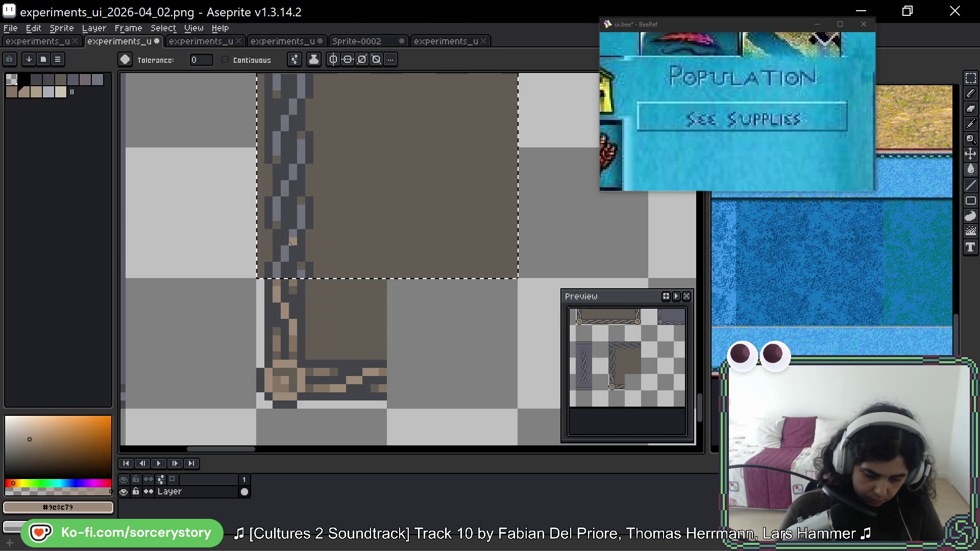
click(301, 307)
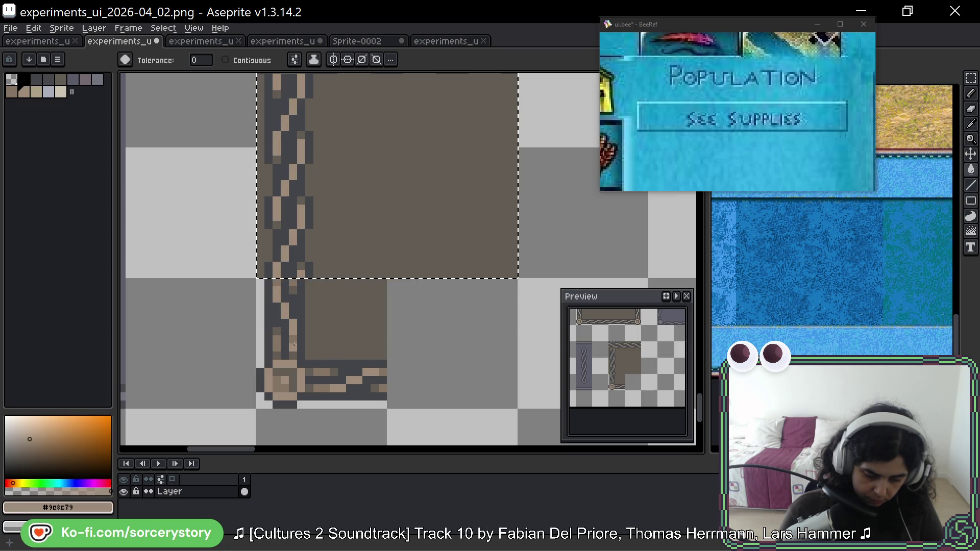
drag(393, 147, 367, 291)
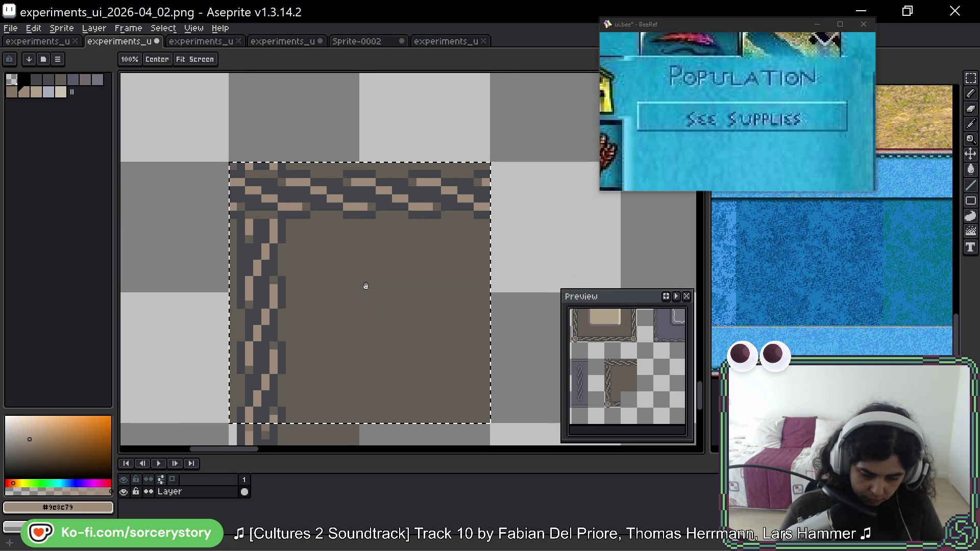
Copy the round corner knob from the bottom-left frame corner.
drag(400, 400, 417, 310)
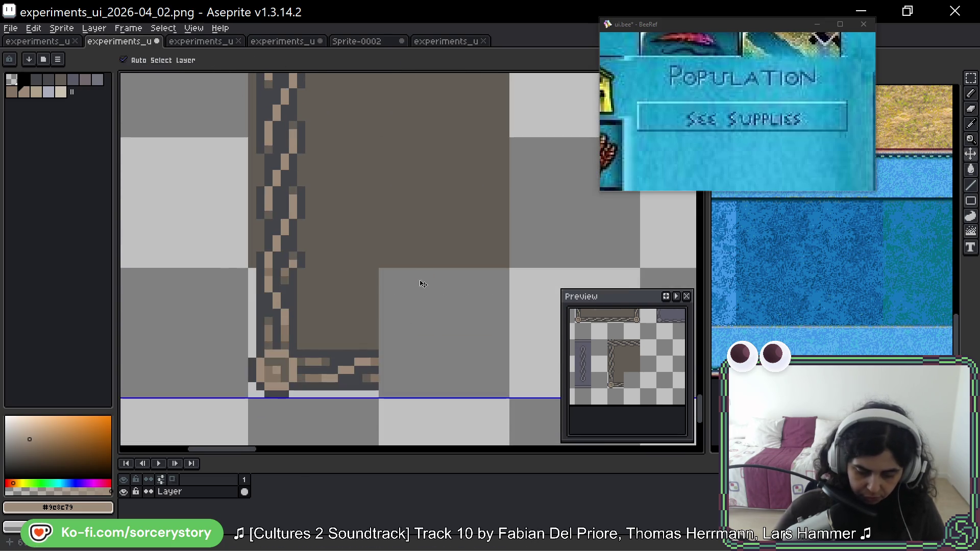
key(m)
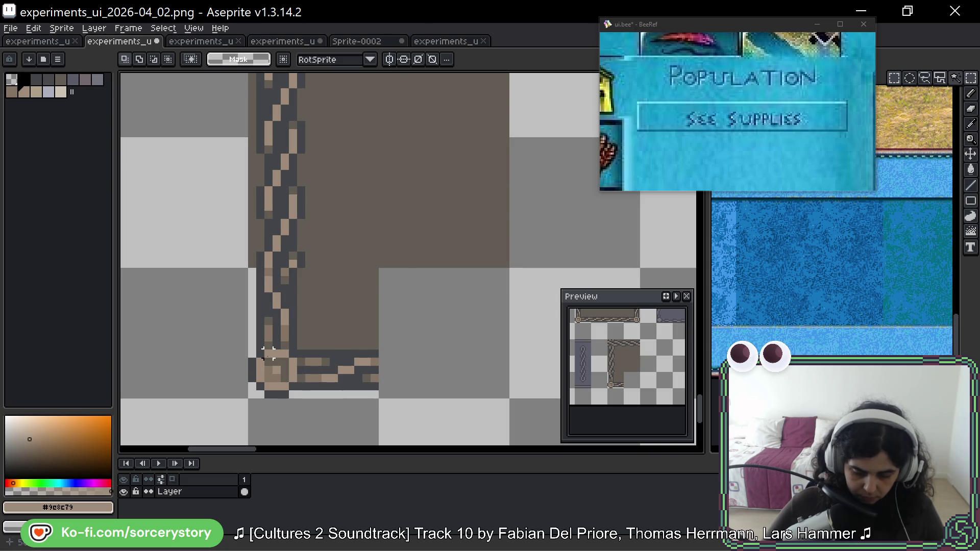
drag(268, 353, 276, 387)
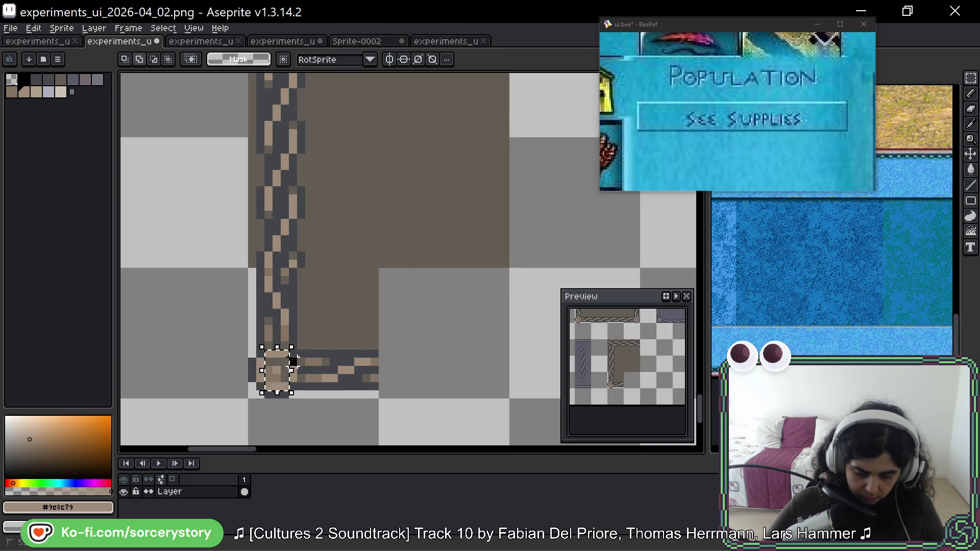
mouse_move(255, 349)
mouse_down()
mouse_move(299, 391)
mouse_move(282, 376)
mouse_move(341, 92)
mouse_move(293, 142)
mouse_move(139, 141)
mouse_move(317, 145)
mouse_move(290, 160)
mouse_move(269, 150)
mouse_move(261, 272)
mouse_move(316, 143)
mouse_up()
scroll(317, 177, up, 2)
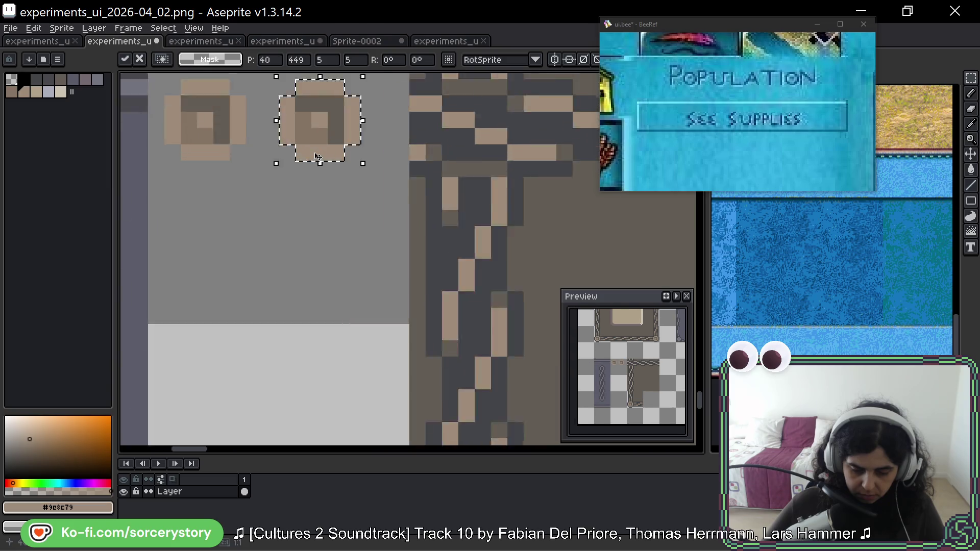
key(ctrl+d)
Repaint the knob's ring with beige pixels, a dark right column and a mid-brown bottom row.
click(344, 107)
click(368, 132)
click(368, 156)
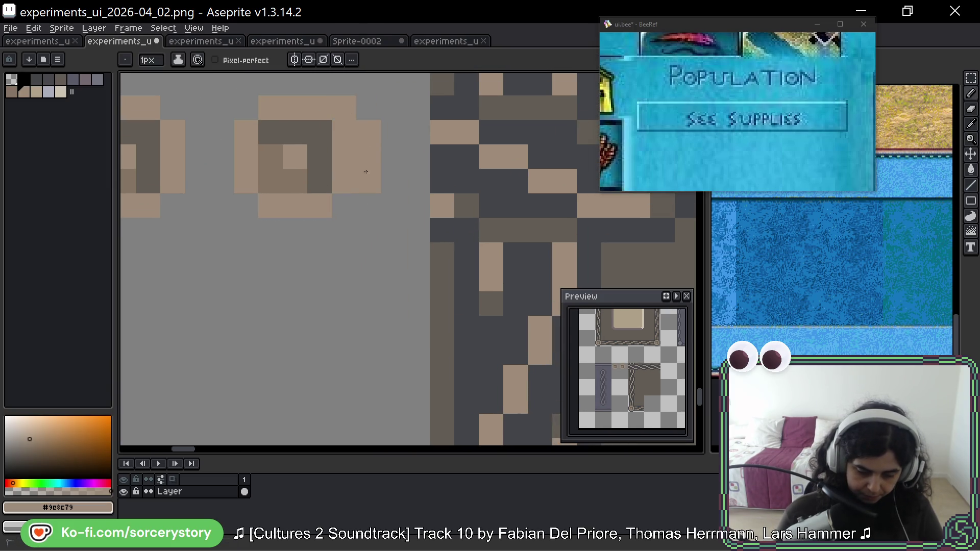
mouse_move(349, 225)
mouse_down()
mouse_move(299, 232)
mouse_move(332, 201)
mouse_move(343, 135)
mouse_up()
click(318, 160)
drag(319, 180, 295, 182)
click(344, 181)
alt+click(308, 133)
drag(344, 132, 344, 202)
alt+click(271, 169)
drag(271, 205, 320, 205)
click(371, 204)
Copy the right ring knob to sit directly below itself.
scroll(374, 203, down, 5)
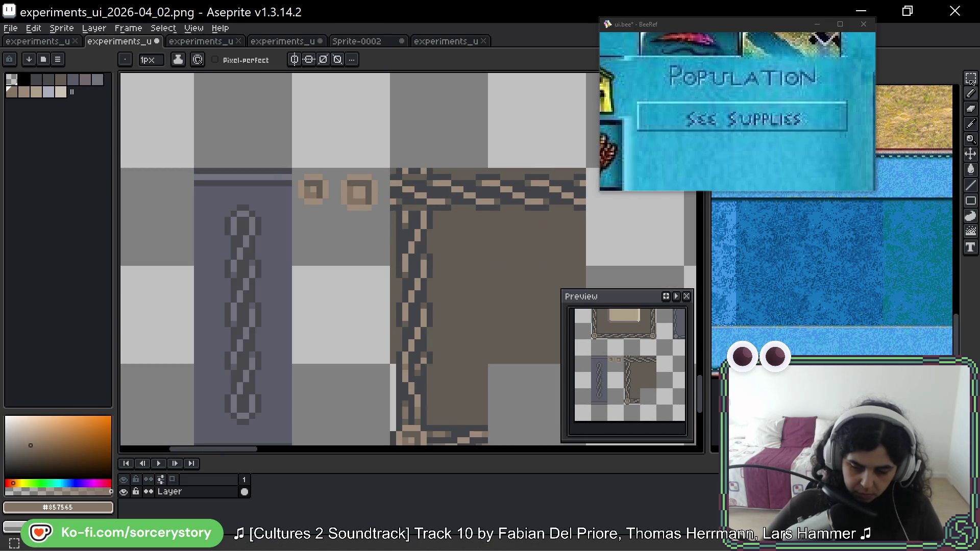
key(m)
scroll(355, 225, up, 2)
drag(326, 119, 403, 194)
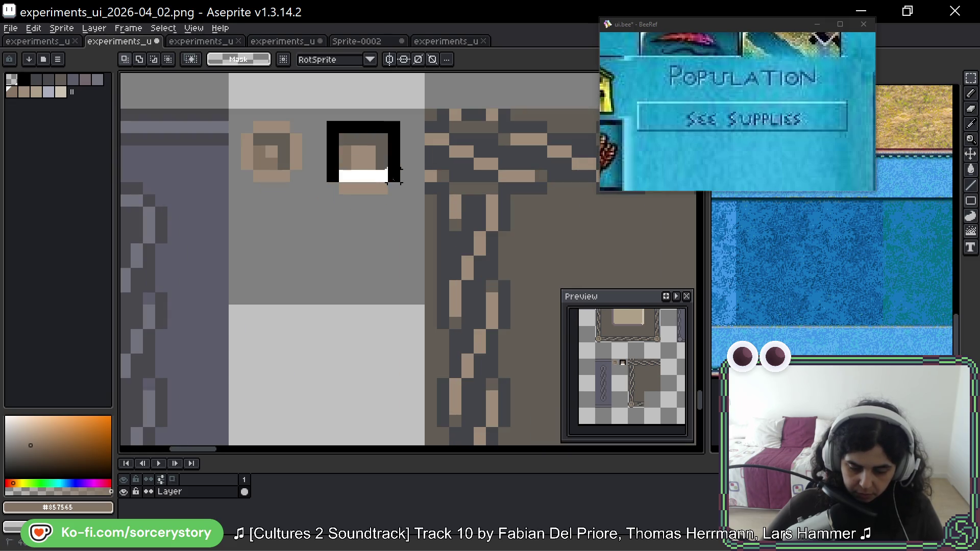
mouse_move(382, 156)
mouse_down()
mouse_move(372, 297)
mouse_move(381, 242)
mouse_up()
key(Return)
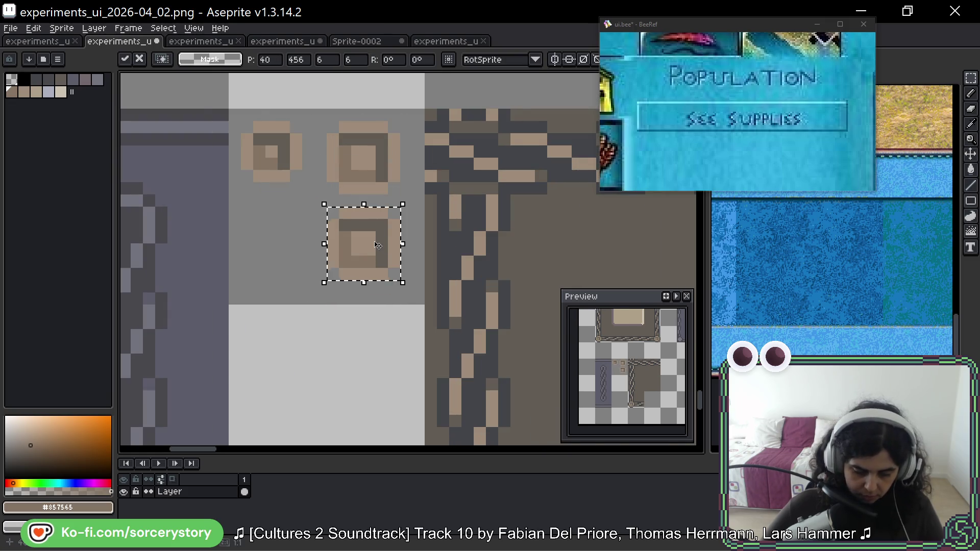
Start rounding the copied ring by painting tan pixels and erasing its corner pixels.
scroll(377, 241, up, 3)
key(b)
key(ctrl+d)
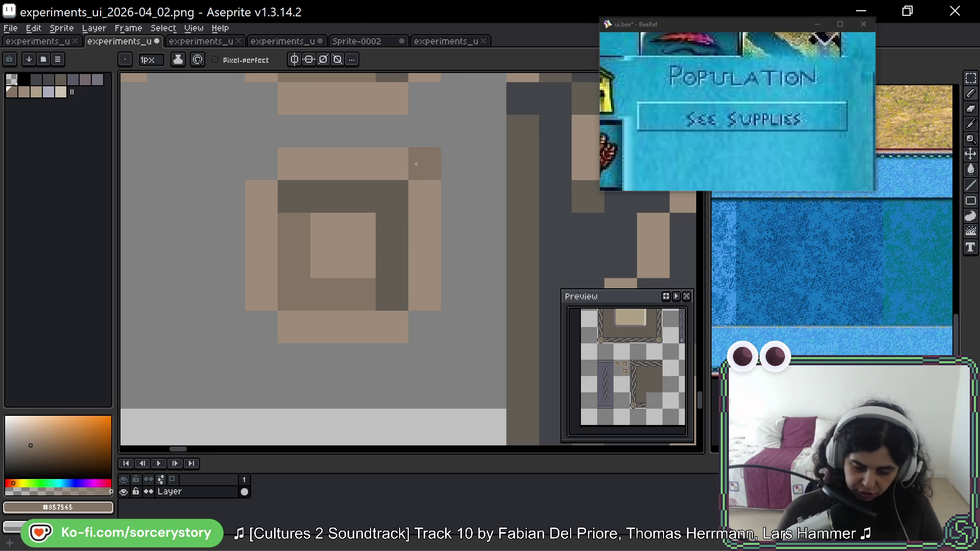
alt+click(416, 196)
click(418, 175)
key(ctrl+z)
click(399, 180)
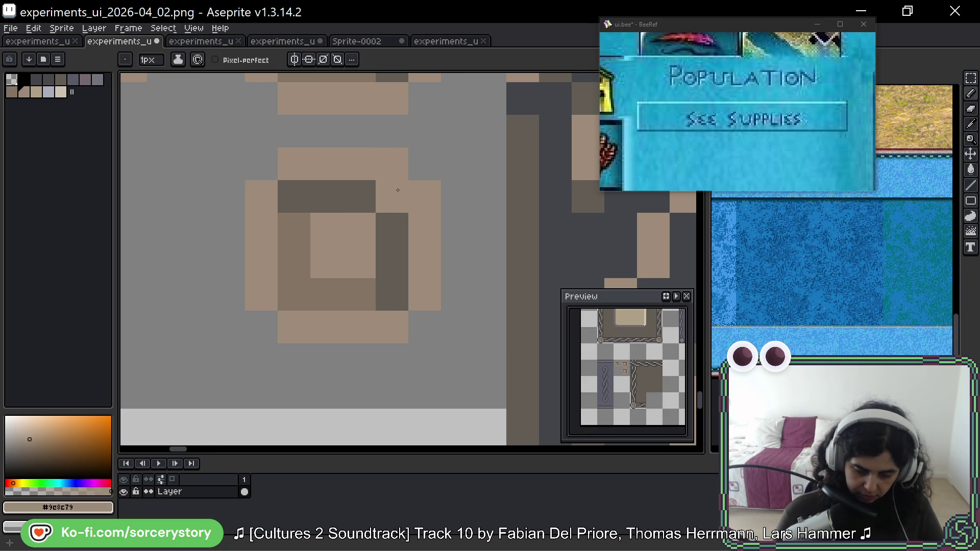
right_click(393, 166)
right_click(434, 202)
Keep shaping the knob, turning dark pixels tan and erasing outer and stray pixels.
click(294, 295)
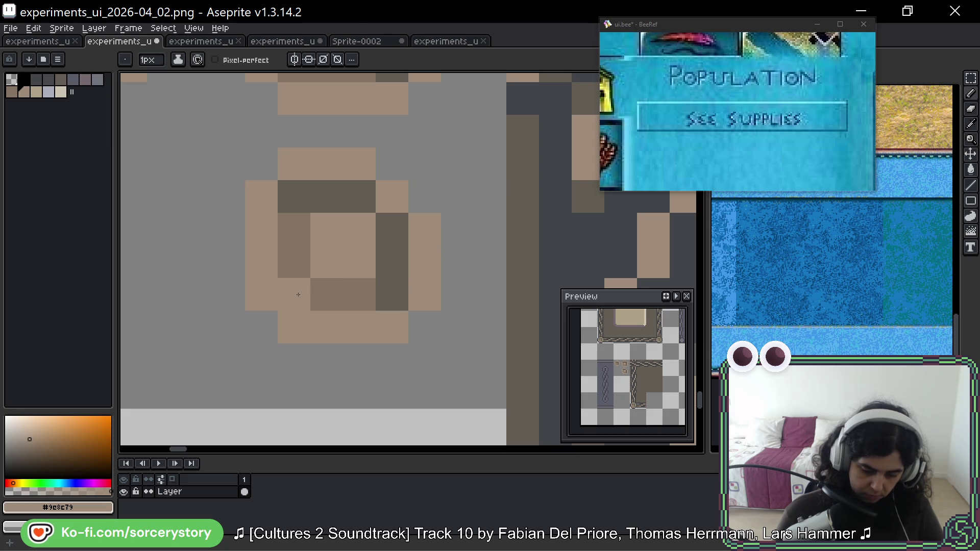
right_click(261, 295)
right_click(294, 336)
click(392, 294)
right_click(392, 327)
right_click(426, 293)
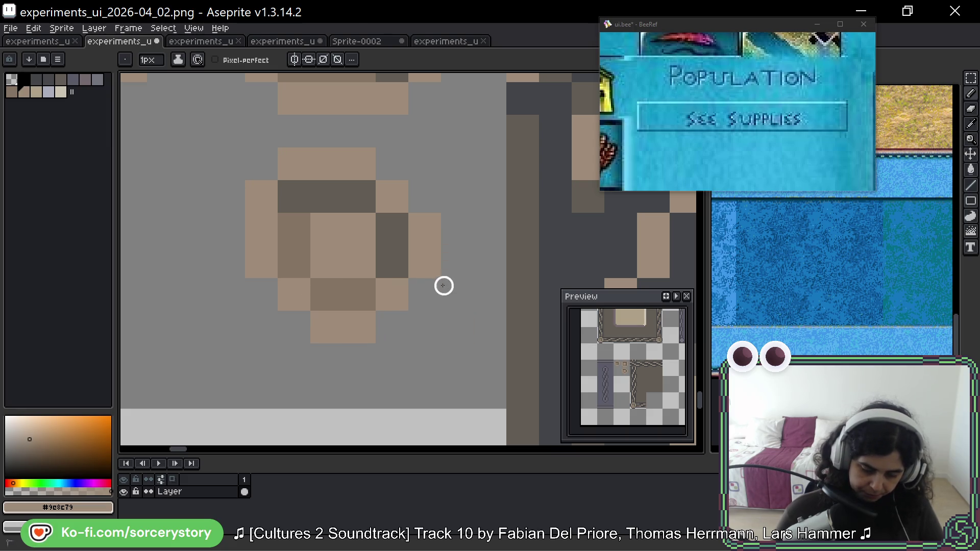
click(301, 200)
right_click(255, 194)
right_click(294, 163)
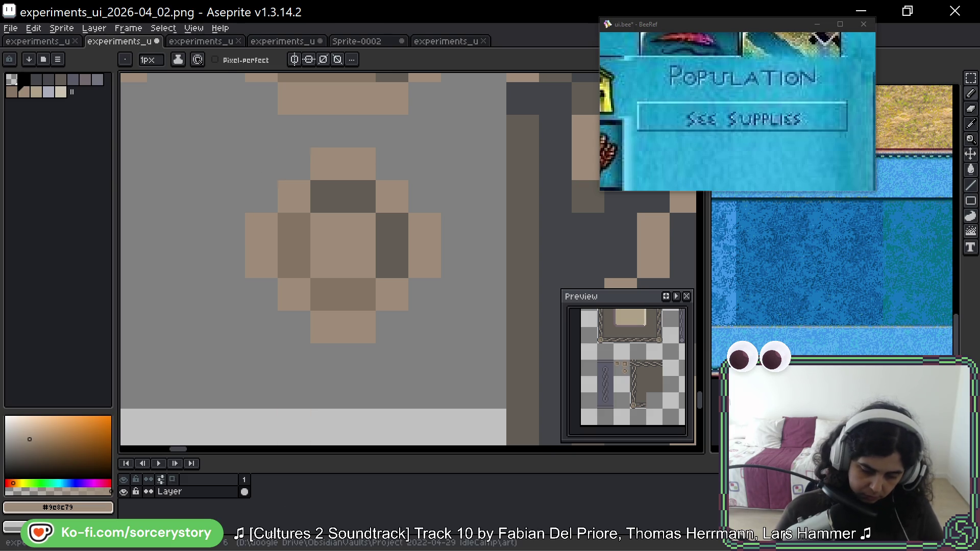
Fill the knob's centre with mid brown.
alt+click(327, 294)
click(327, 262)
drag(326, 229, 359, 262)
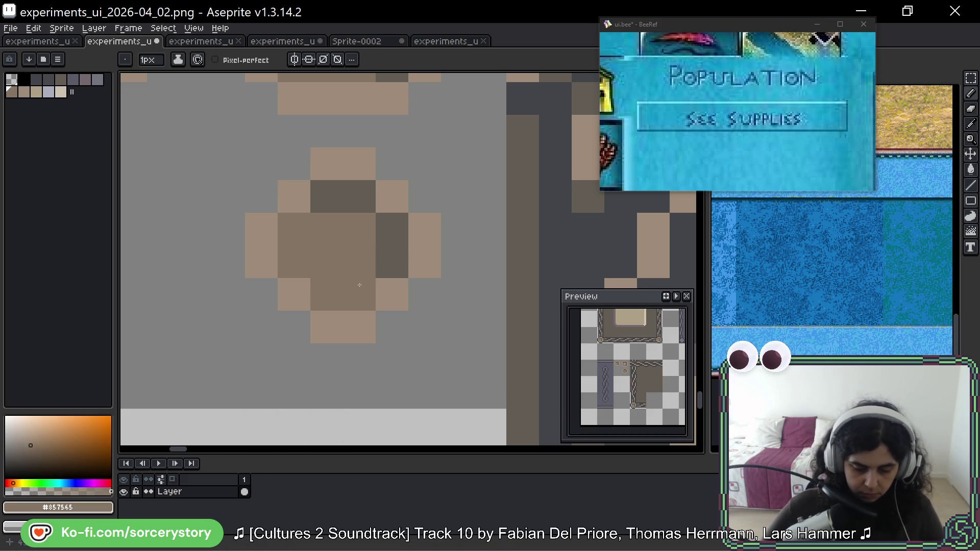
scroll(408, 260, down, 4)
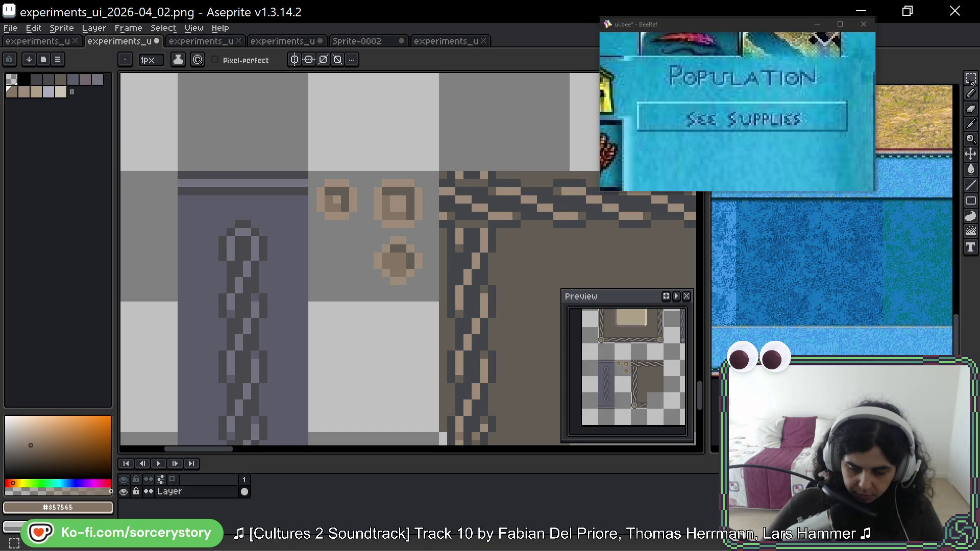
Move the round knob tile onto the brown panel's top-left chain corner.
click(971, 76)
drag(433, 222, 270, 148)
mouse_move(214, 108)
mouse_down()
mouse_move(259, 151)
mouse_move(339, 123)
mouse_move(293, 119)
mouse_up()
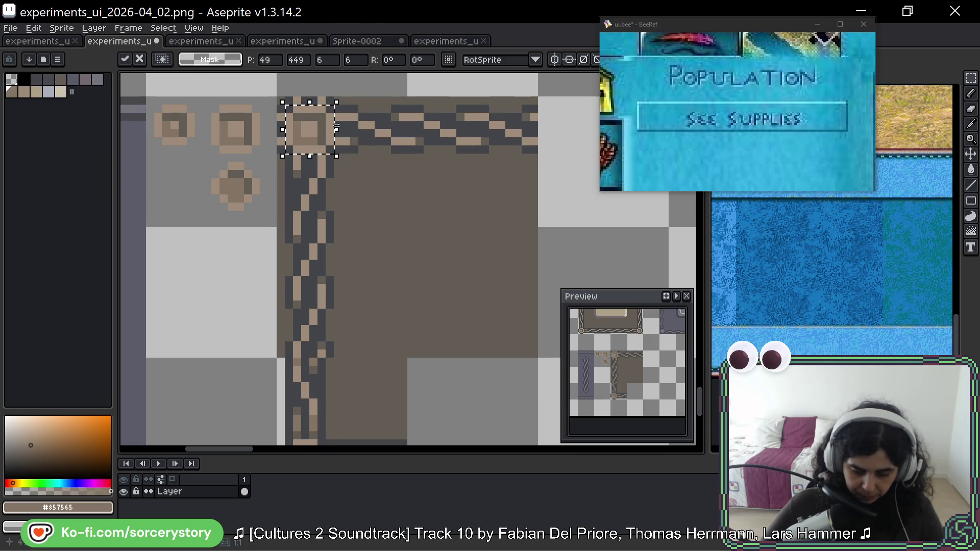
click(352, 145)
mouse_move(352, 148)
mouse_down()
mouse_move(545, 192)
mouse_move(263, 221)
mouse_move(347, 186)
mouse_up()
scroll(544, 192, down, 1)
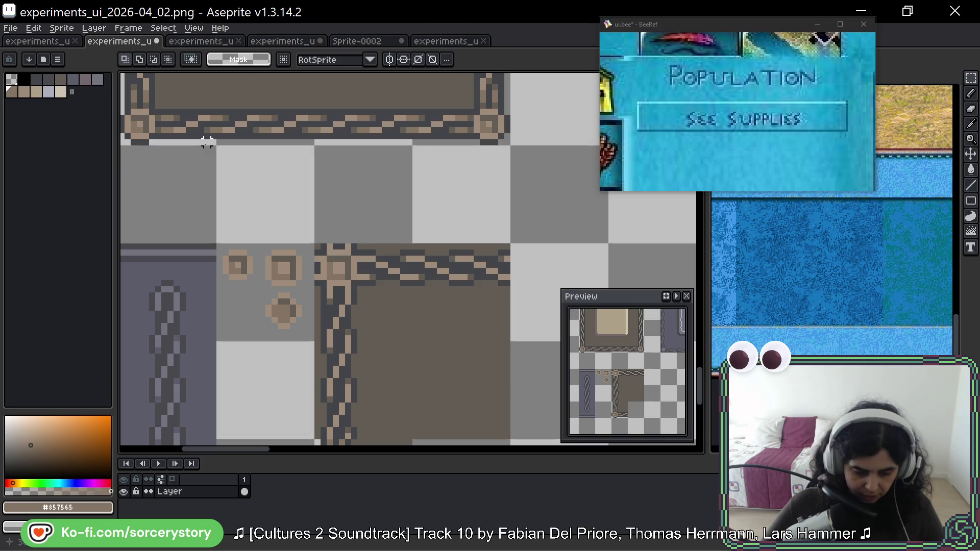
Take the Pencil with the panel's dark brown as the colour.
key(b)
scroll(373, 284, up, 1)
alt+click(372, 284)
scroll(373, 283, up, 1)
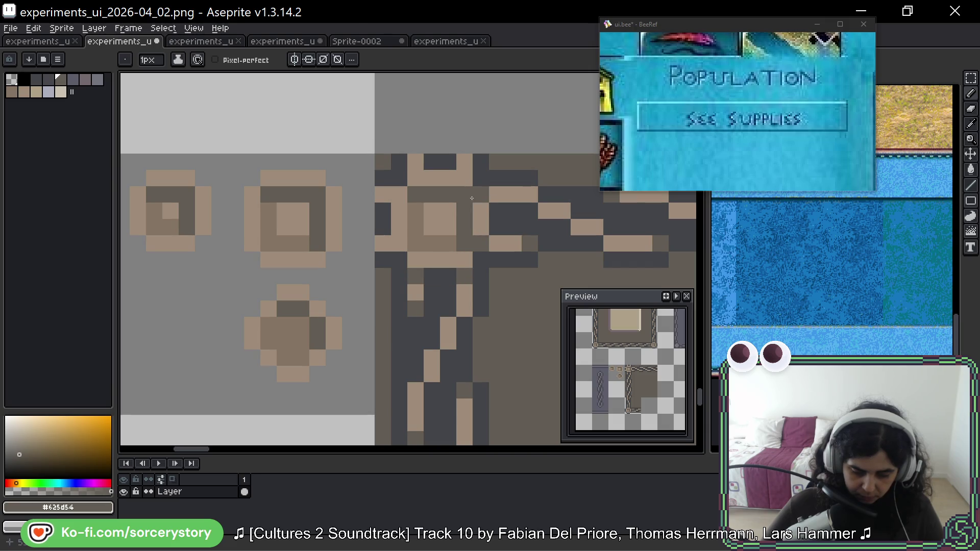
Add three tan highlight pixels along the chain, then pick the knob's light brown.
right_click(465, 276)
right_click(481, 244)
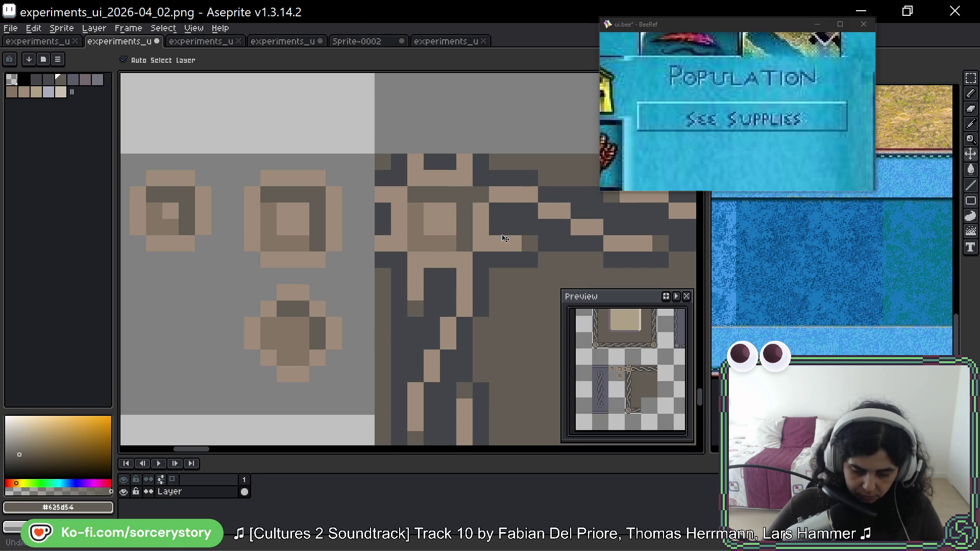
right_click(481, 194)
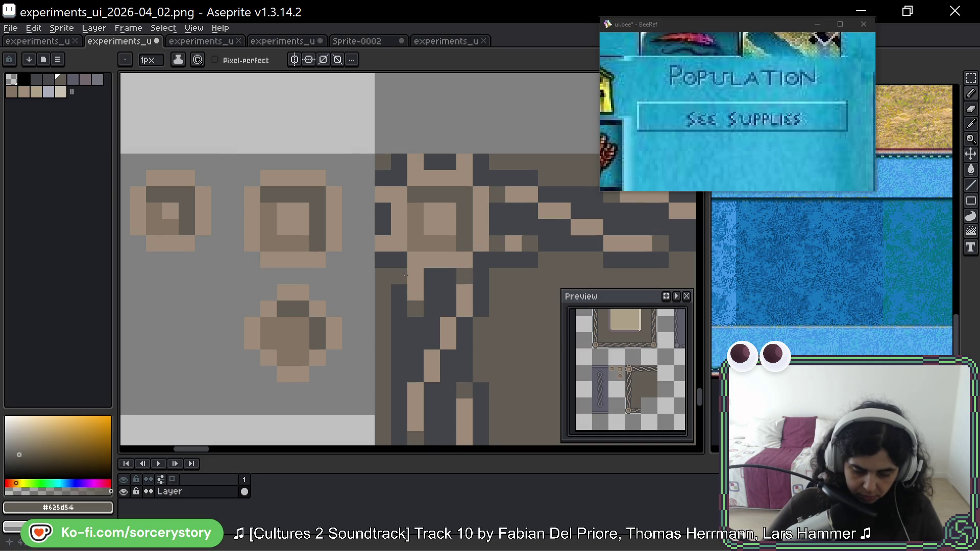
scroll(431, 292, down, 3)
scroll(294, 137, up, 3)
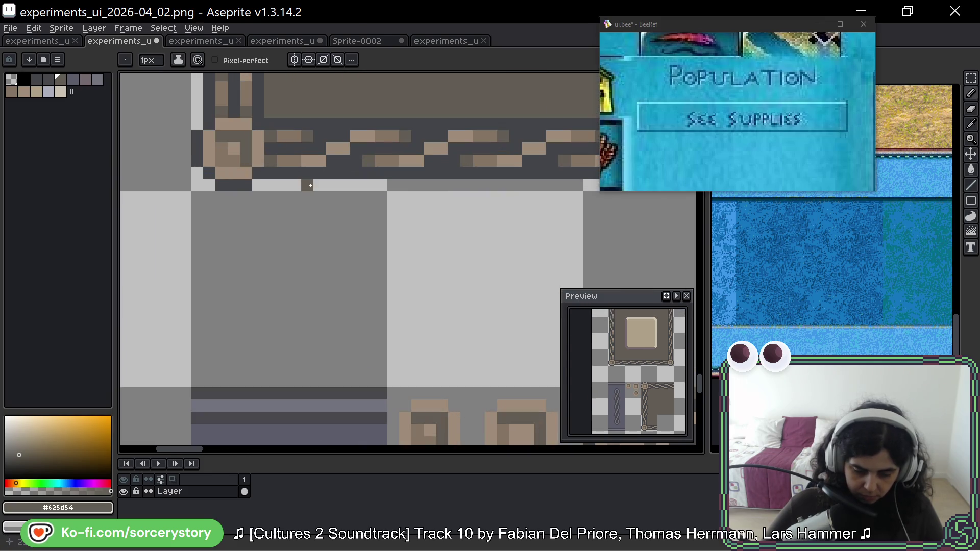
alt+click(293, 138)
Shade chain link pixels medium brown while moving down the left chain border.
scroll(292, 153, down, 5)
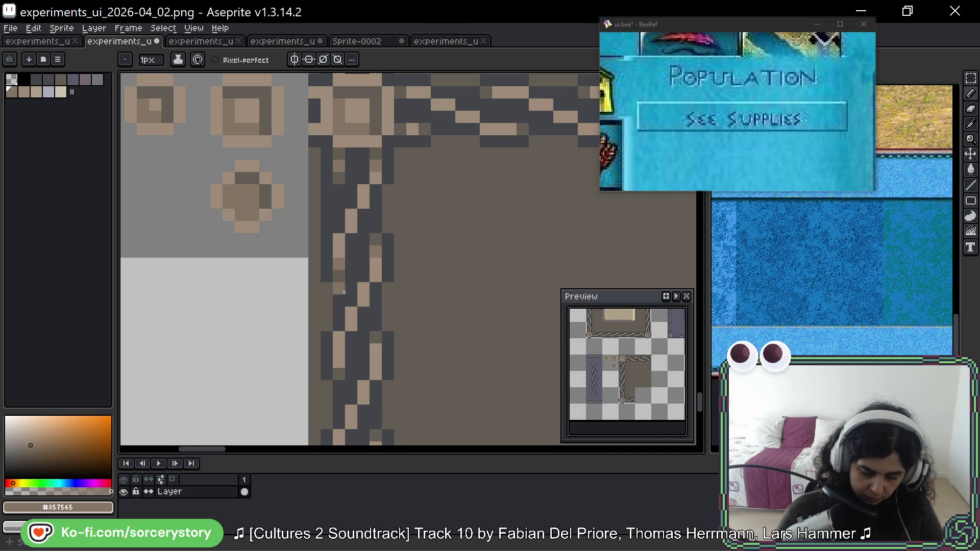
scroll(341, 279, down, 2)
mouse_move(323, 136)
mouse_down()
mouse_move(456, 225)
mouse_move(478, 284)
mouse_up()
scroll(510, 332, up, 4)
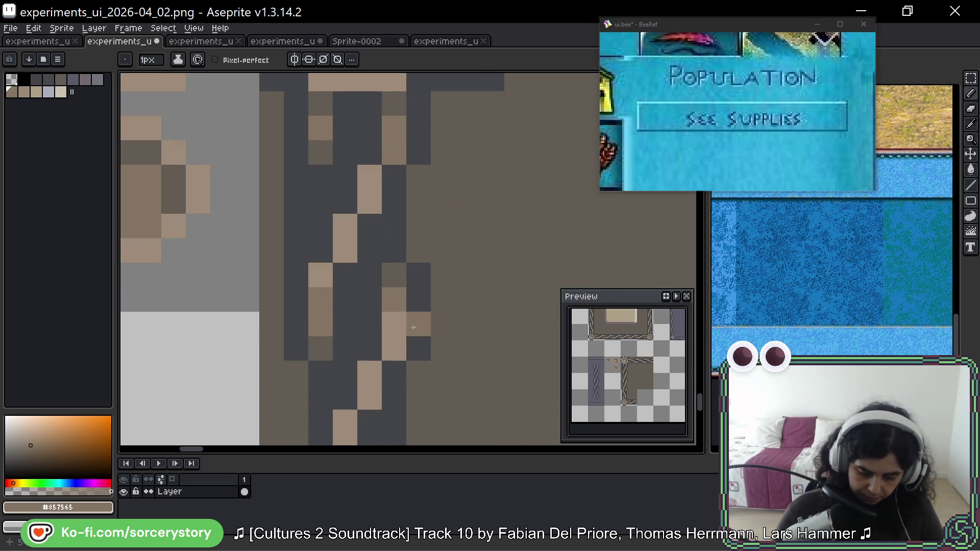
drag(416, 343, 421, 84)
drag(395, 236, 395, 255)
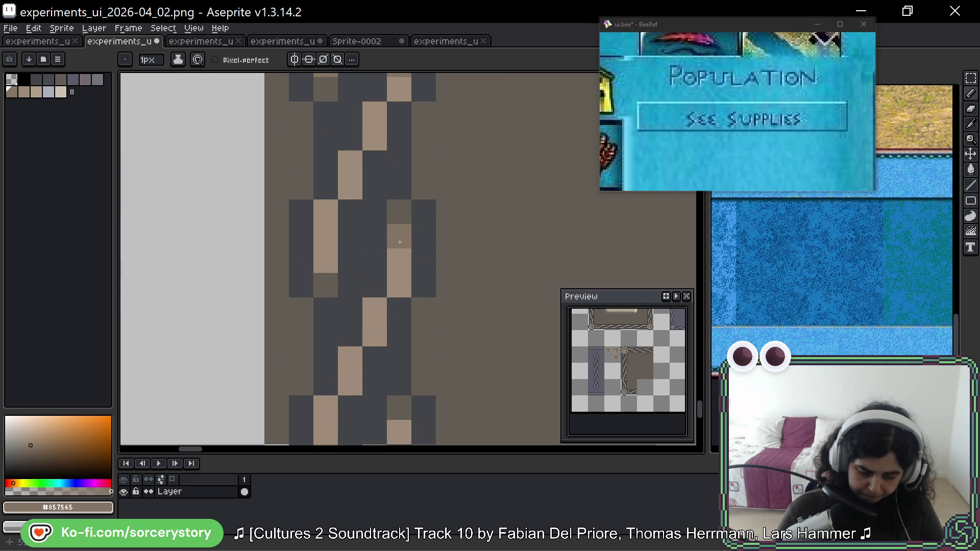
mouse_move(324, 254)
mouse_down()
mouse_move(422, 229)
mouse_move(424, 108)
mouse_up()
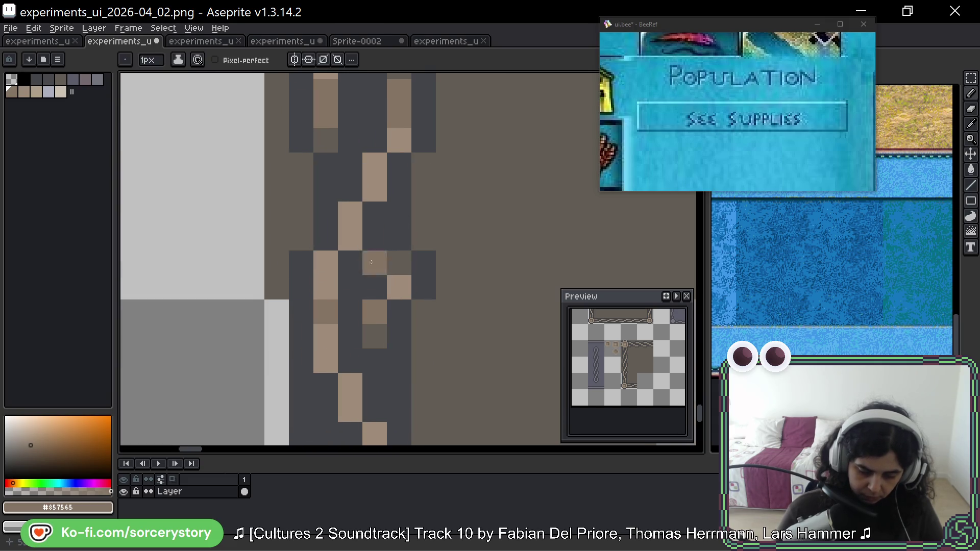
mouse_move(451, 289)
mouse_down()
mouse_move(474, 114)
mouse_move(460, 314)
mouse_up()
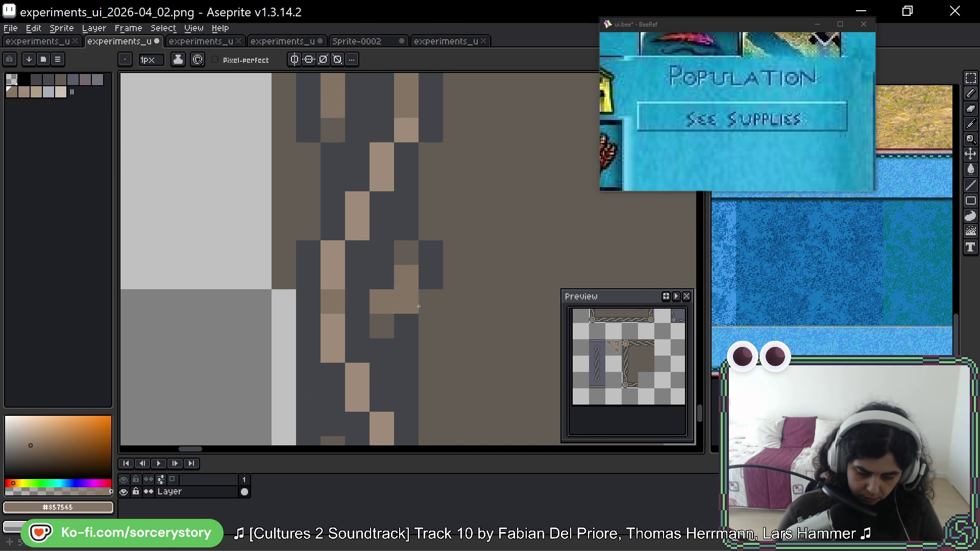
drag(472, 181, 459, 295)
scroll(460, 295, down, 1)
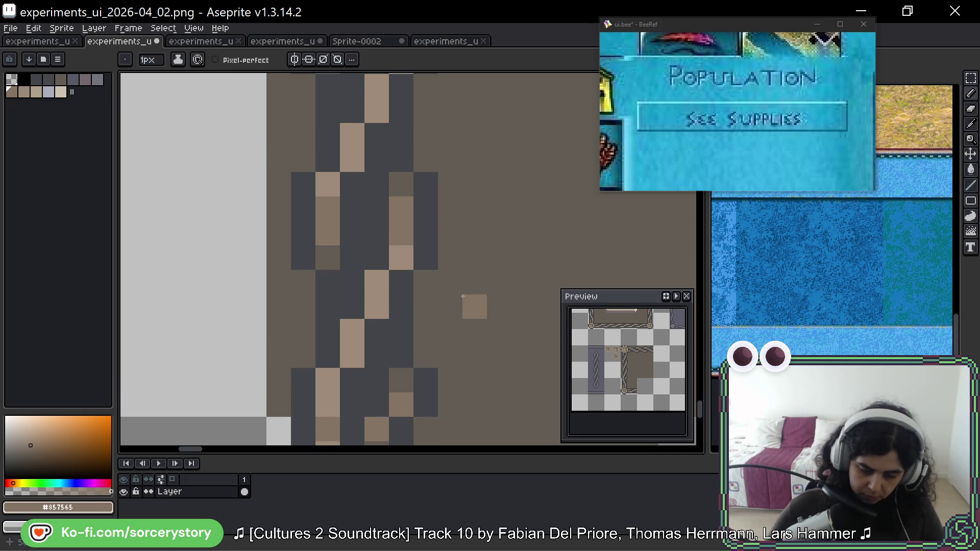
scroll(470, 306, down, 1)
Marquee a 16×16 block of the chain border, then clear the selection.
key(m)
drag(333, 117, 593, 376)
drag(454, 200, 449, 207)
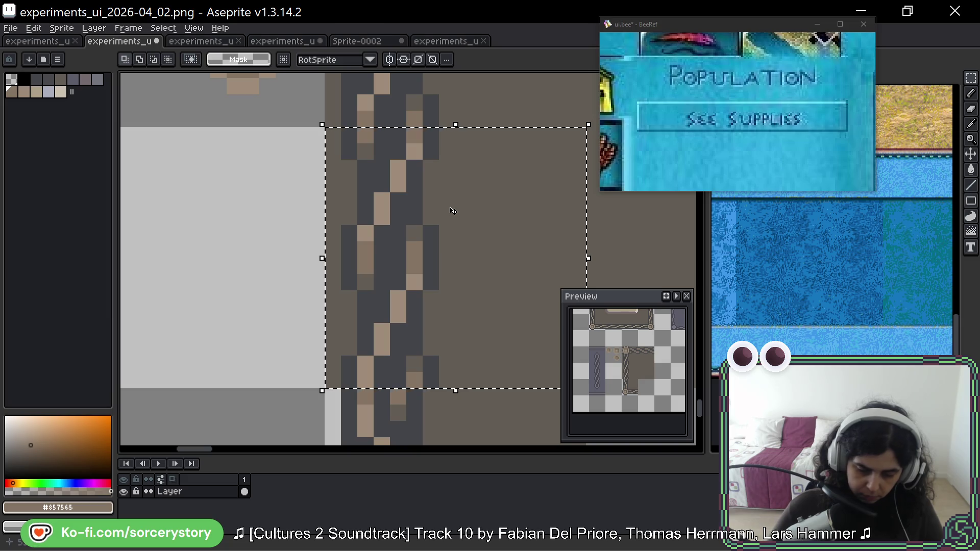
key(b)
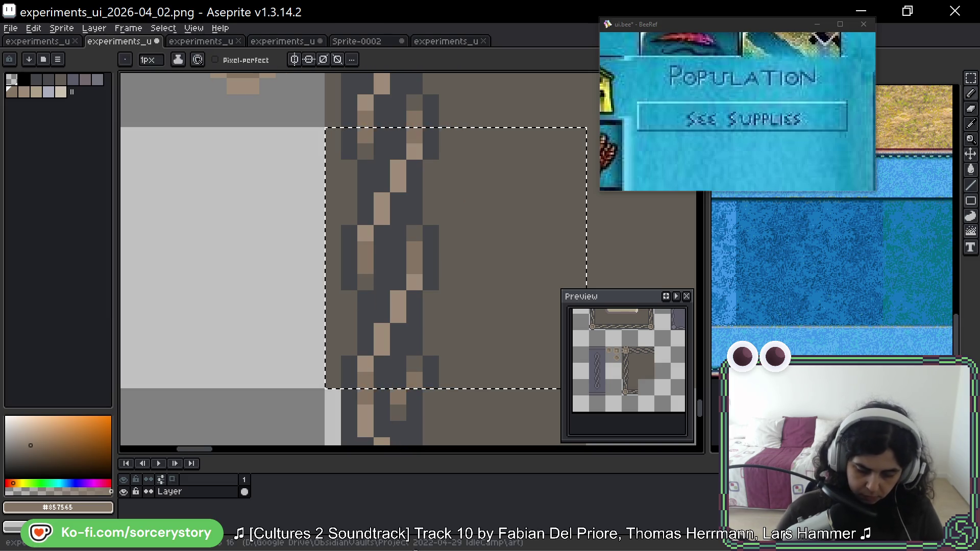
scroll(444, 362, down, 3)
drag(445, 362, 412, 265)
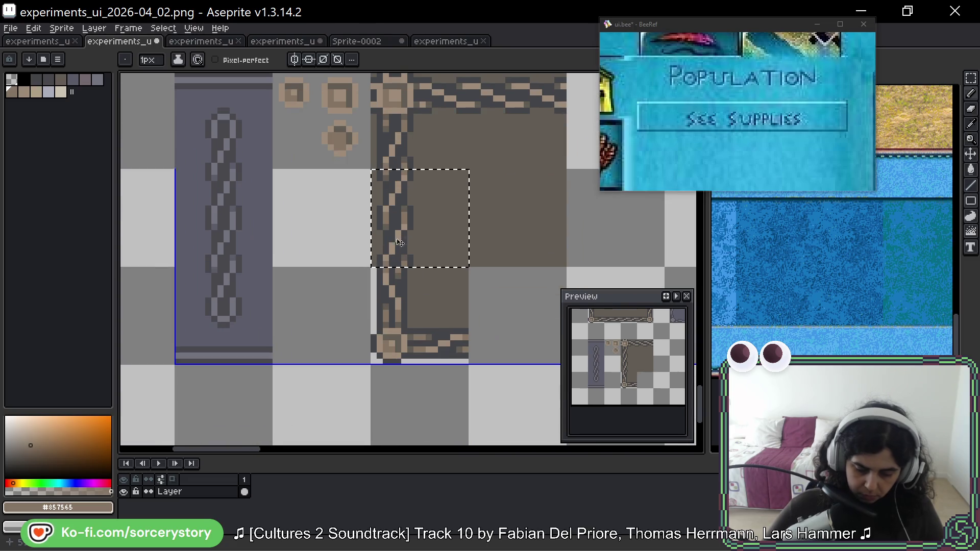
drag(456, 209, 437, 225)
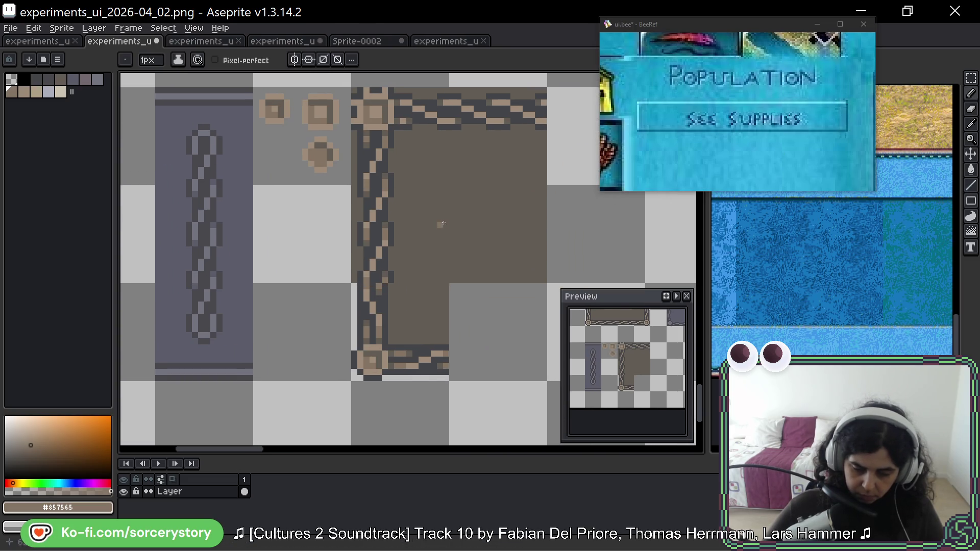
click(970, 78)
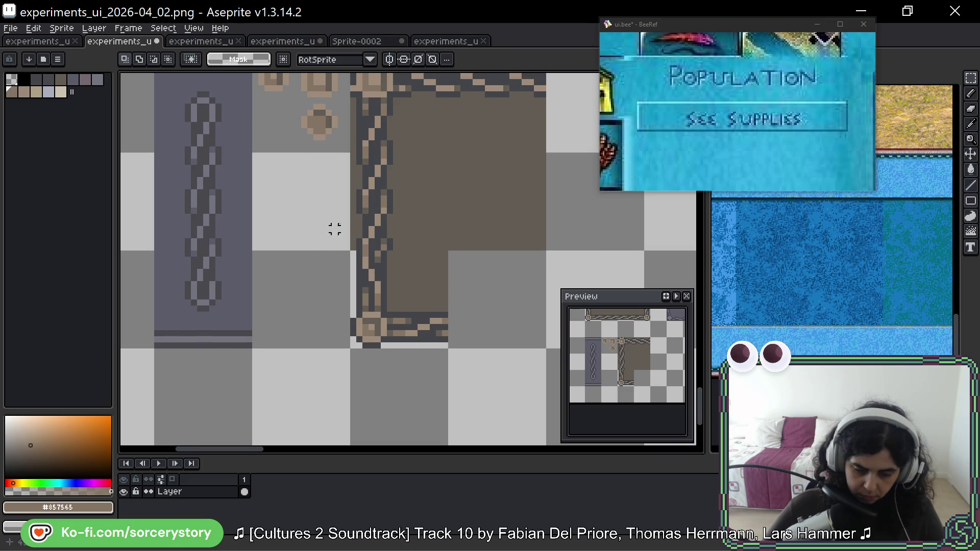
scroll(376, 235, up, 2)
Fix the knob's top edge with a dark grey pixel and repaint a stray pixel brown.
key(b)
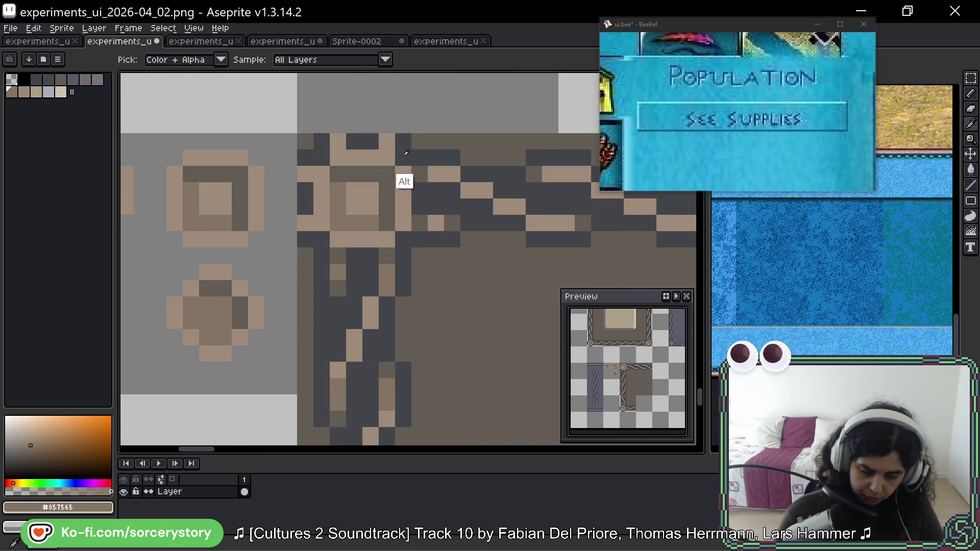
alt+click(403, 177)
click(391, 137)
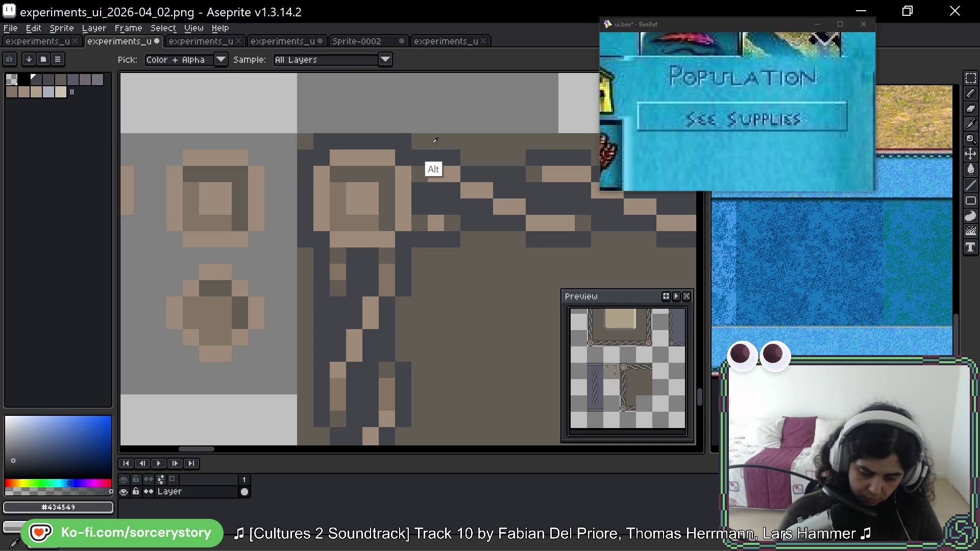
alt+click(423, 146)
click(406, 141)
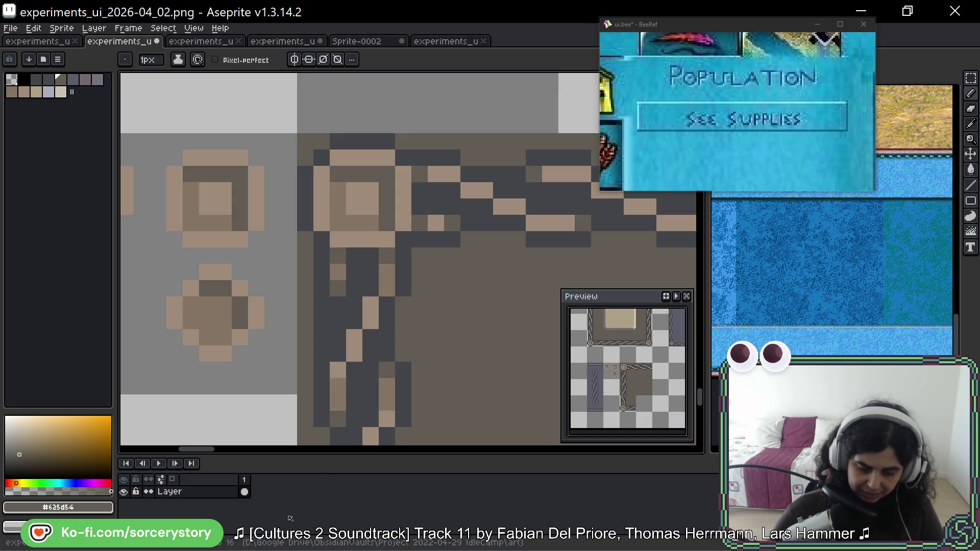
scroll(448, 216, down, 3)
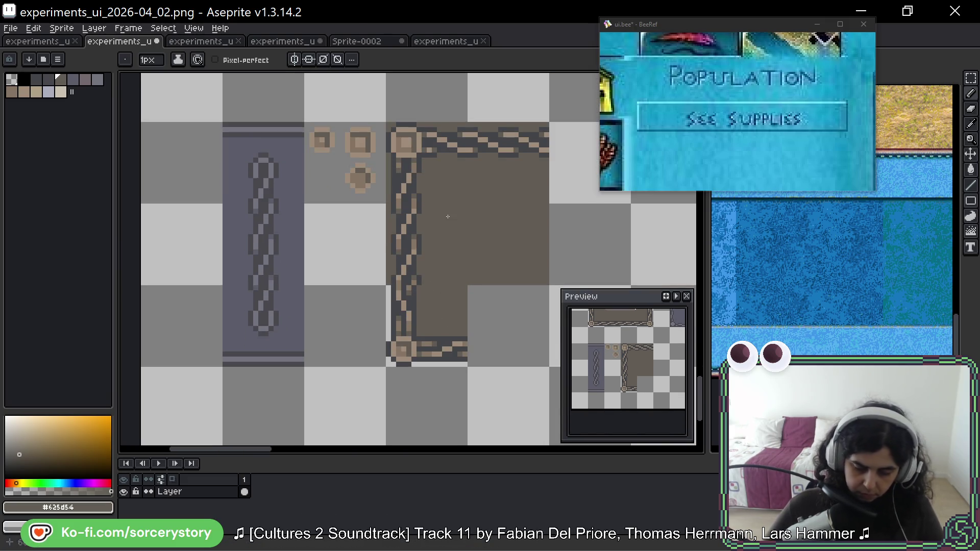
scroll(493, 217, down, 4)
mouse_move(523, 212)
mouse_down()
mouse_move(461, 247)
mouse_move(440, 271)
mouse_up()
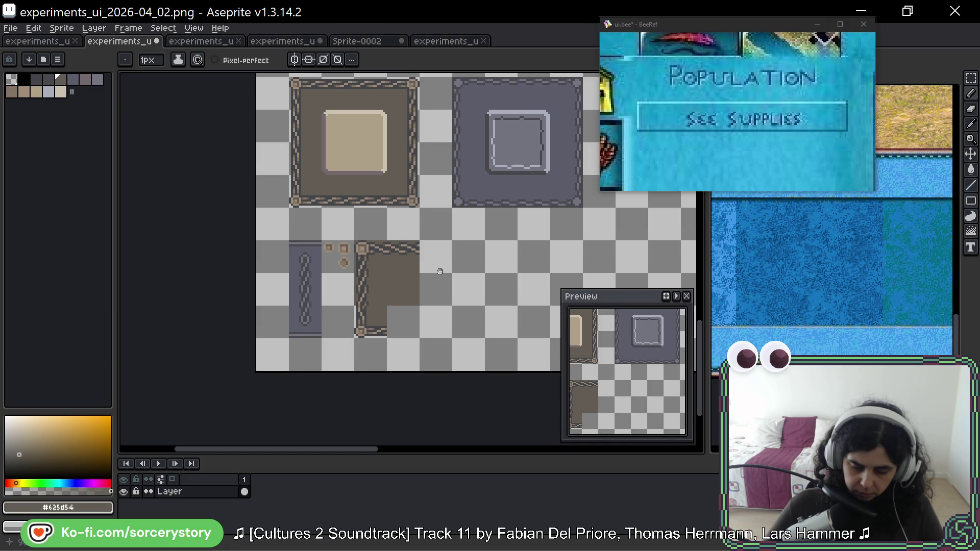
scroll(406, 240, up, 3)
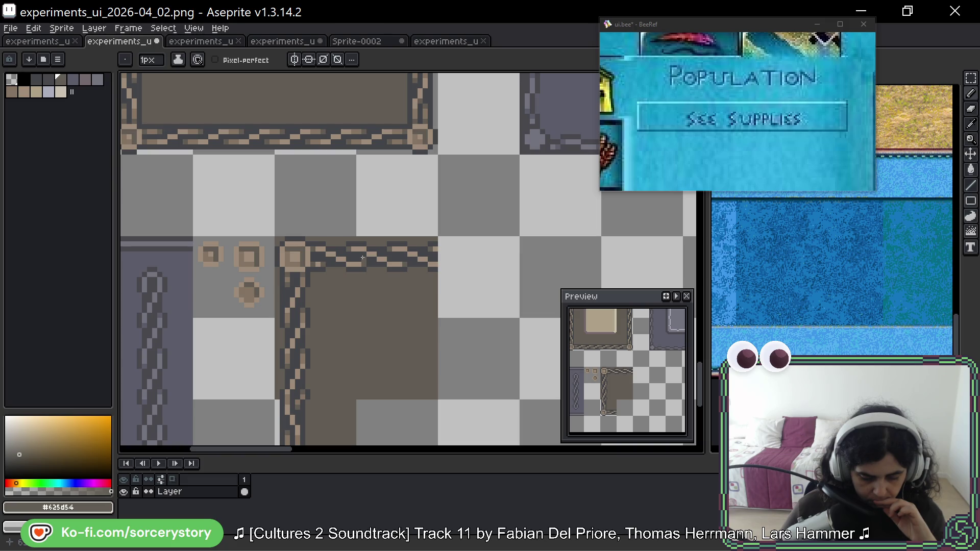
scroll(363, 257, down, 1)
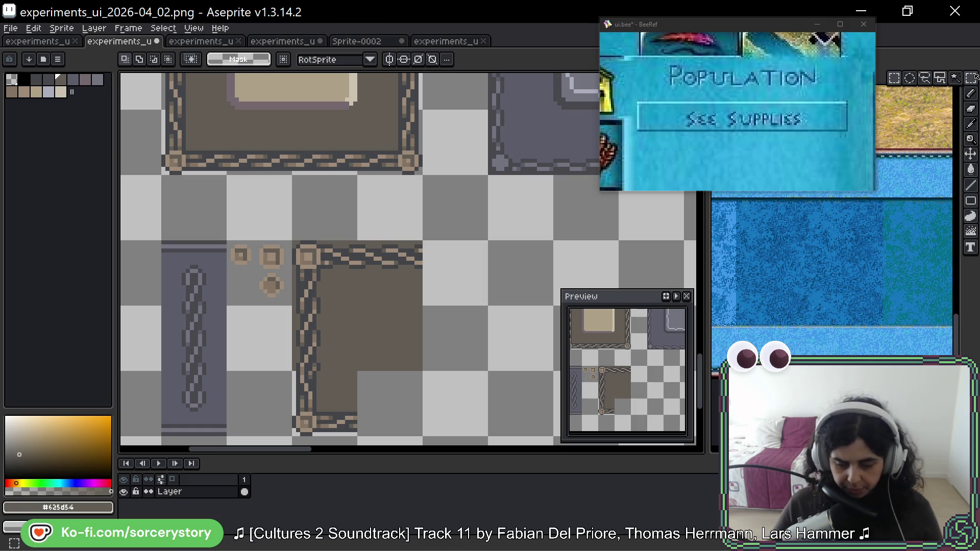
scroll(138, 289, down, 2)
Copy the vertical grey chain bar to a spot on its right.
drag(128, 118, 194, 314)
drag(186, 239, 513, 240)
key(ctrl+d)
scroll(489, 203, up, 1)
Fill the copied bar's grey background brown.
key(ctrl+shift+d)
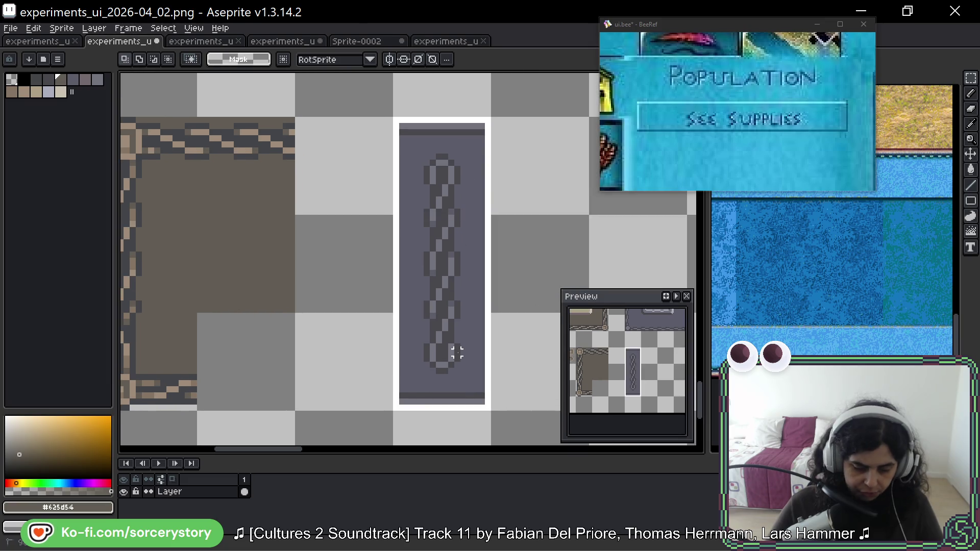
key(i)
key(g)
click(425, 200)
Fill the copied bar's grey-blue chain links with the tan chain colour.
key(i)
click(274, 131)
key(g)
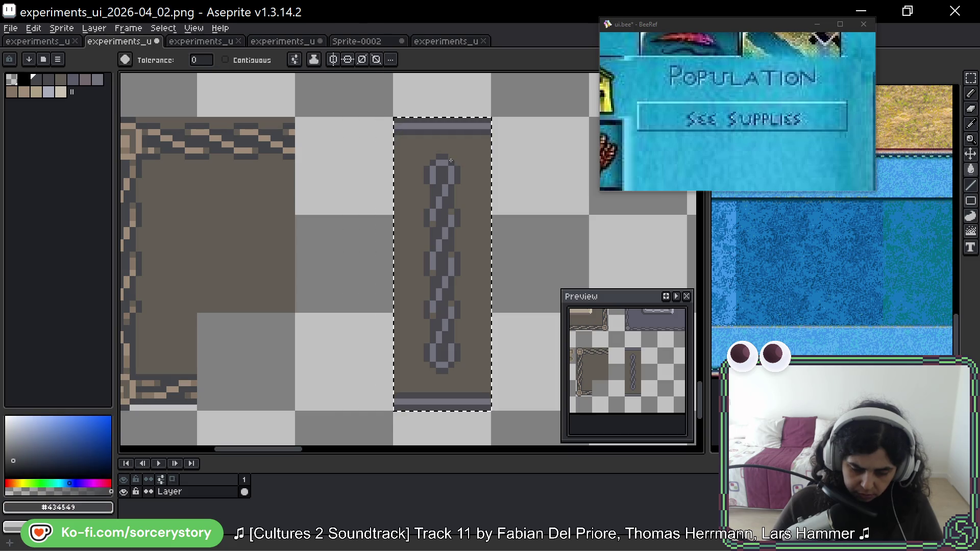
scroll(287, 143, up, 2)
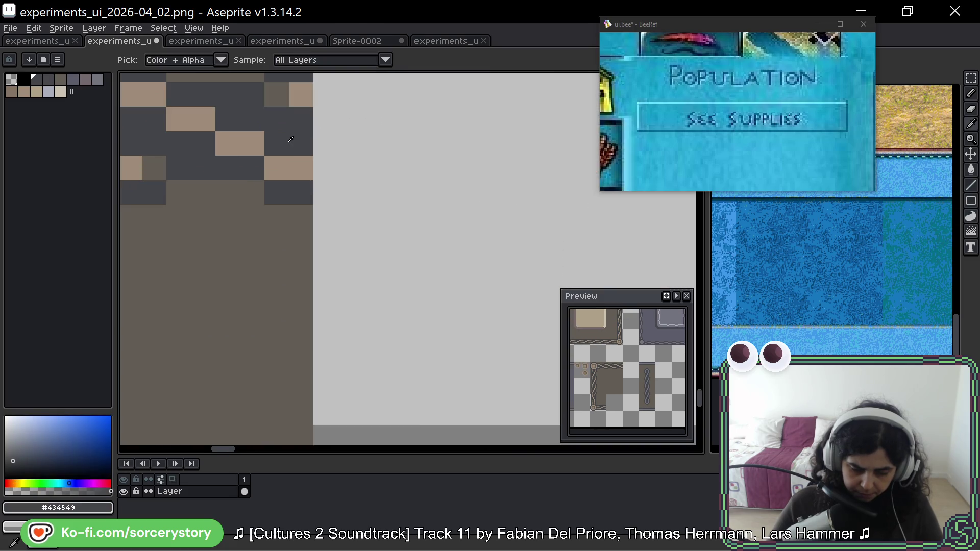
scroll(461, 190, up, 2)
scroll(260, 216, down, 3)
scroll(306, 169, up, 2)
key(i)
click(289, 168)
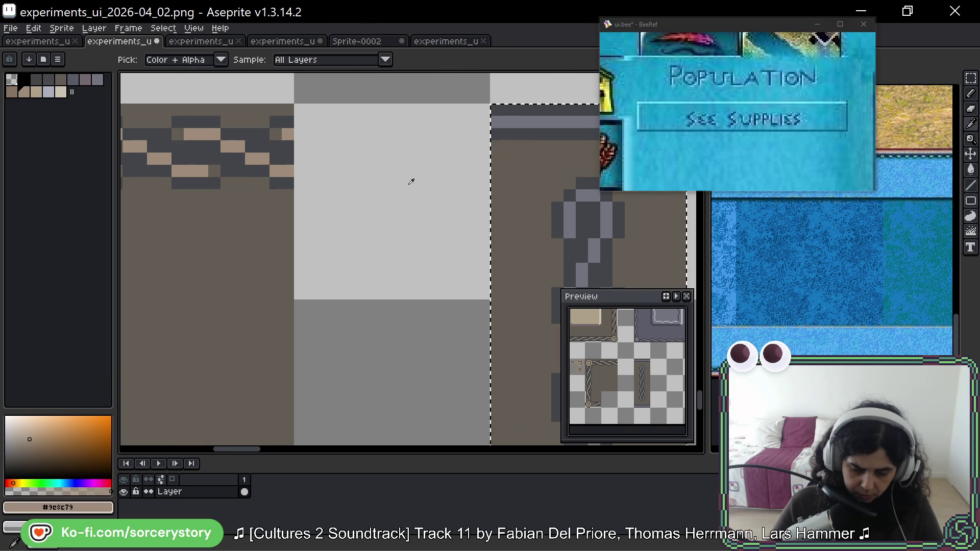
key(g)
click(569, 206)
Recolour the remaining grey-blue link pixels tan and pick the dark grey chain colour.
key(i)
click(278, 131)
key(g)
scroll(469, 173, down, 2)
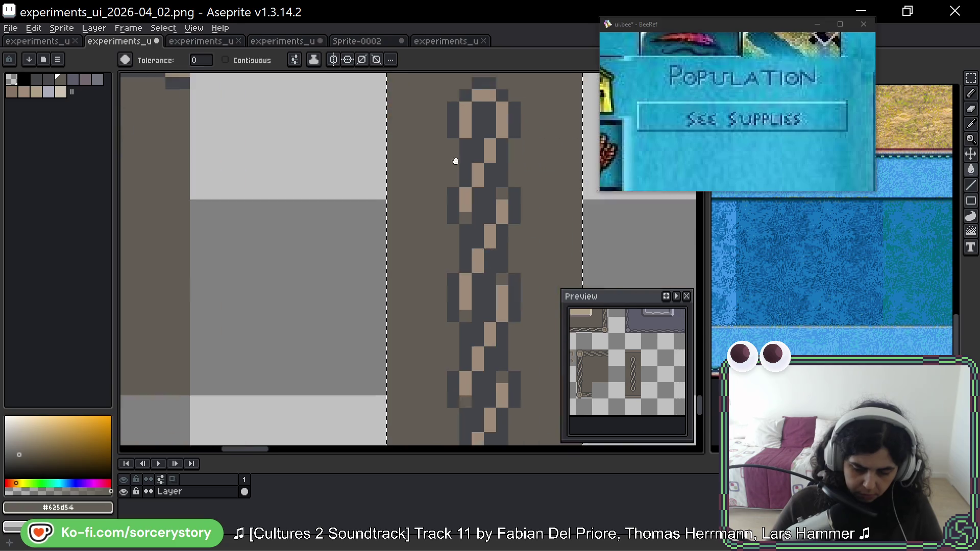
scroll(480, 235, down, 1)
scroll(480, 235, down, 1)
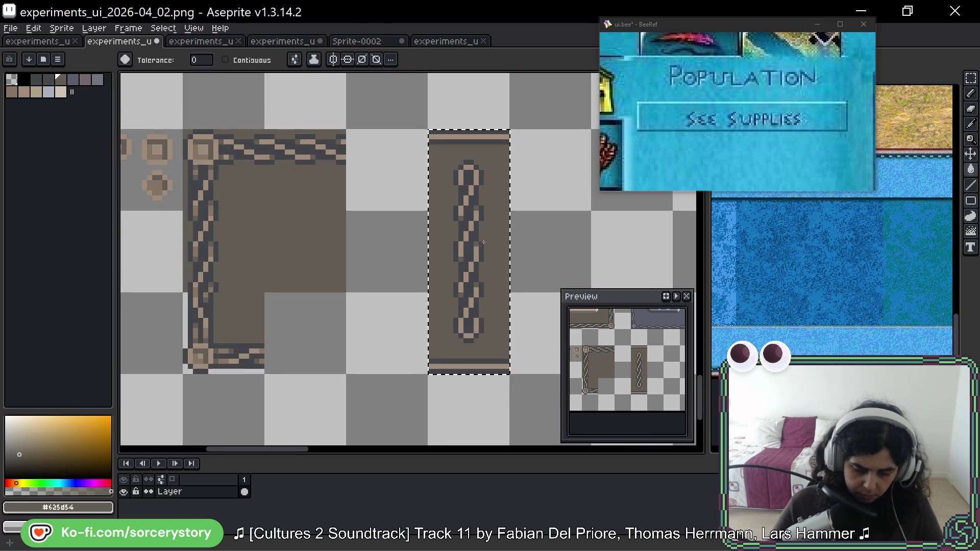
scroll(354, 146, up, 2)
alt+click(465, 142)
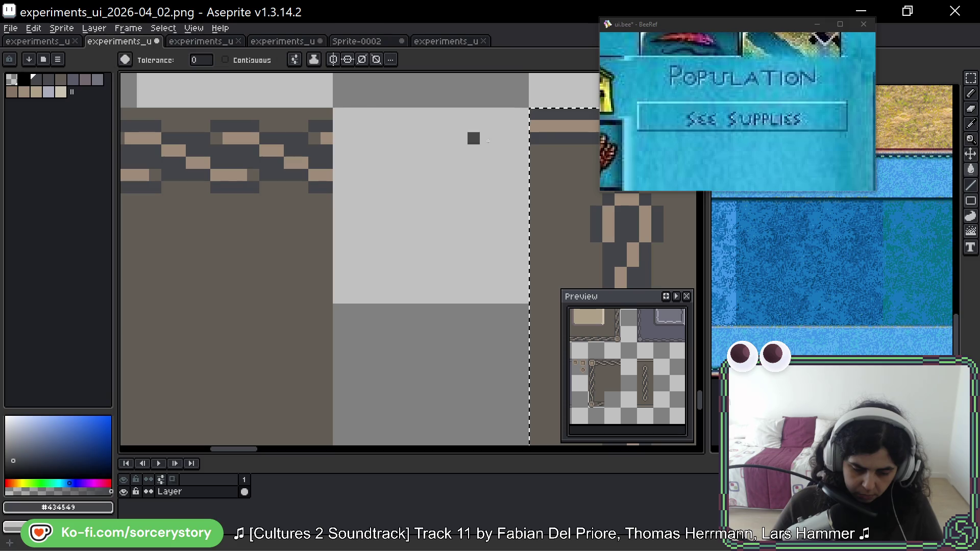
scroll(549, 137, down, 4)
scroll(328, 142, up, 2)
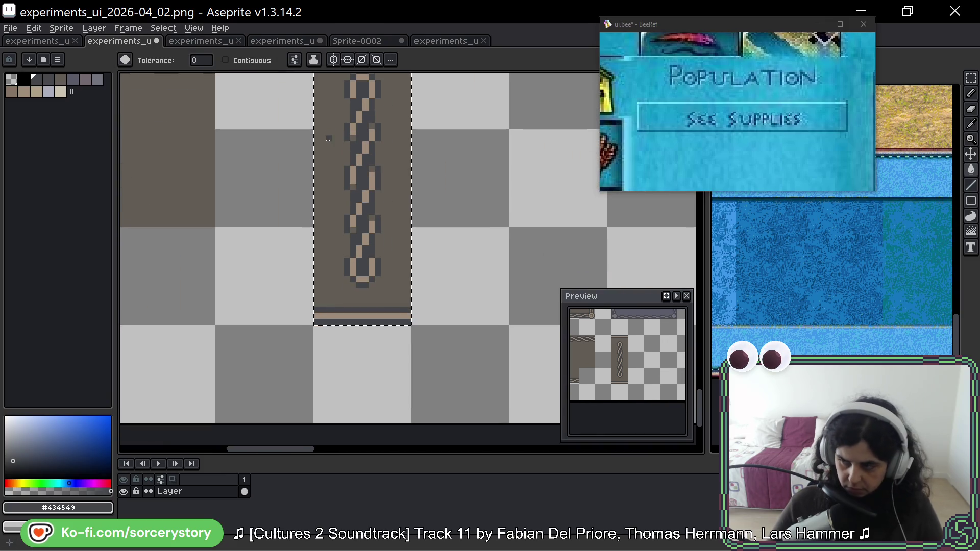
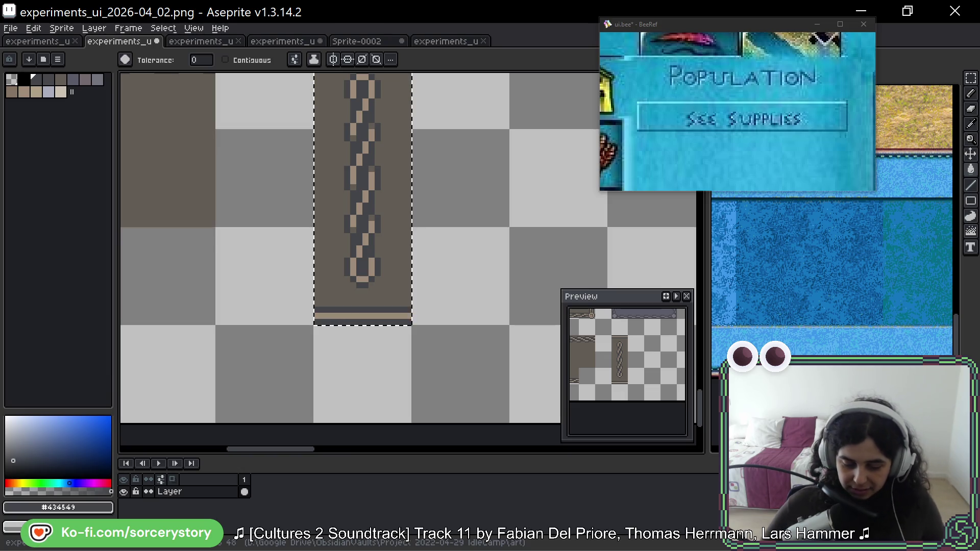
Pick the darker tan from the chain and paint two link pixels with it.
scroll(352, 317, down, 2)
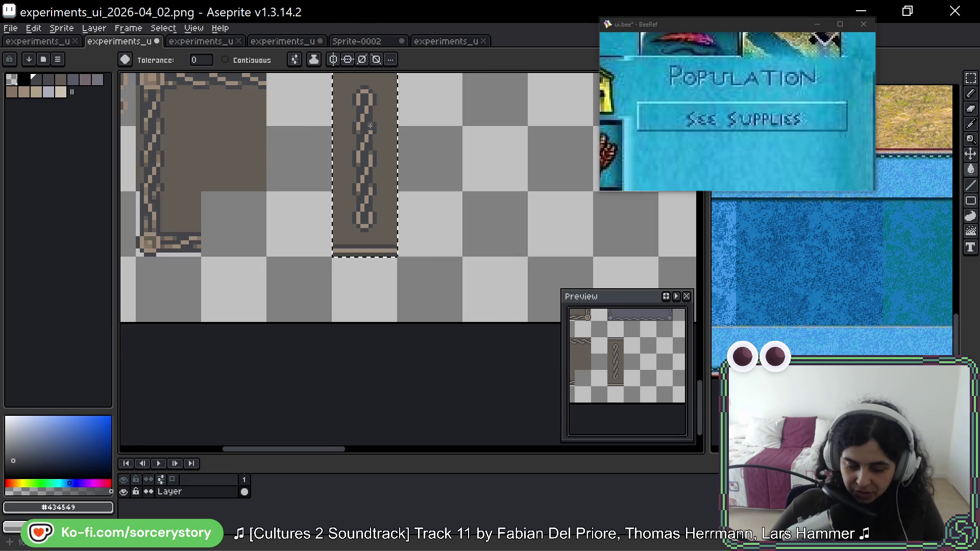
drag(331, 147, 459, 171)
scroll(458, 172, up, 1)
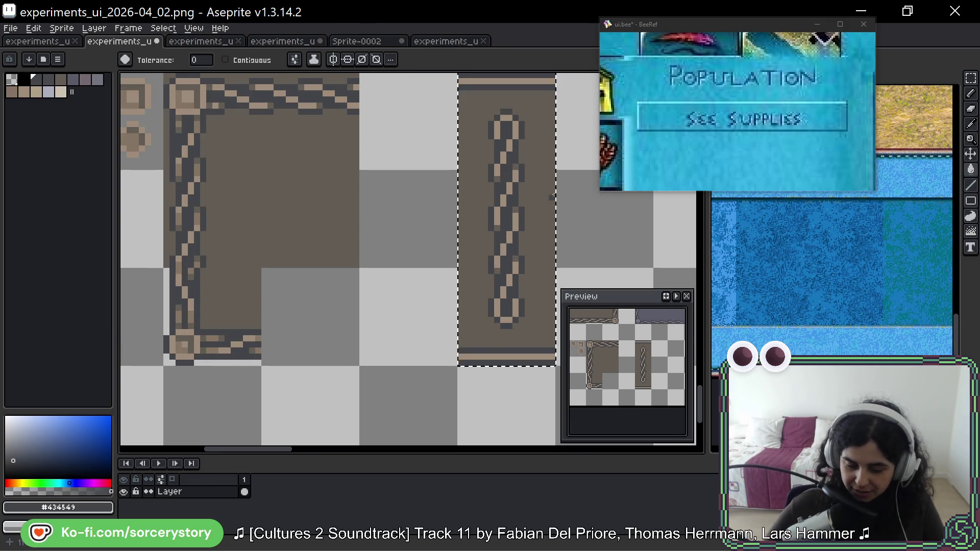
scroll(475, 161, right, 2)
scroll(476, 162, up, 1)
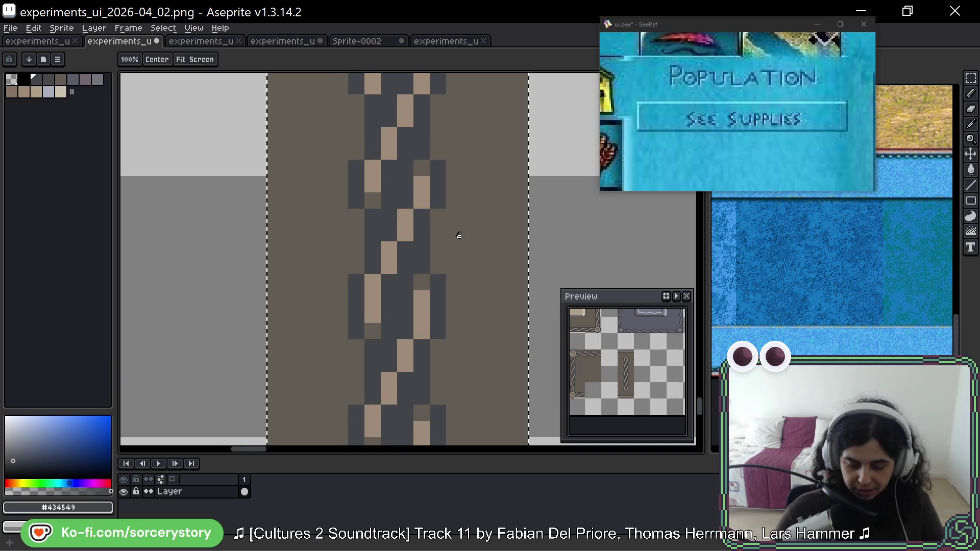
scroll(441, 224, up, 1)
scroll(441, 224, left, 5)
key(alt)
alt+click(286, 269)
scroll(508, 255, up, 3)
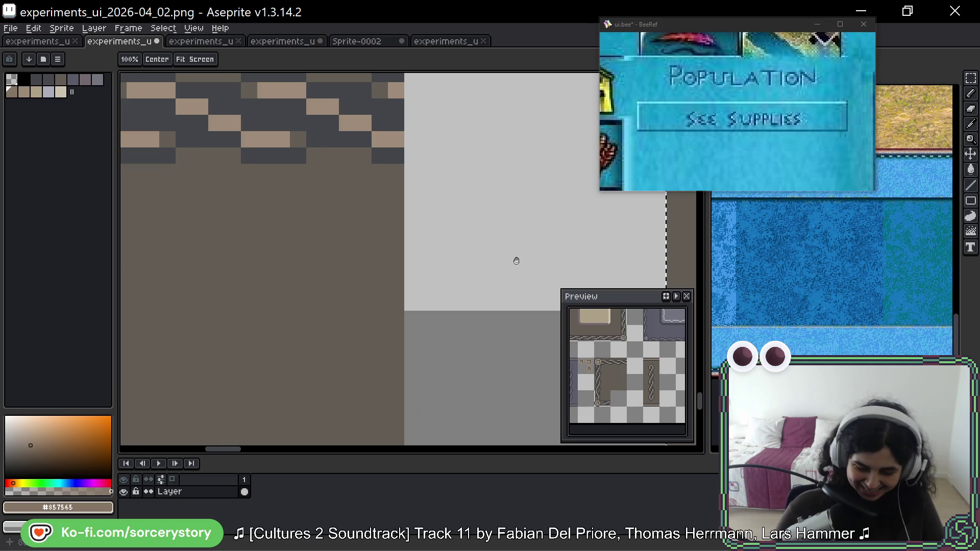
scroll(315, 214, down, 2)
click(394, 233)
click(444, 249)
Darken more chain pixels in tan, including the right link and the lowest link's corner.
scroll(466, 230, down, 2)
click(466, 192)
drag(433, 258, 433, 274)
scroll(459, 247, down, 2)
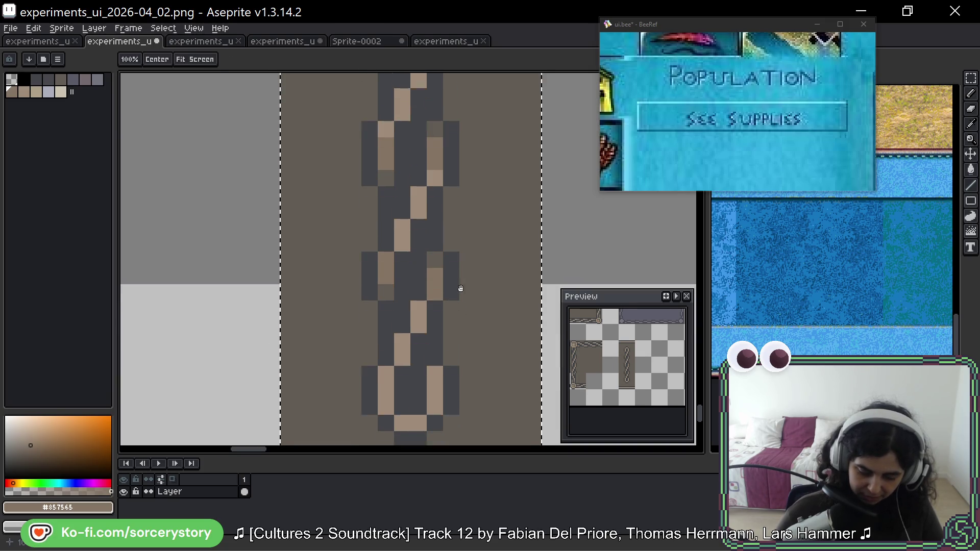
scroll(459, 295, down, 2)
click(431, 352)
drag(432, 352, 428, 412)
drag(440, 265, 440, 324)
mouse_move(439, 225)
mouse_down()
mouse_move(439, 273)
mouse_move(449, 270)
mouse_up()
drag(446, 322, 439, 232)
Draw a rectangular marquee over one tile-sized section of the chain.
scroll(439, 232, down, 2)
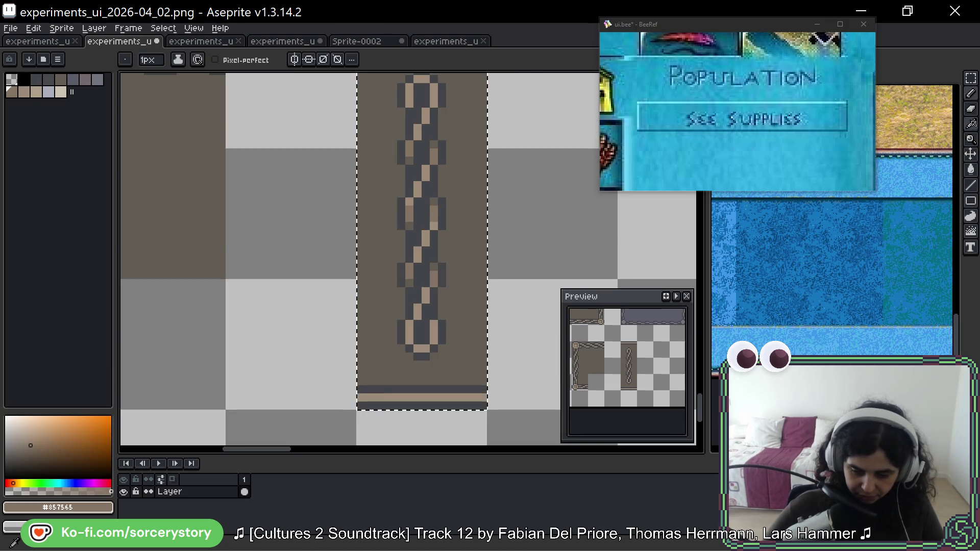
click(970, 77)
drag(464, 201, 466, 201)
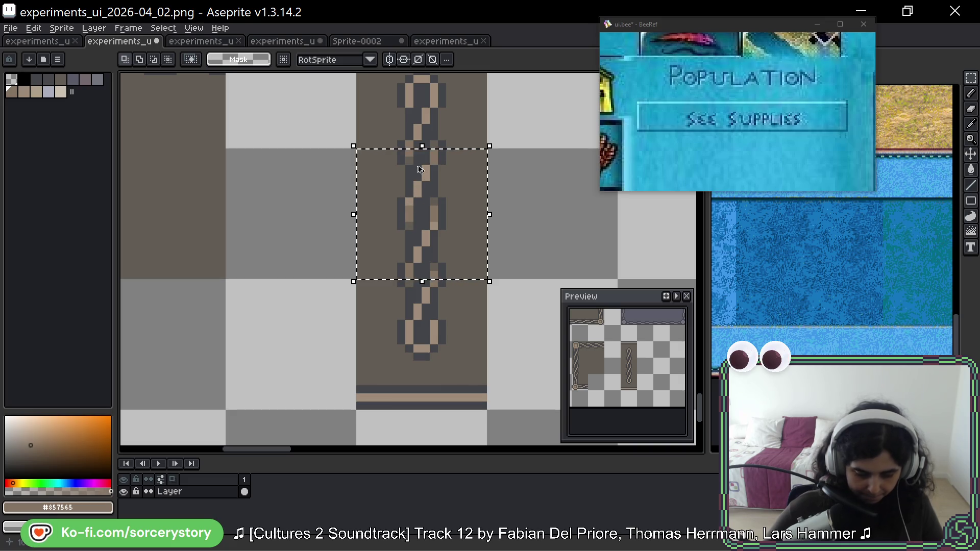
Select a column and a block of chain link pixels and shift them up one pixel.
scroll(406, 286, down, 5)
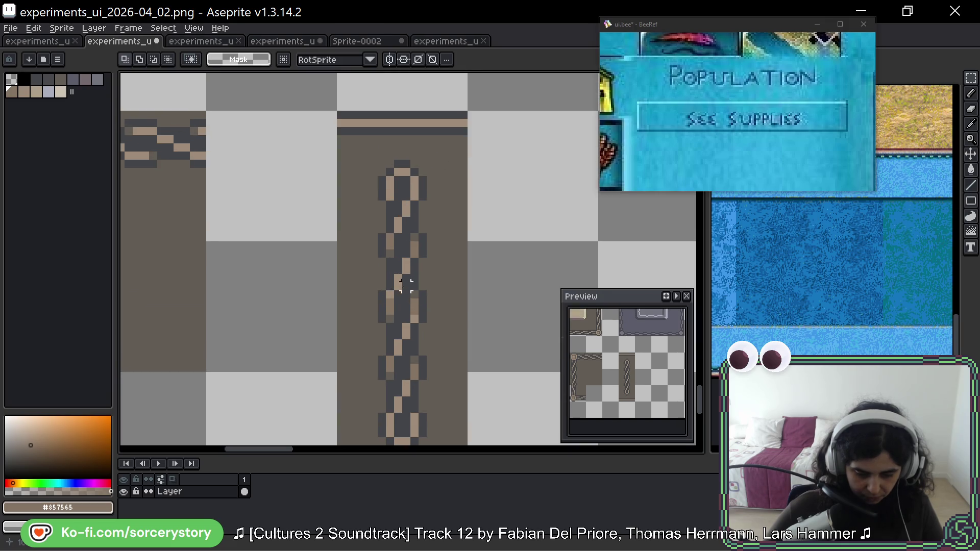
drag(413, 154, 406, 111)
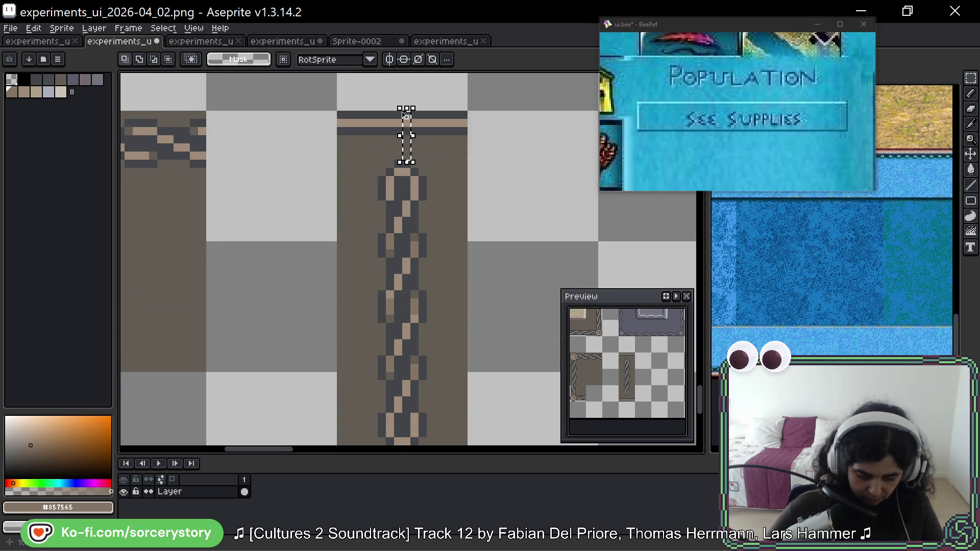
scroll(406, 153, down, 5)
scroll(412, 184, up, 5)
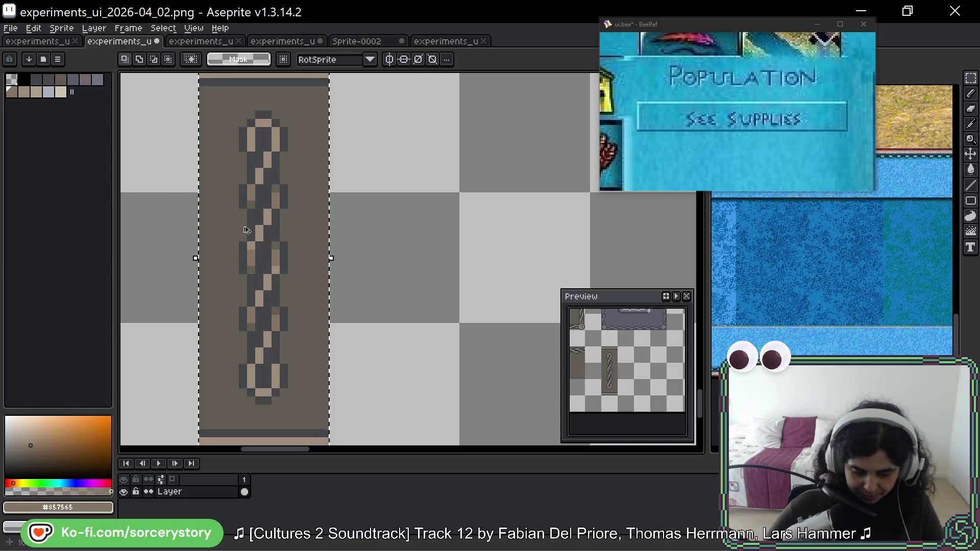
scroll(406, 204, up, 3)
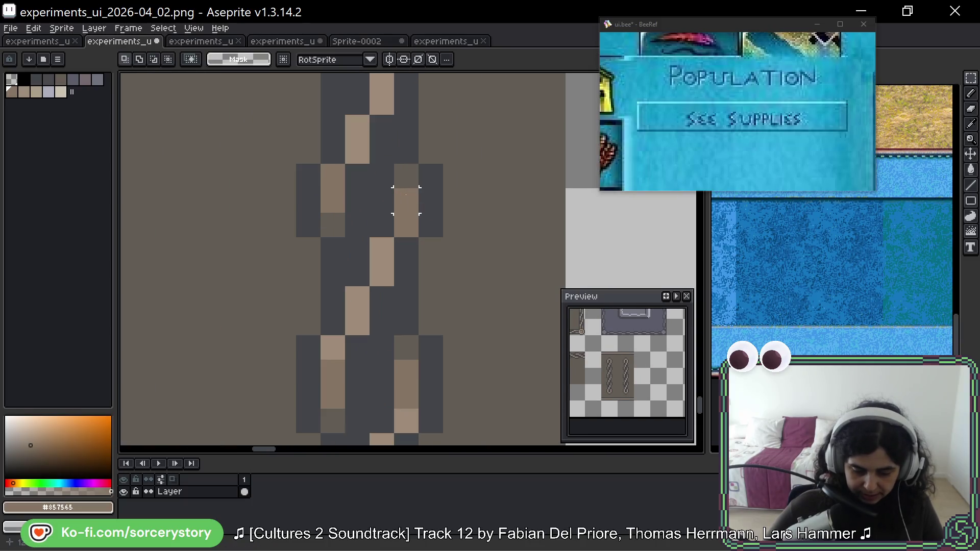
mouse_move(406, 176)
mouse_down()
mouse_move(432, 258)
mouse_move(408, 319)
mouse_up()
drag(273, 287, 370, 434)
drag(360, 326, 358, 303)
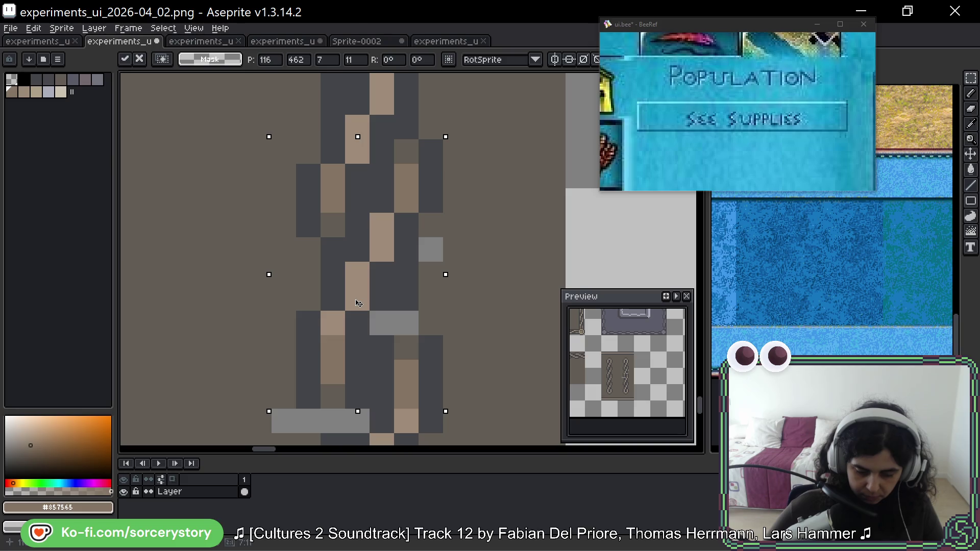
scroll(359, 303, down, 3)
scroll(466, 291, up, 1)
key(ctrl+d)
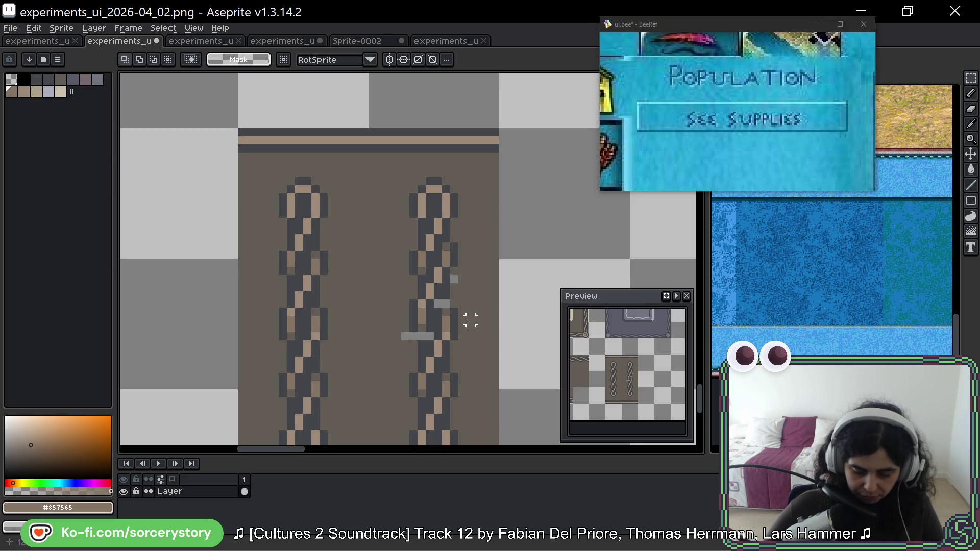
Undo the pixel move that left grey gaps and clear the selection.
drag(466, 319, 466, 272)
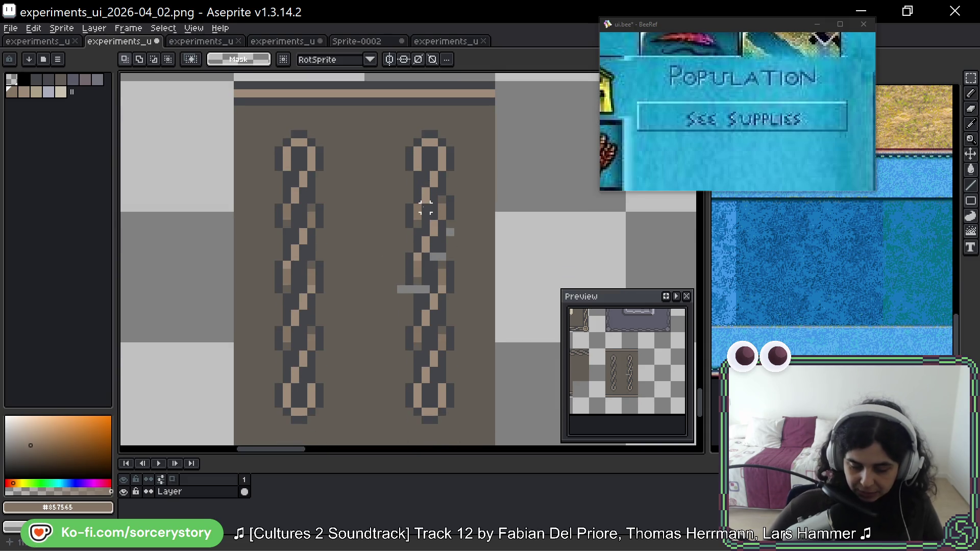
key(ctrl+z)
key(ctrl+z)
key(ctrl+z)
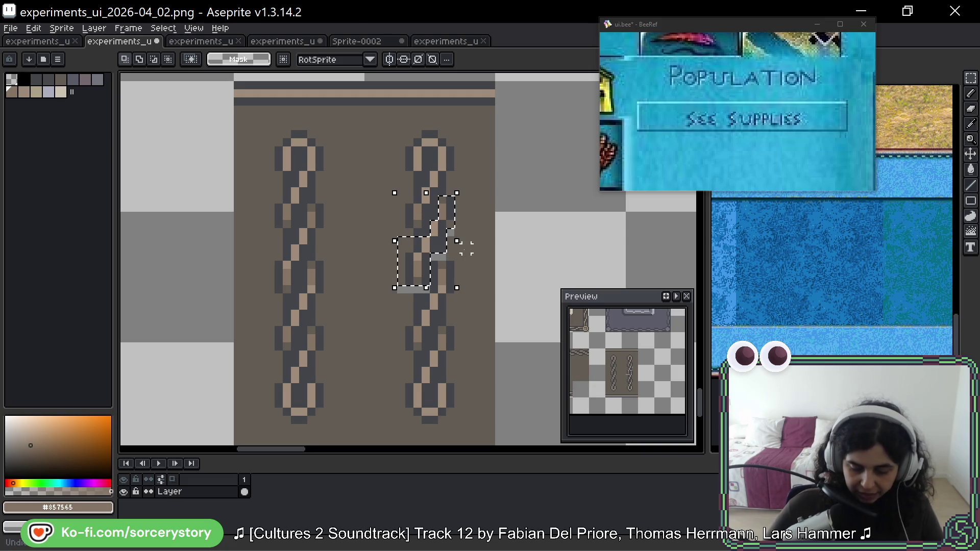
key(ctrl+z)
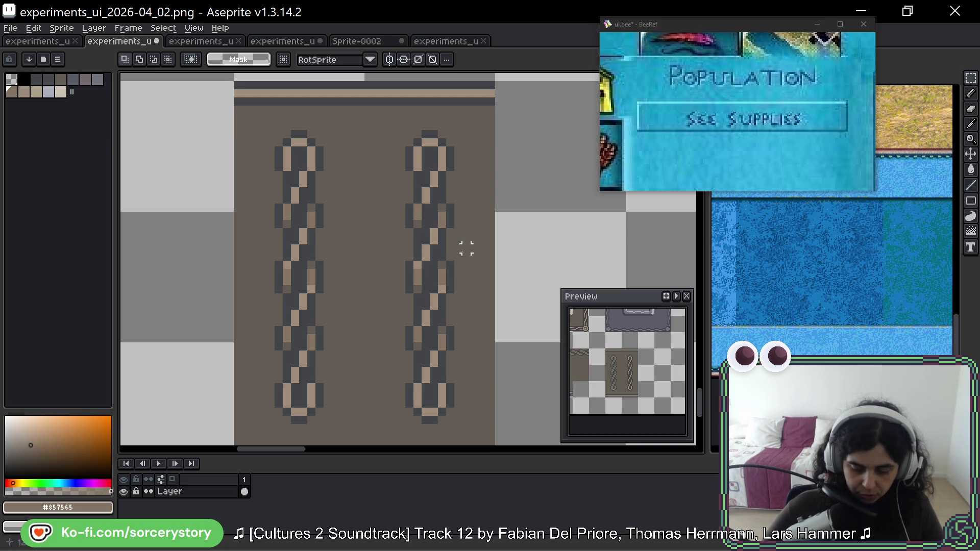
key(ctrl+z)
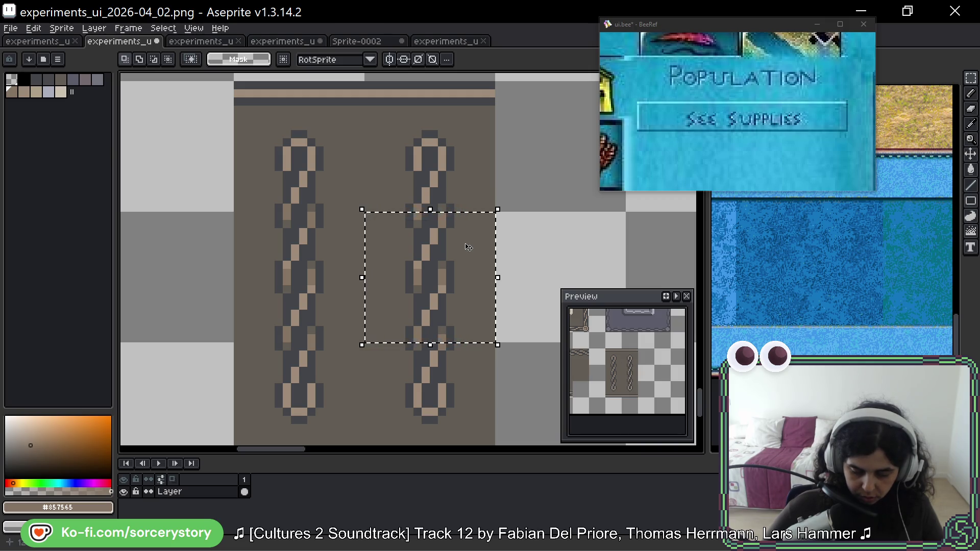
key(ctrl+z)
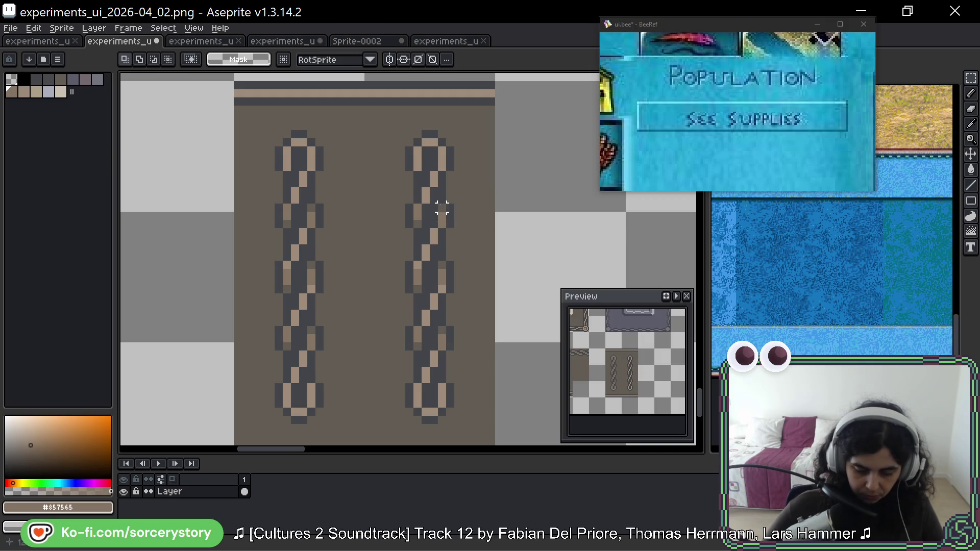
mouse_move(442, 208)
mouse_down()
mouse_move(458, 257)
mouse_move(473, 230)
mouse_up()
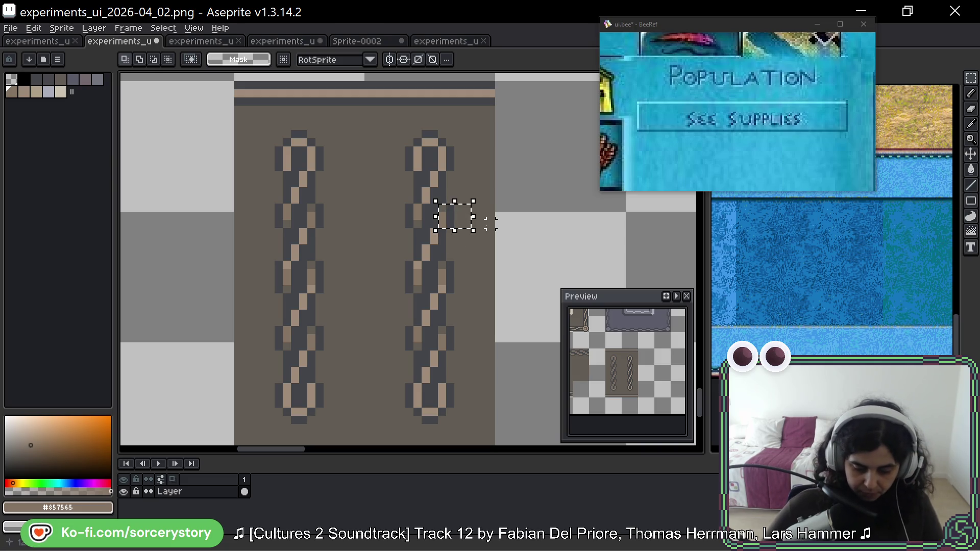
click(452, 254)
Move a three-pixel column in the right chain's link up one pixel.
scroll(427, 275, up, 3)
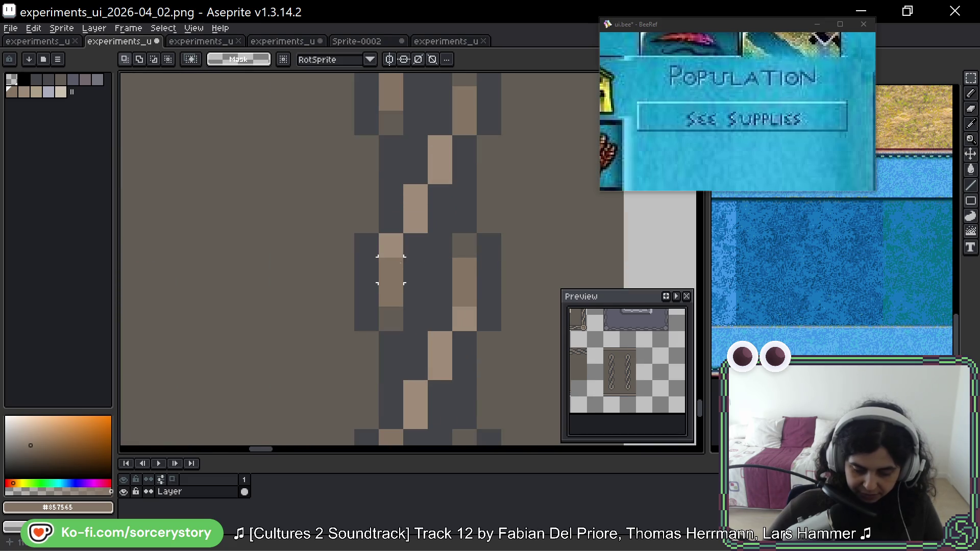
scroll(415, 203, right, 1)
scroll(391, 203, up, 1)
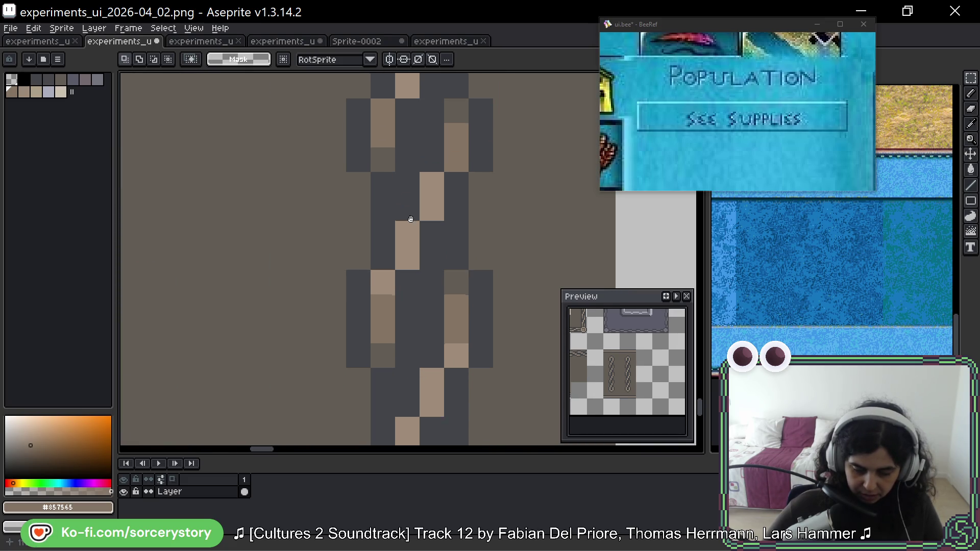
drag(382, 279, 384, 329)
mouse_move(384, 296)
mouse_down()
mouse_move(384, 271)
mouse_move(383, 304)
mouse_up()
click(406, 303)
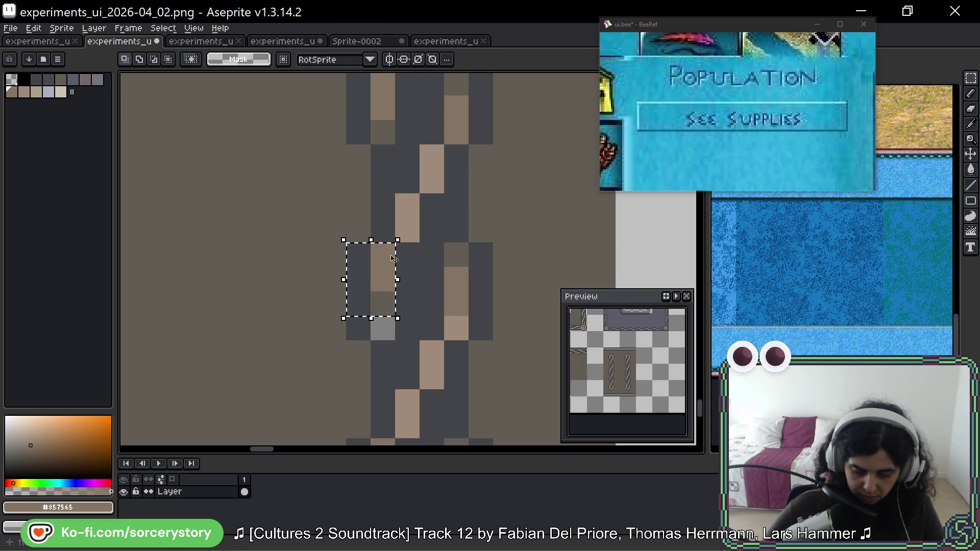
Select a larger block running up the link and nudge it one pixel higher.
scroll(437, 129, down, 5)
scroll(433, 255, down, 3)
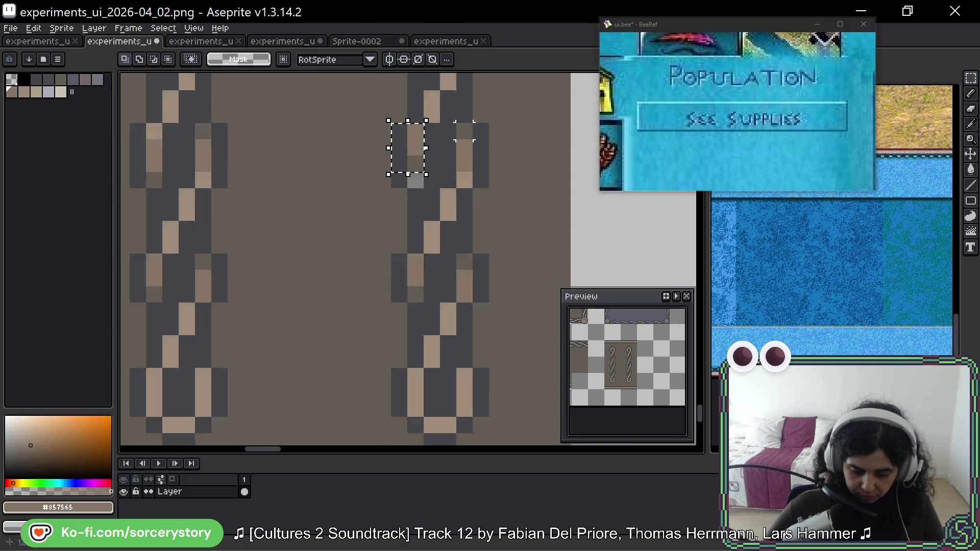
scroll(433, 310, up, 1)
drag(433, 310, 429, 329)
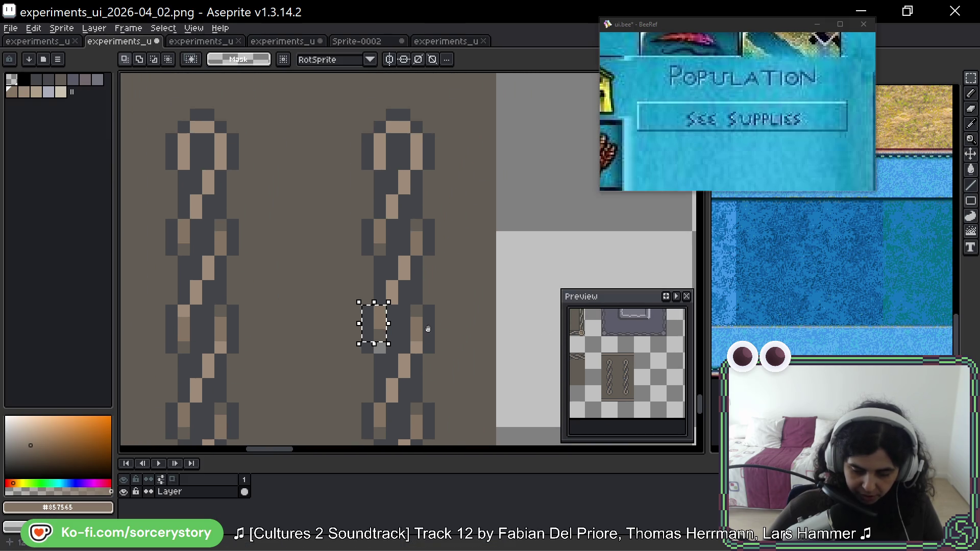
scroll(404, 285, up, 2)
drag(366, 243, 415, 317)
drag(423, 225, 398, 260)
mouse_move(459, 148)
mouse_down()
mouse_move(427, 226)
mouse_move(444, 185)
mouse_up()
key(ctrl+d)
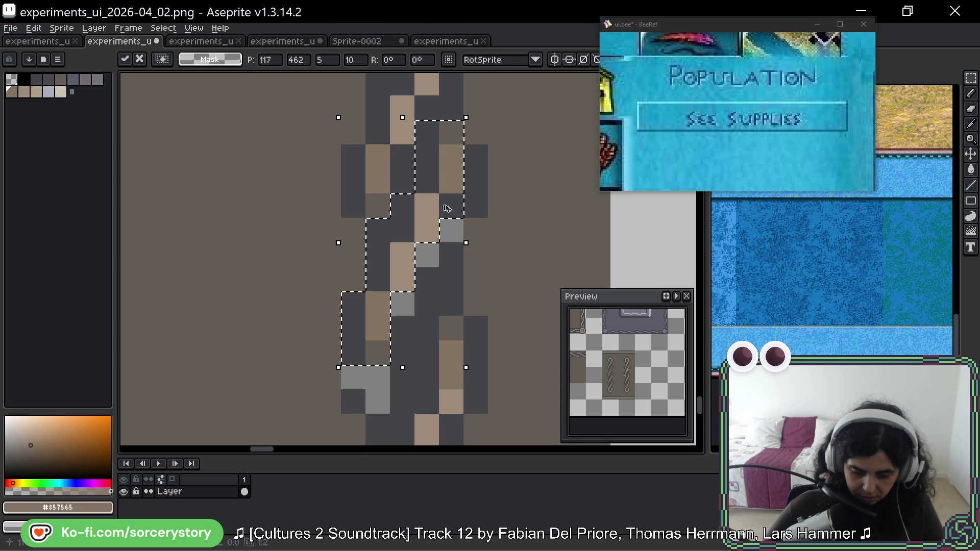
Fill the remaining gap with dark grey #434549, then zoom out to the whole tile sheet.
key(b)
alt+click(474, 204)
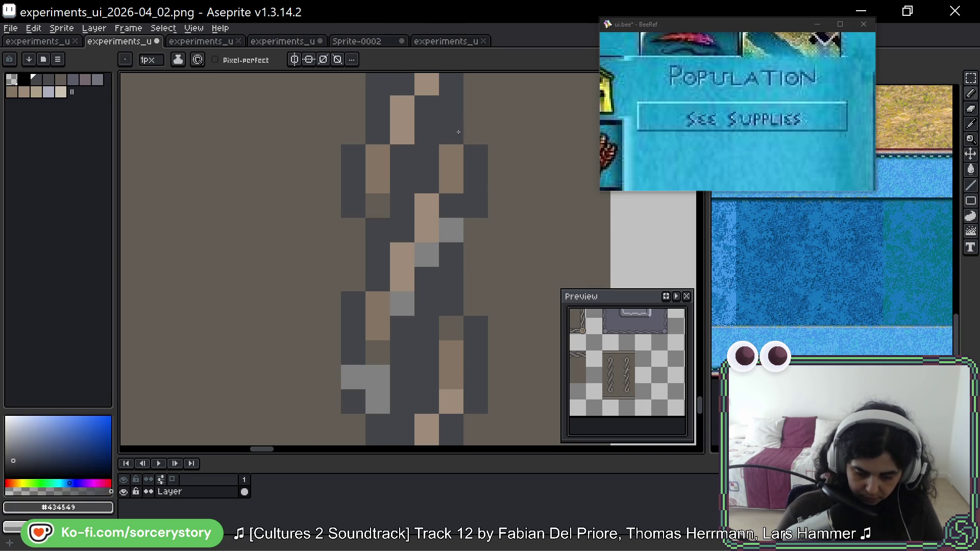
click(475, 132)
mouse_move(466, 160)
mouse_down()
mouse_move(467, 295)
mouse_move(448, 207)
mouse_move(416, 212)
mouse_move(392, 276)
mouse_move(345, 322)
mouse_up()
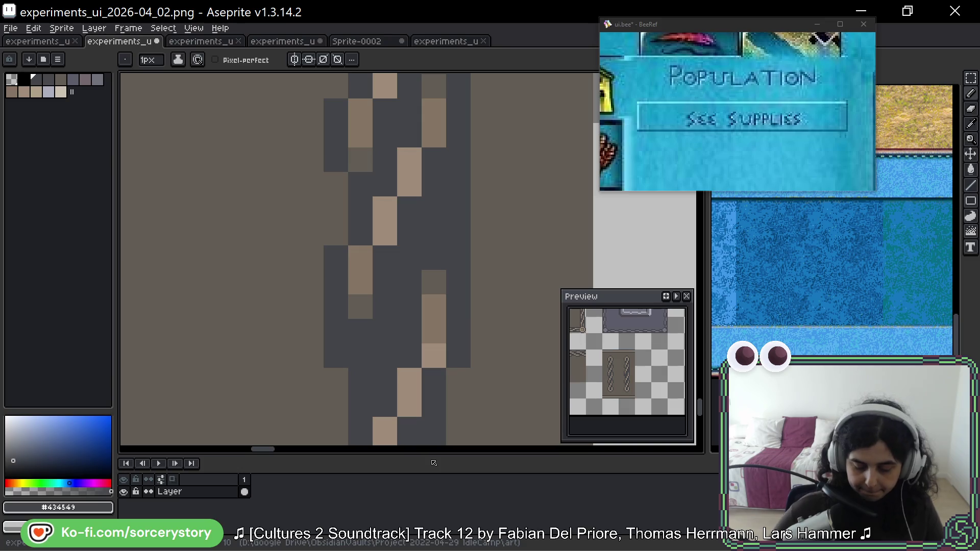
scroll(479, 291, down, 3)
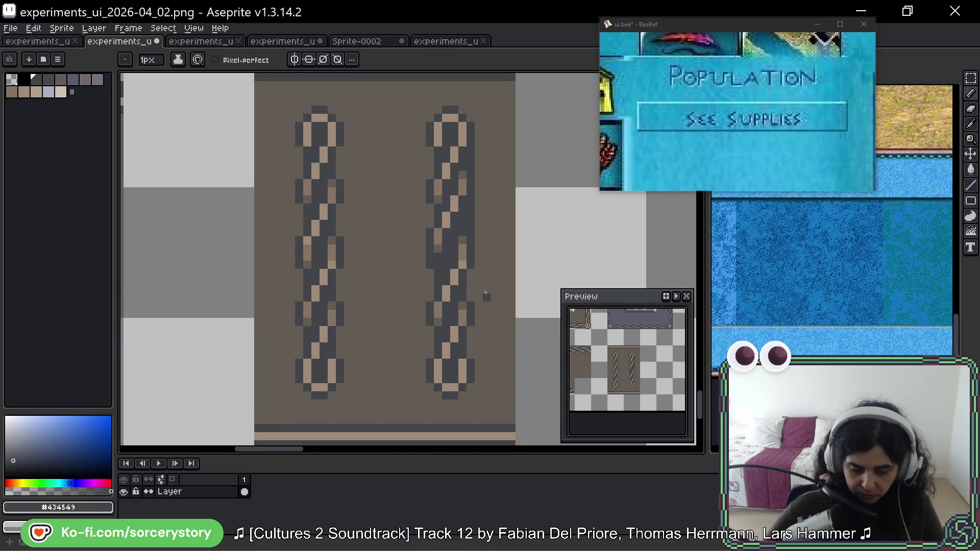
scroll(480, 293, down, 3)
scroll(514, 288, down, 2)
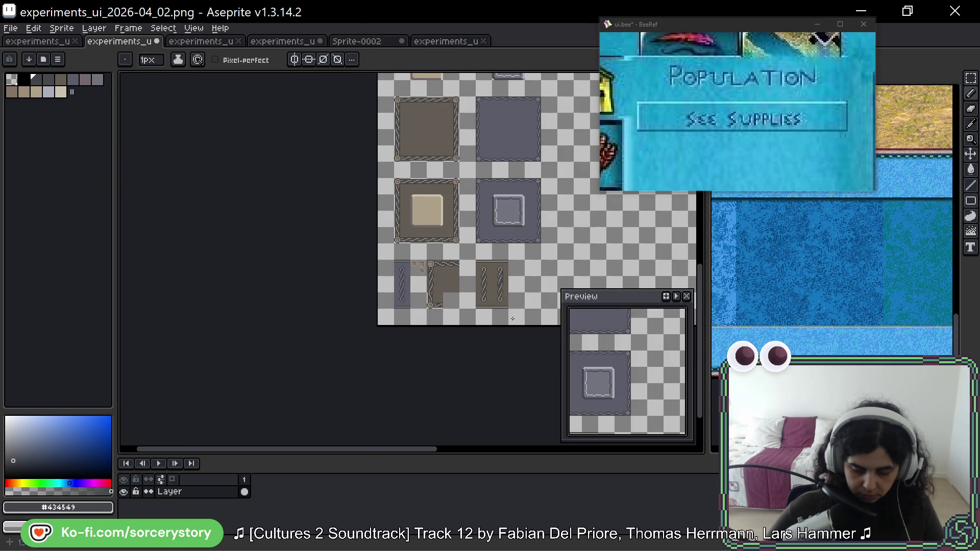
Select the right chain's upper links, shift them down 5 pixels, then undo the move.
scroll(513, 318, up, 5)
click(972, 84)
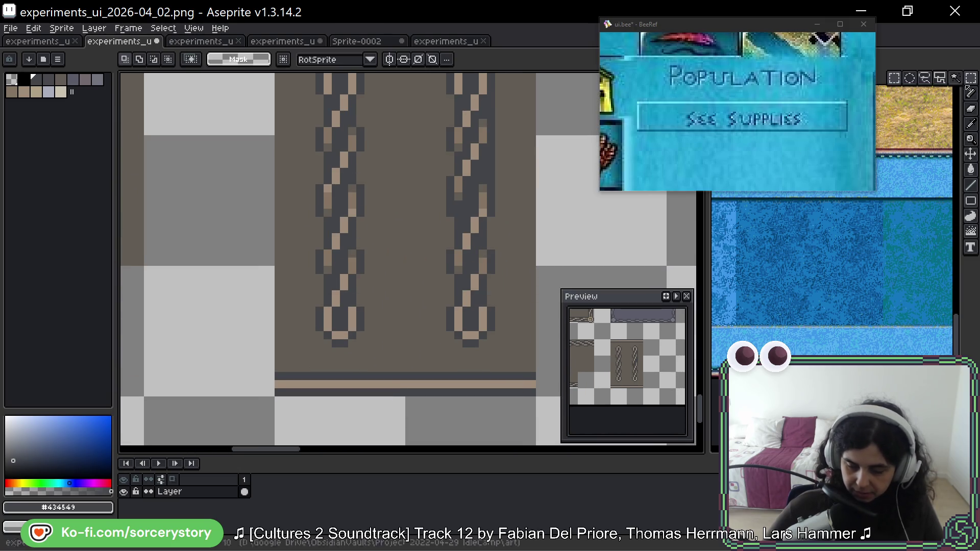
scroll(445, 158, up, 1)
mouse_move(499, 91)
mouse_down()
mouse_move(526, 129)
mouse_move(489, 152)
mouse_move(461, 217)
mouse_up()
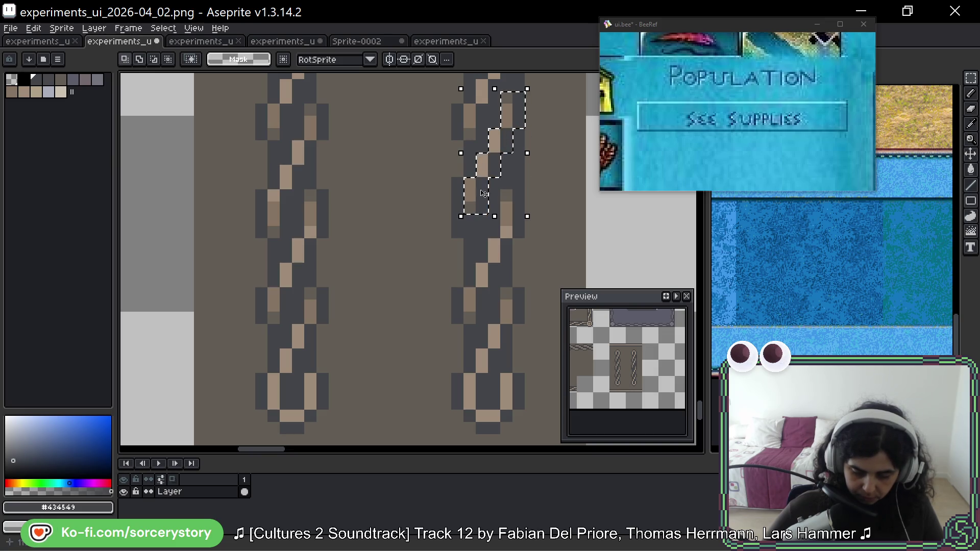
mouse_move(491, 153)
mouse_down()
mouse_move(490, 288)
mouse_move(499, 205)
mouse_move(499, 219)
mouse_up()
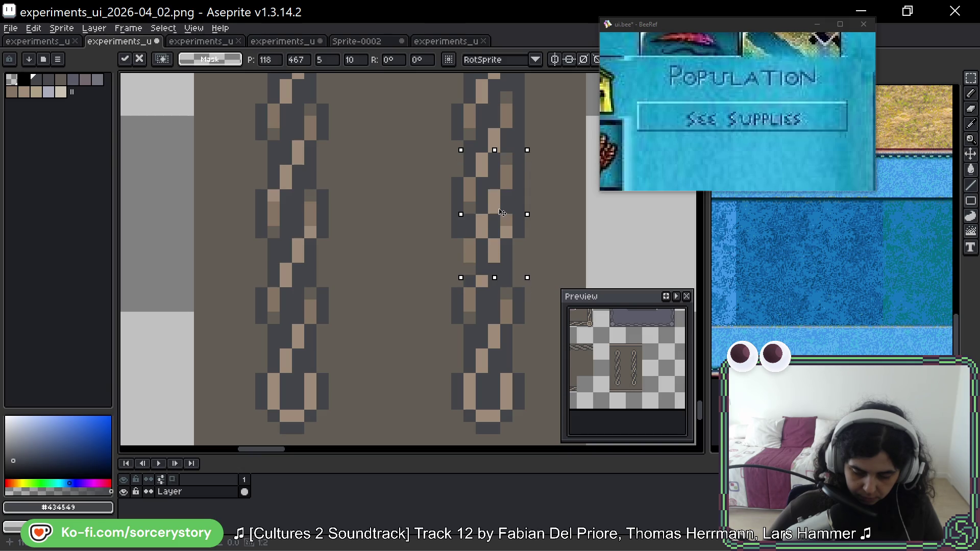
mouse_move(501, 220)
mouse_down()
mouse_move(494, 228)
mouse_move(506, 268)
mouse_up()
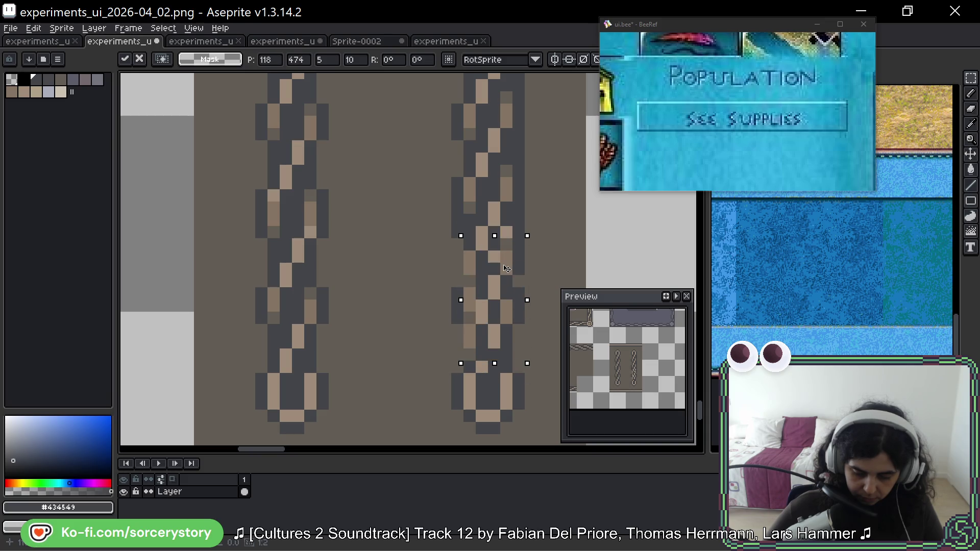
key(Return)
key(ctrl+z)
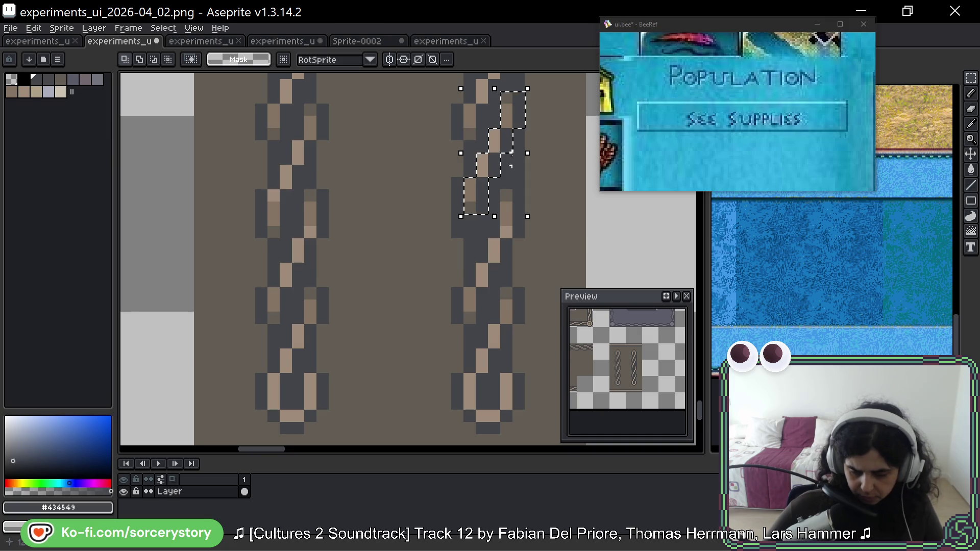
Reselect the upper links with an extra column and row and move them into place.
scroll(483, 133, up, 2)
mouse_move(483, 134)
mouse_down()
mouse_move(480, 173)
mouse_move(458, 206)
mouse_up()
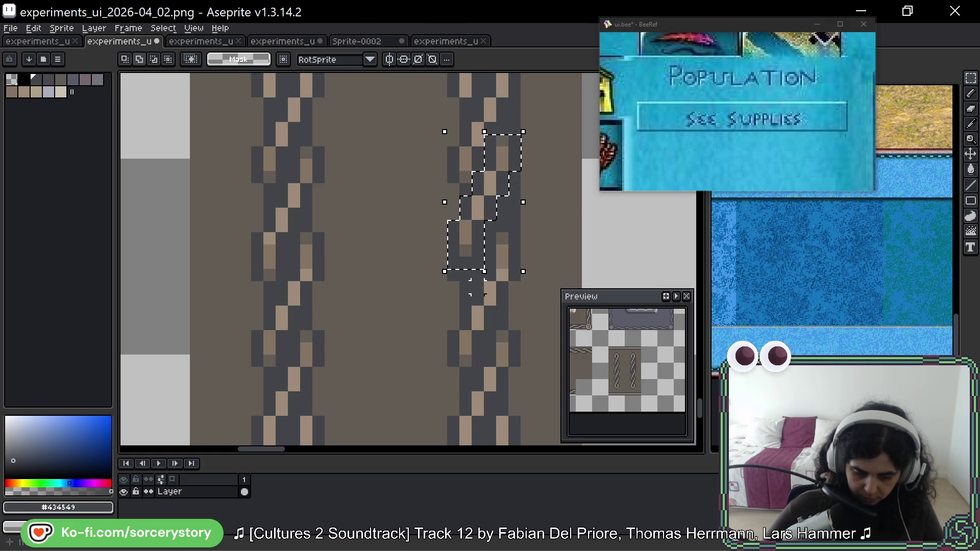
mouse_move(490, 121)
mouse_down()
mouse_move(518, 120)
mouse_move(505, 216)
mouse_up()
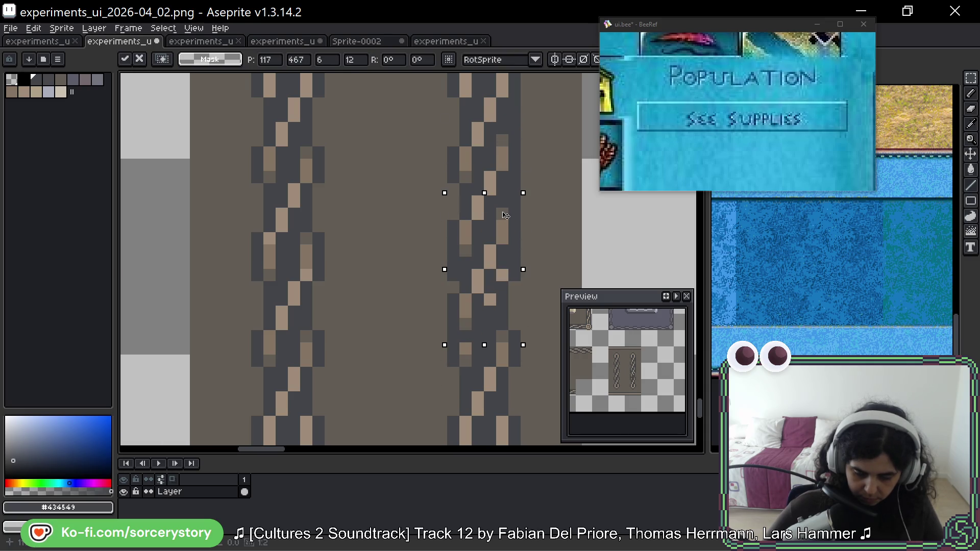
drag(504, 271, 513, 204)
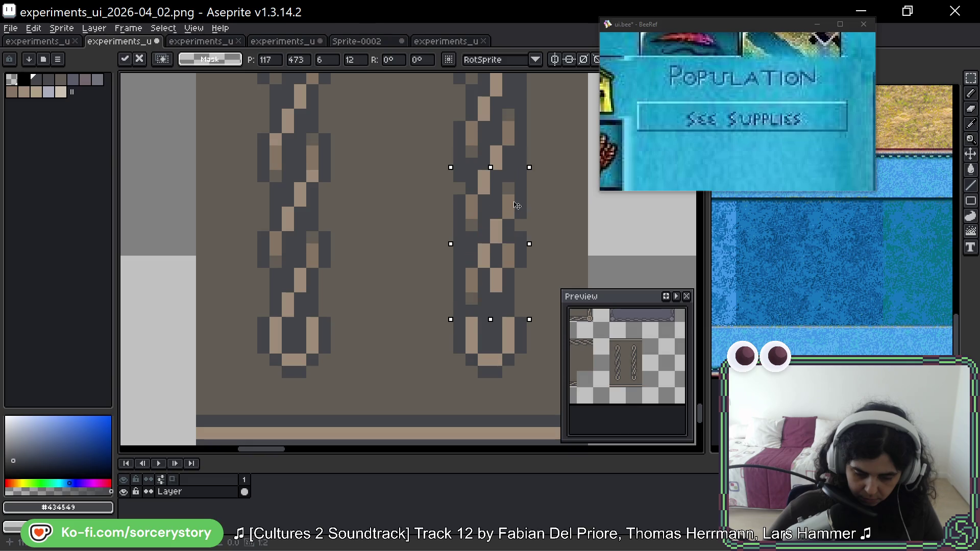
scroll(516, 209, down, 3)
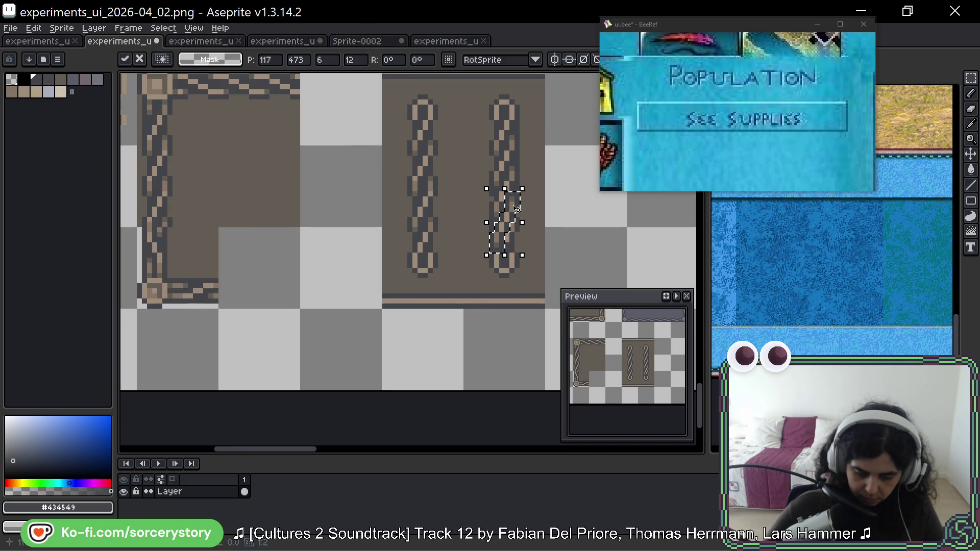
mouse_move(514, 208)
mouse_down()
mouse_move(524, 147)
mouse_move(515, 119)
mouse_up()
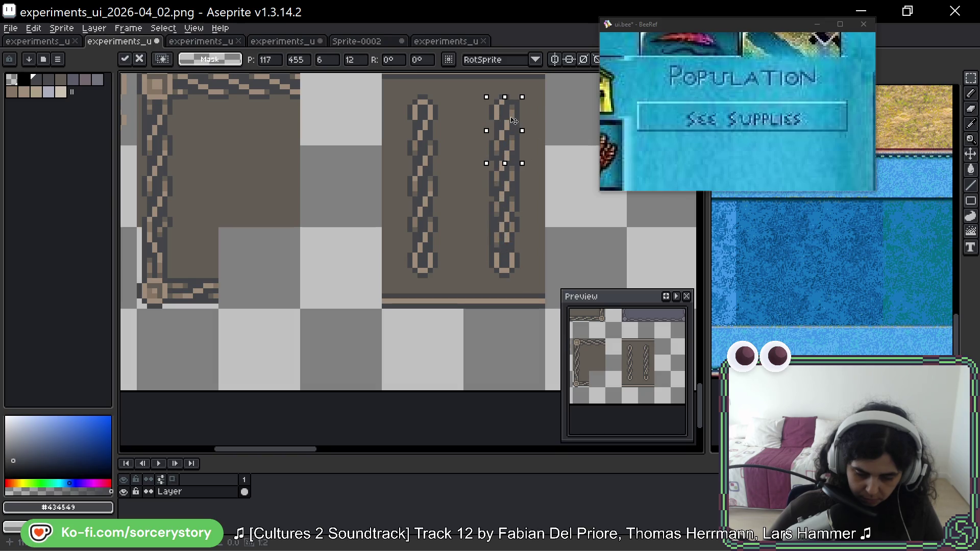
click(527, 118)
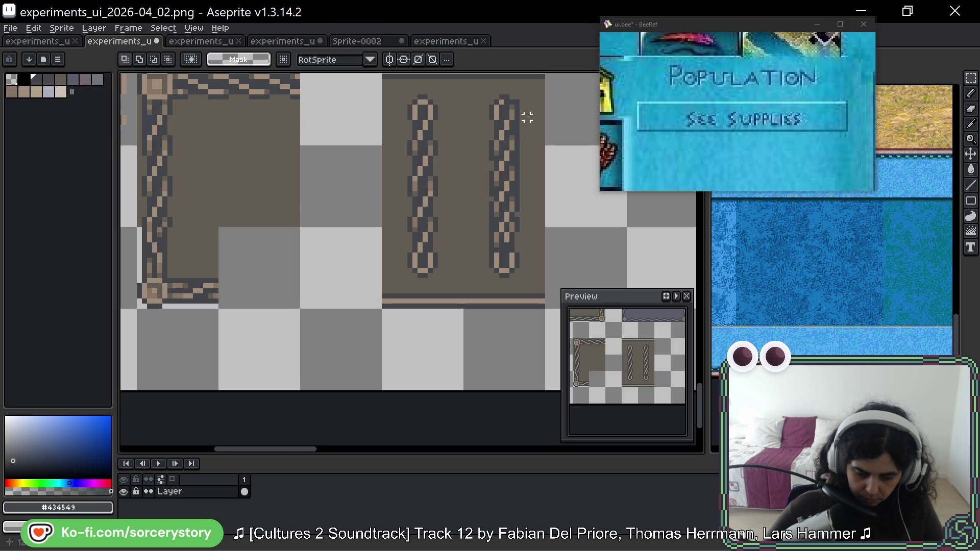
Switch to the Pencil and pick the tan chain colour.
scroll(525, 125, up, 3)
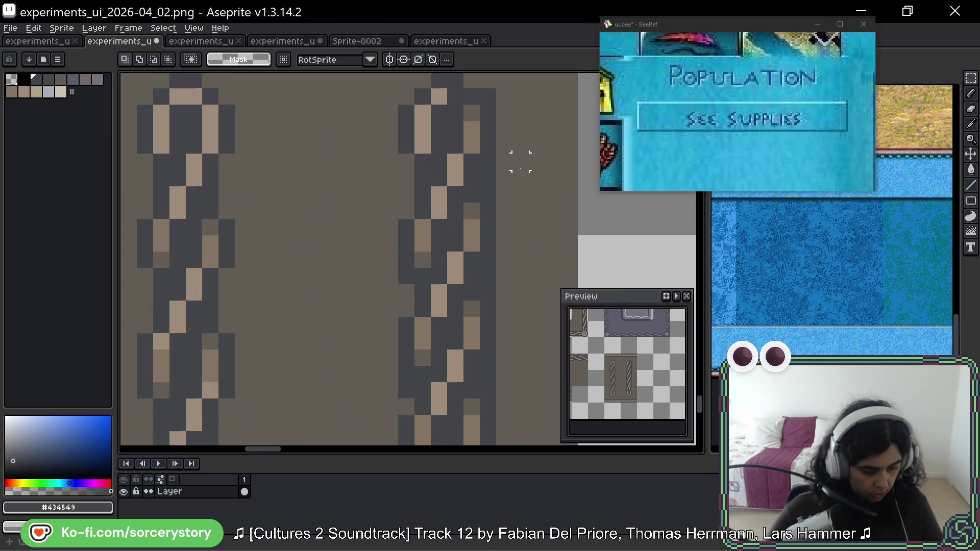
key(b)
scroll(510, 153, up, 2)
alt+click(470, 155)
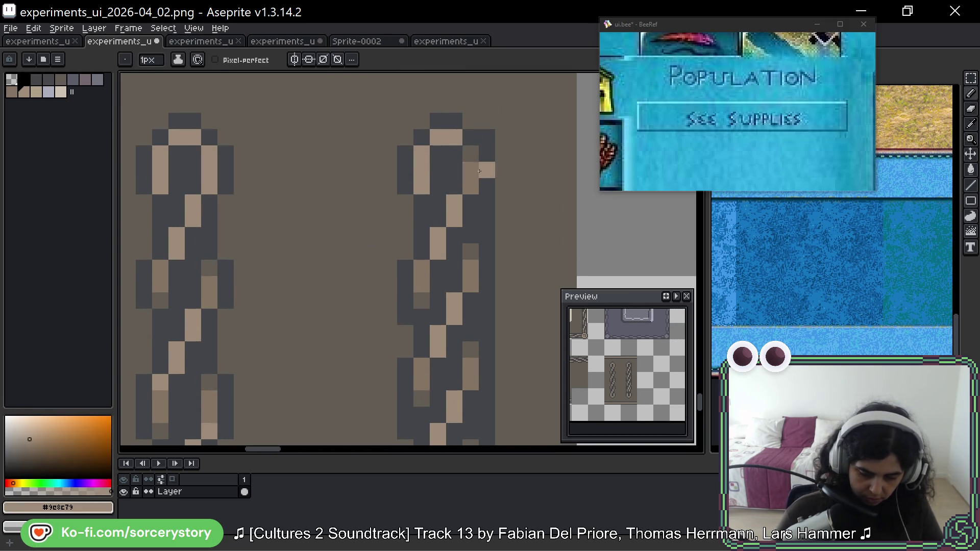
Repaint stray tan pixels along the right chain in dark grey to smooth the link joins.
key(alt)
click(421, 186)
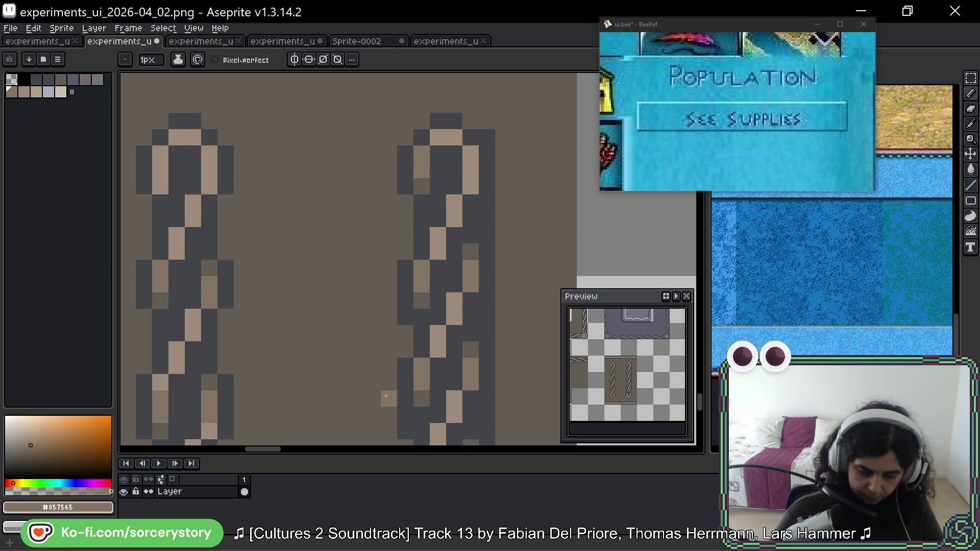
mouse_move(534, 201)
mouse_down()
mouse_move(494, 168)
mouse_move(495, 263)
mouse_move(485, 205)
mouse_move(459, 230)
mouse_move(477, 293)
mouse_up()
alt+click(475, 215)
click(477, 173)
drag(444, 238, 444, 255)
click(487, 341)
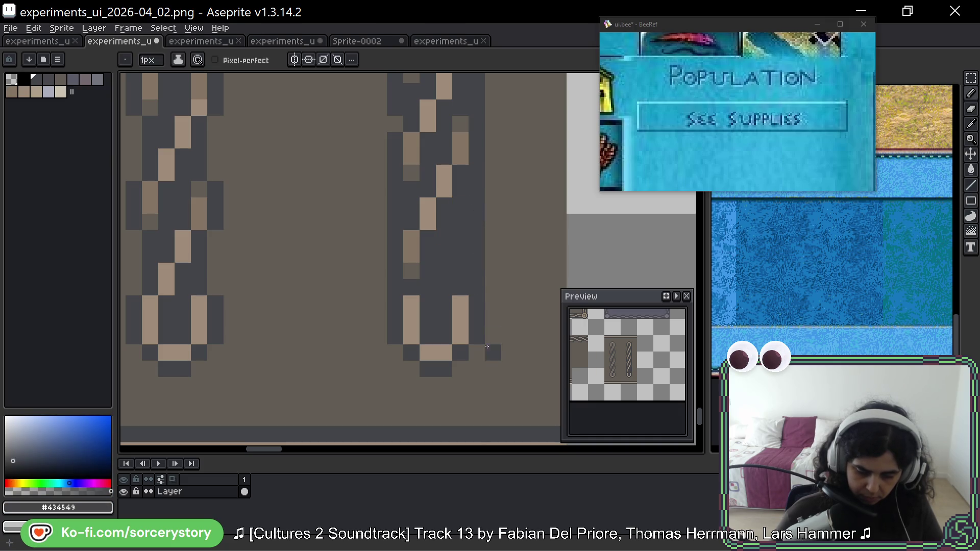
key(alt)
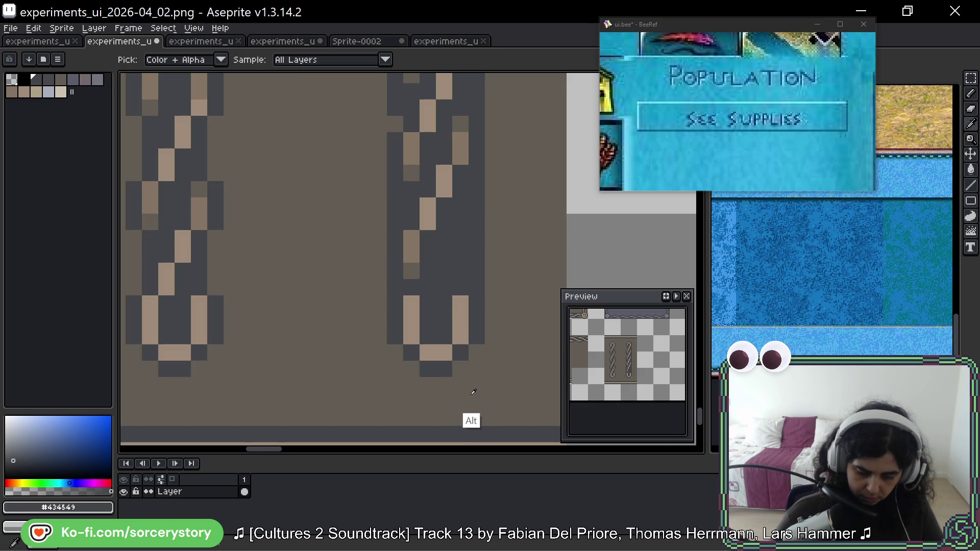
scroll(481, 196, down, 5)
drag(480, 196, 449, 257)
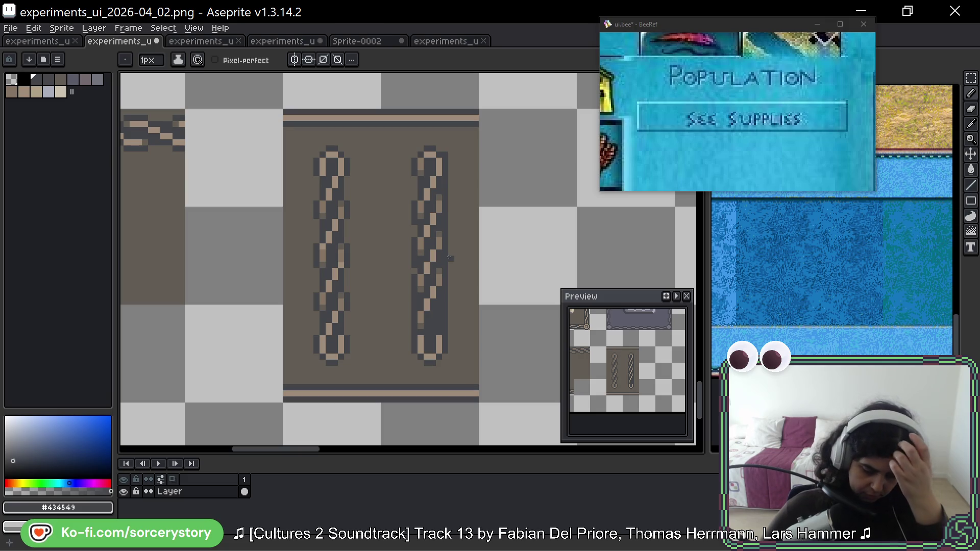
scroll(441, 325, up, 1)
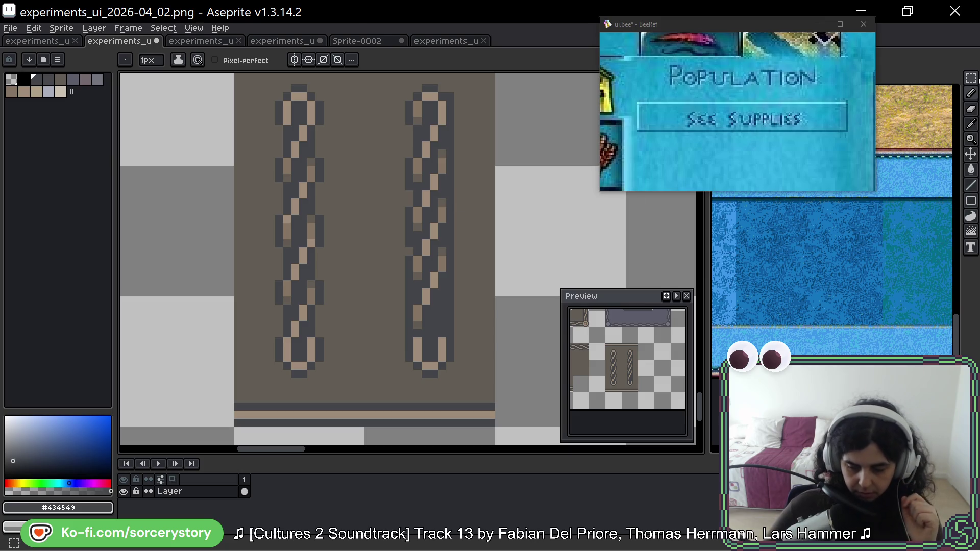
Select a block of the right chain's links and move it lower.
key(m)
drag(458, 308, 463, 177)
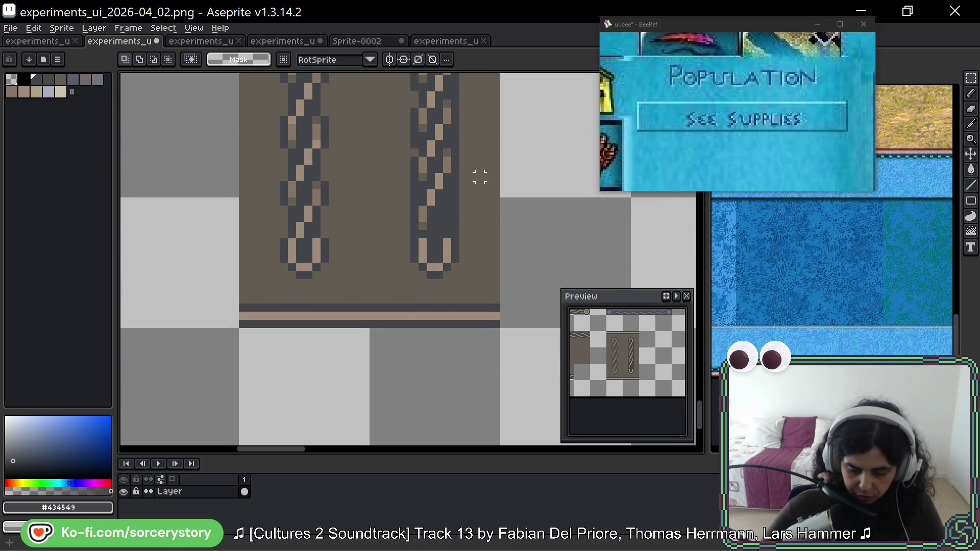
scroll(441, 164, up, 1)
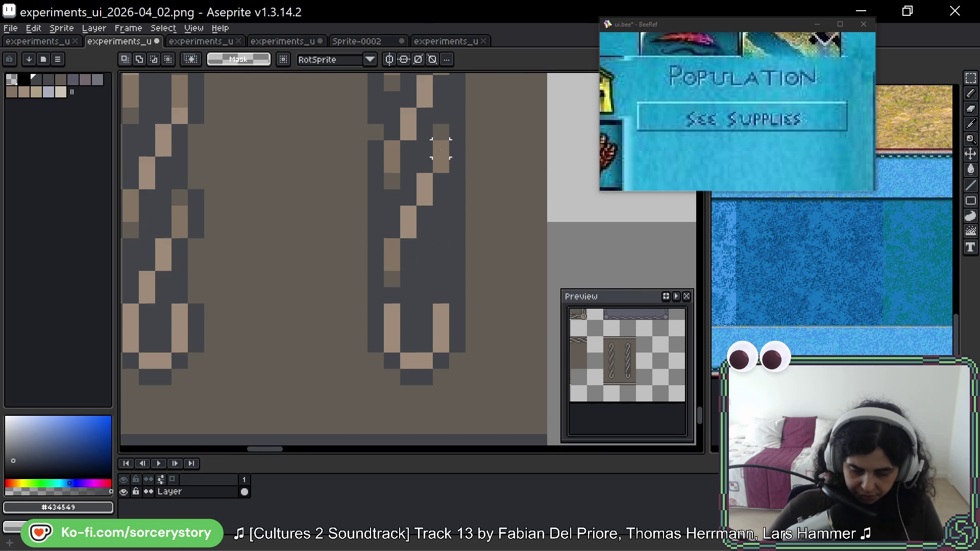
drag(424, 116, 462, 202)
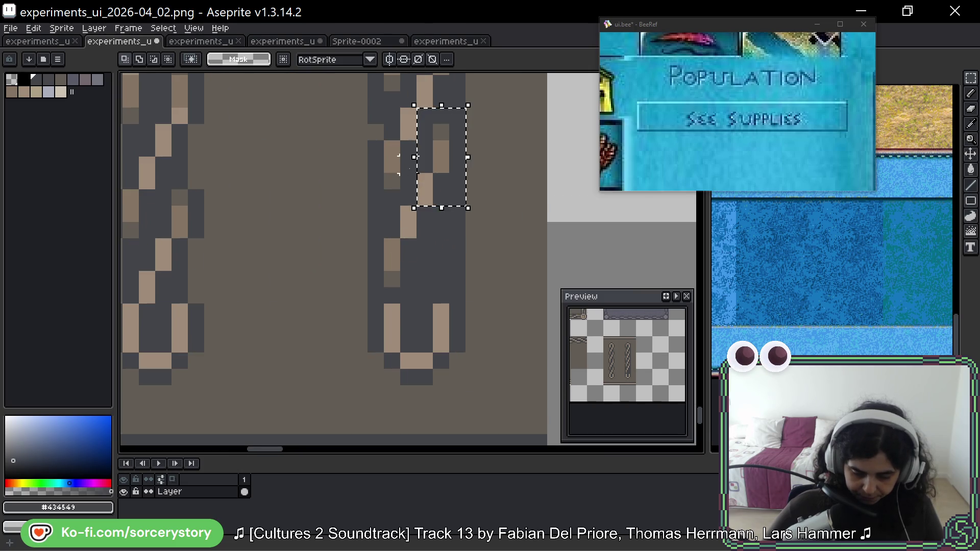
mouse_move(398, 154)
mouse_down()
mouse_move(438, 236)
mouse_move(451, 240)
mouse_up()
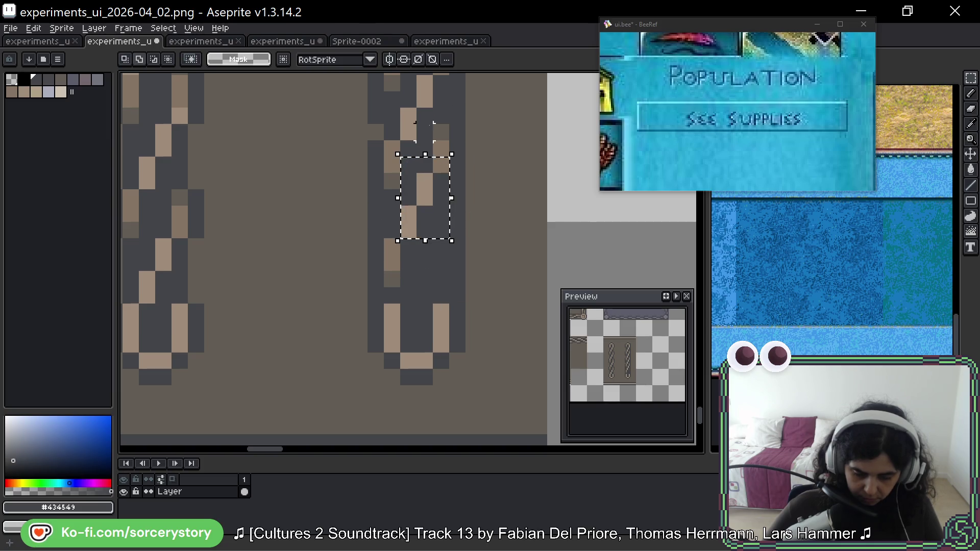
mouse_move(431, 122)
mouse_down()
mouse_move(462, 186)
mouse_move(383, 255)
mouse_up()
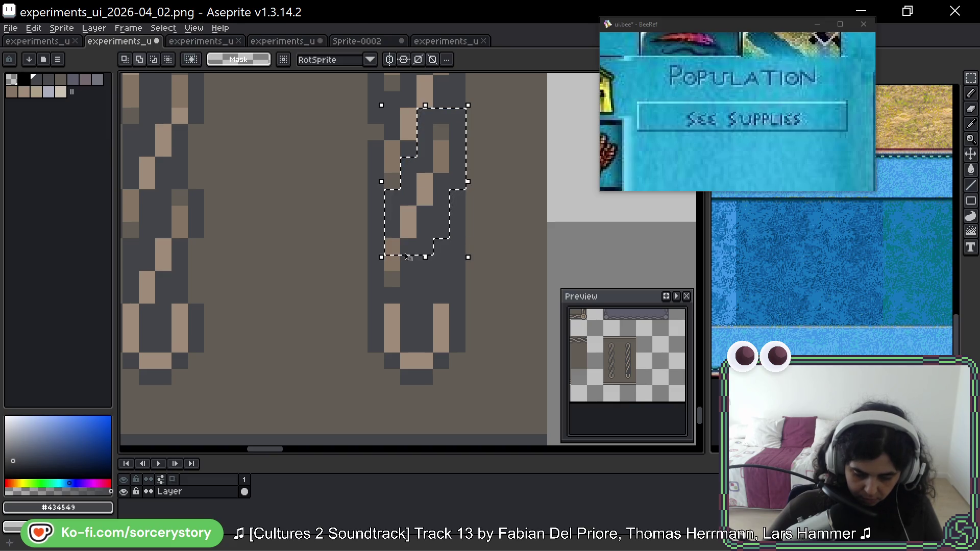
mouse_move(369, 223)
mouse_down()
mouse_move(433, 283)
mouse_move(407, 308)
mouse_move(417, 305)
mouse_up()
drag(444, 173, 445, 265)
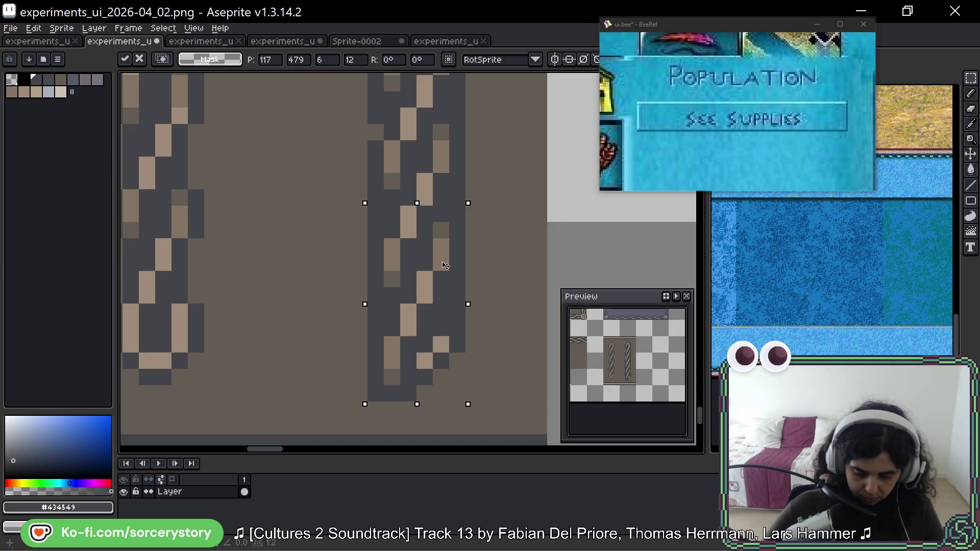
key(ctrl+d)
Select the whole right chain and reposition it by one pixel.
scroll(452, 290, down, 4)
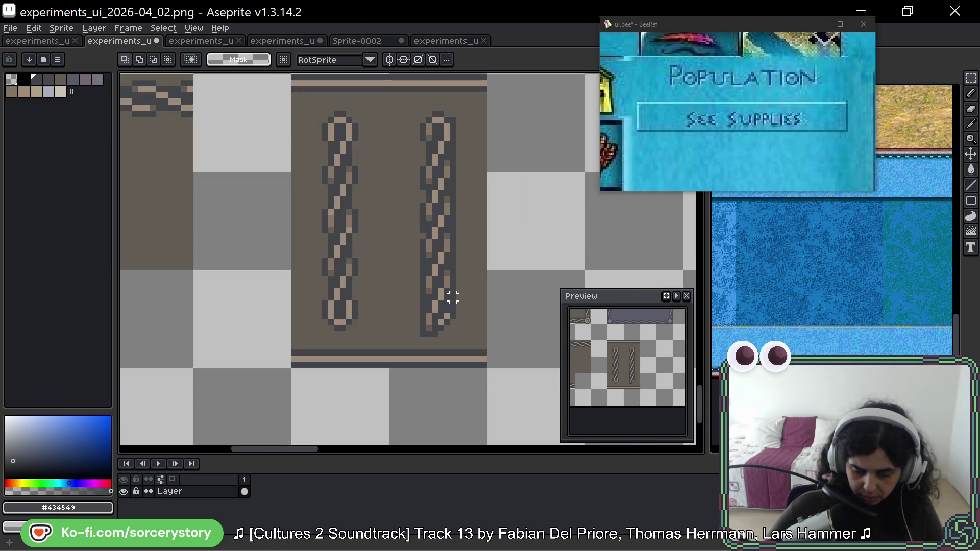
scroll(439, 134, up, 1)
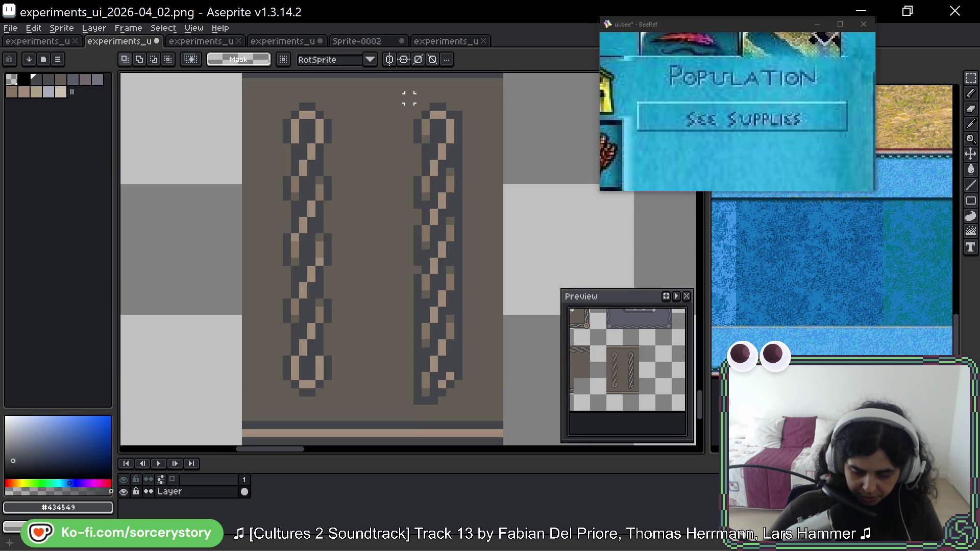
drag(409, 91, 474, 417)
key(Up)
key(Up)
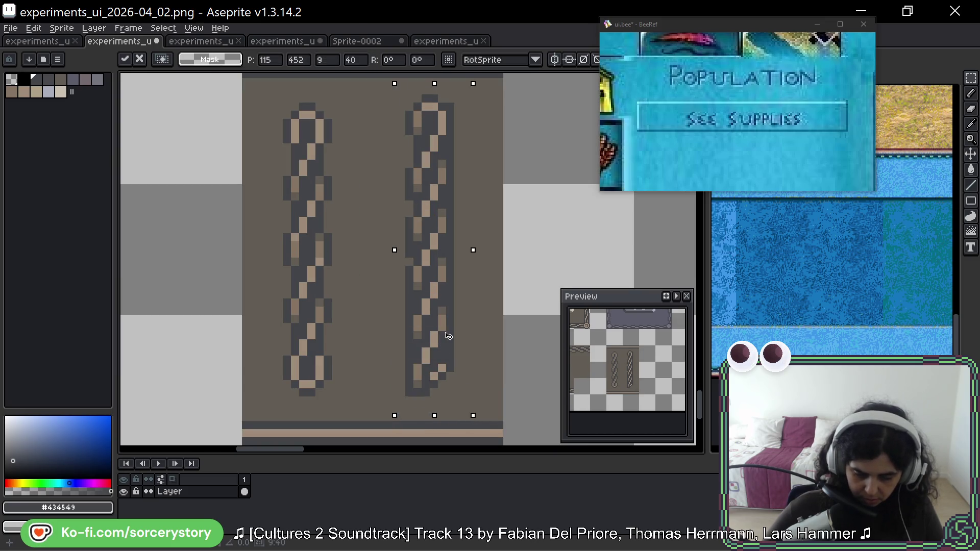
drag(451, 334, 452, 340)
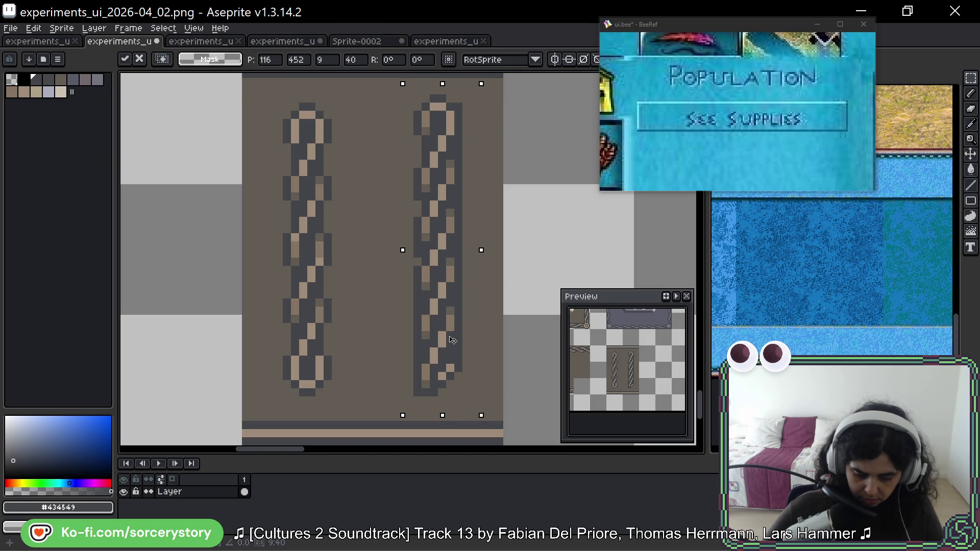
key(ctrl+d)
Flip the right chain's top end cap upside down and place it at the bottom.
mouse_move(396, 86)
mouse_down()
mouse_move(473, 146)
mouse_move(444, 250)
mouse_move(571, 242)
mouse_up()
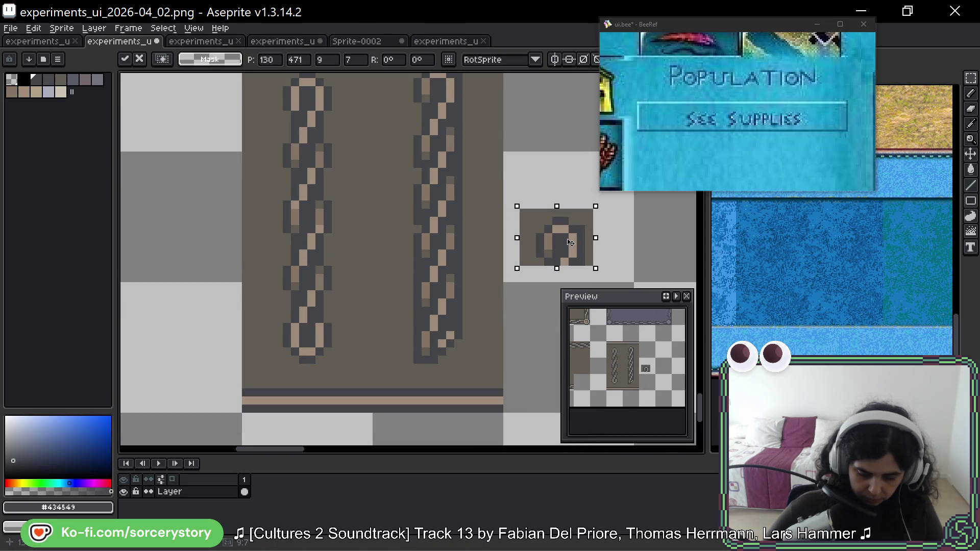
key(shift+v)
key(shift+h)
key(shift+v)
key(shift+v)
mouse_move(557, 234)
mouse_down()
mouse_move(456, 370)
mouse_move(442, 356)
mouse_up()
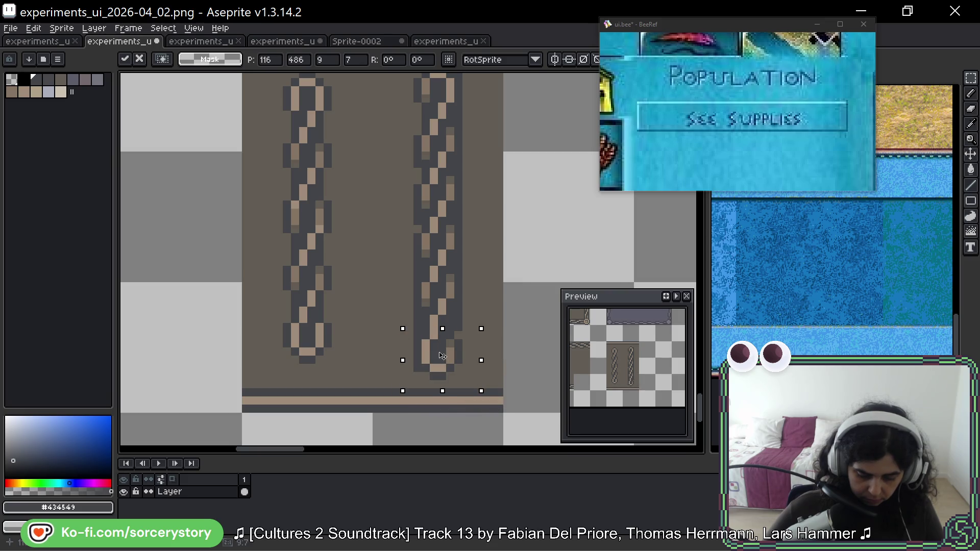
Raise the floating bottom link by one pixel and drop it onto the panel.
drag(490, 259, 477, 313)
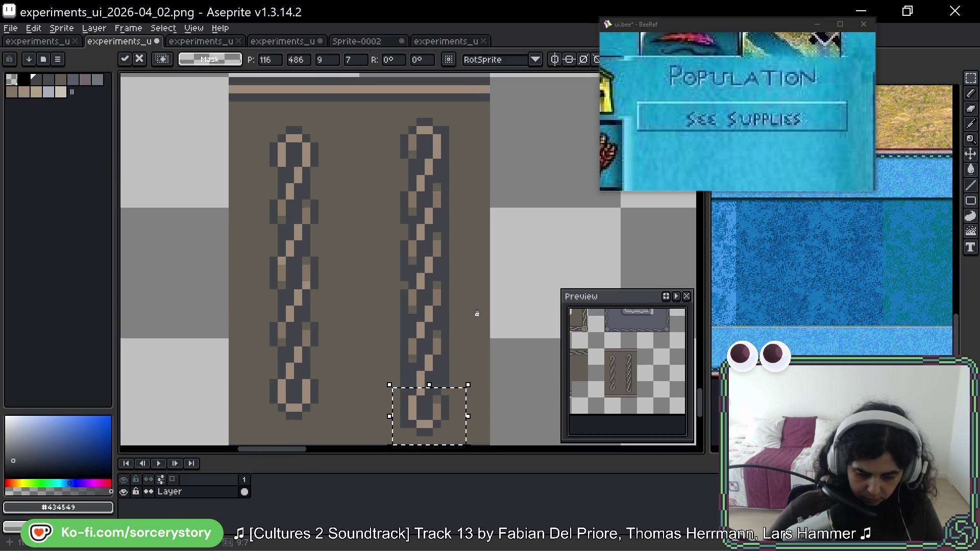
scroll(460, 164, up, 3)
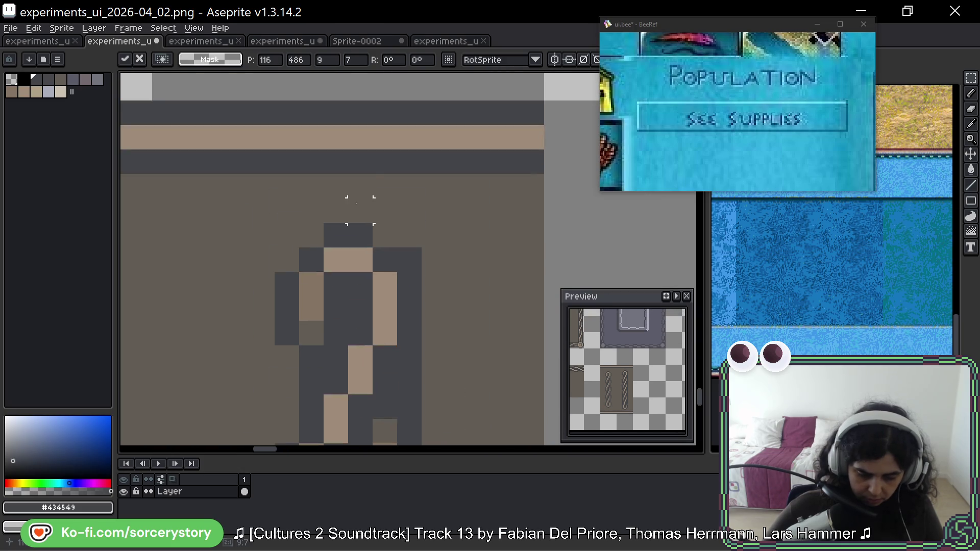
scroll(356, 201, down, 3)
scroll(376, 285, up, 4)
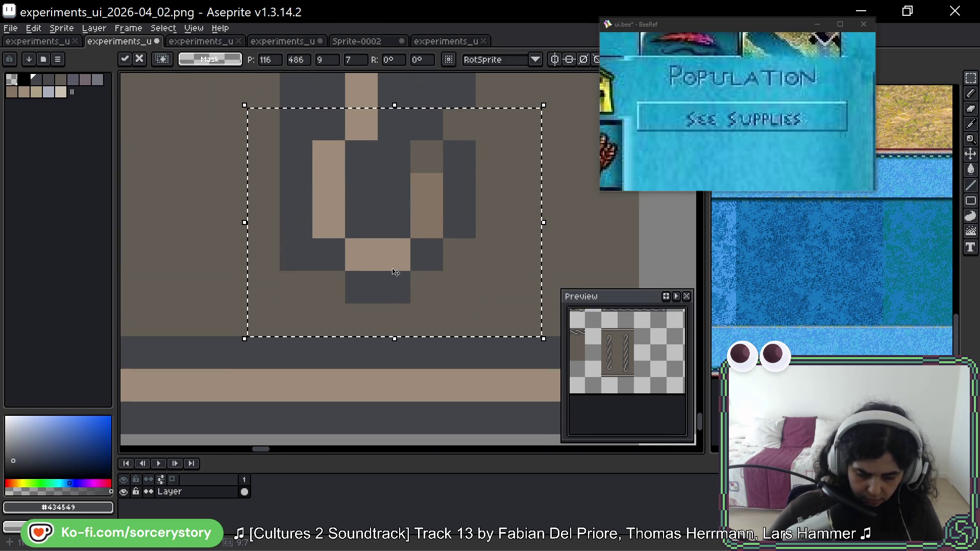
drag(397, 253, 398, 222)
scroll(423, 301, down, 3)
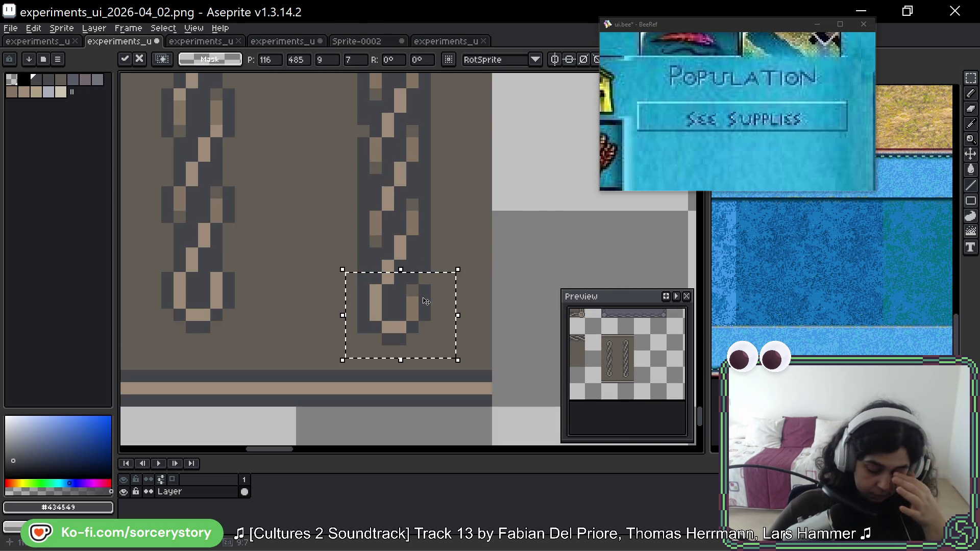
scroll(420, 316, down, 3)
scroll(429, 278, up, 1)
click(430, 279)
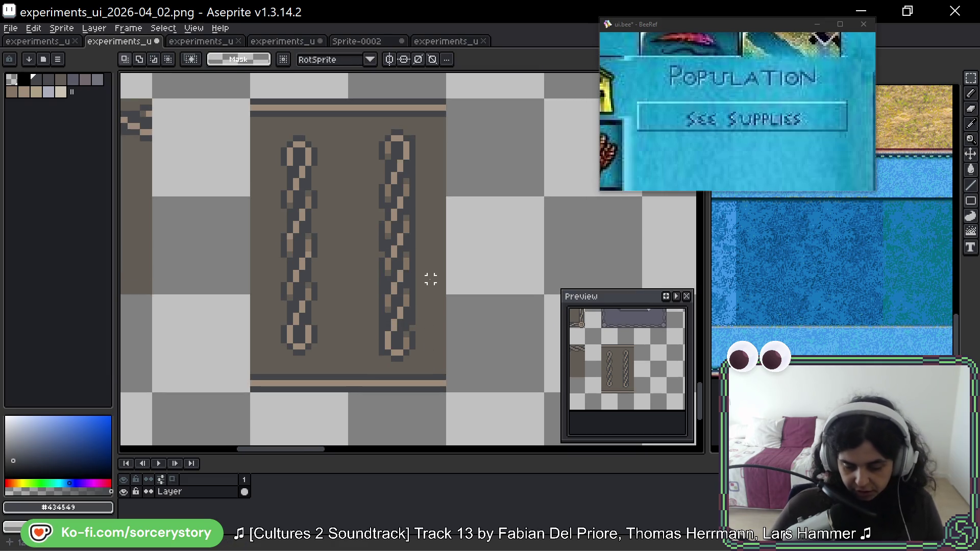
drag(410, 276, 424, 280)
Sample the brown and grey chain colours, then paint light tan pixels into the right chain.
key(b)
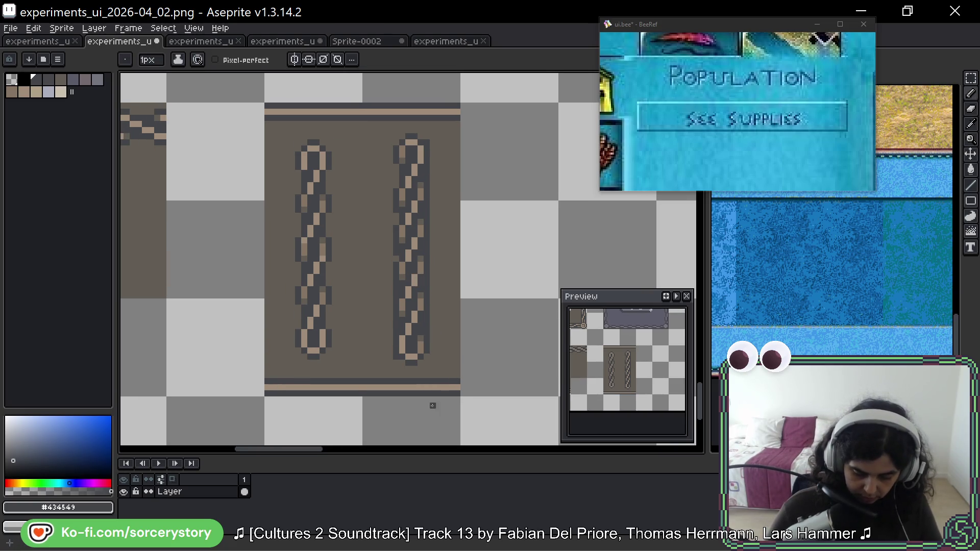
alt+click(395, 359)
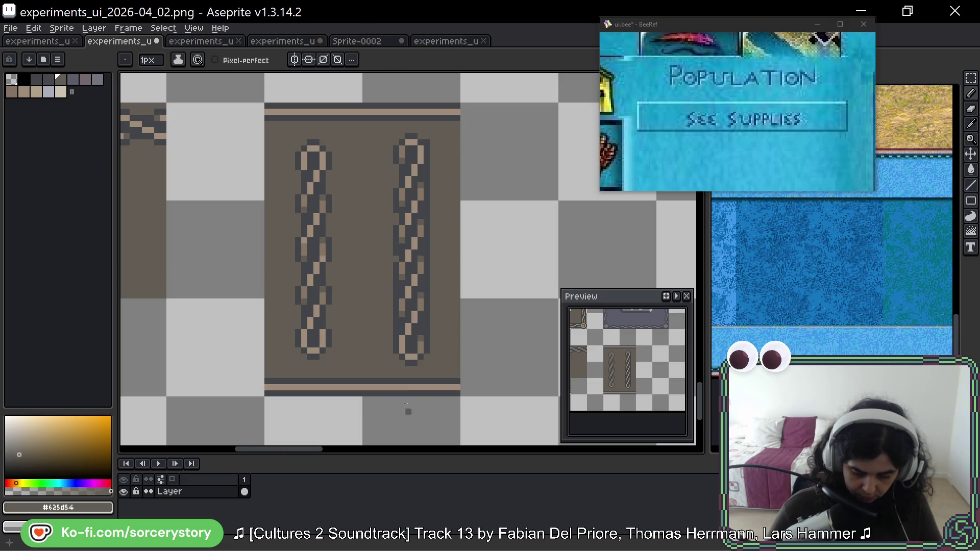
alt+click(402, 284)
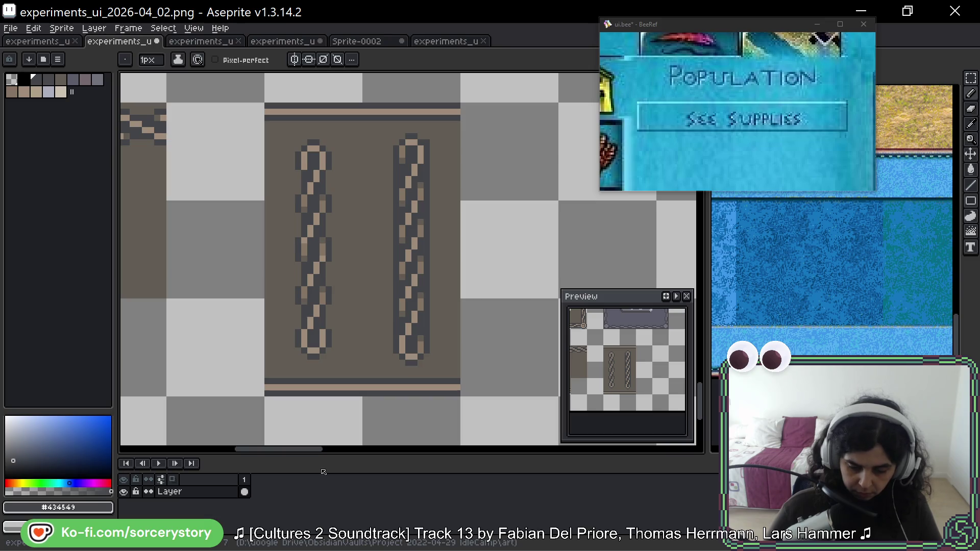
alt+click(433, 162)
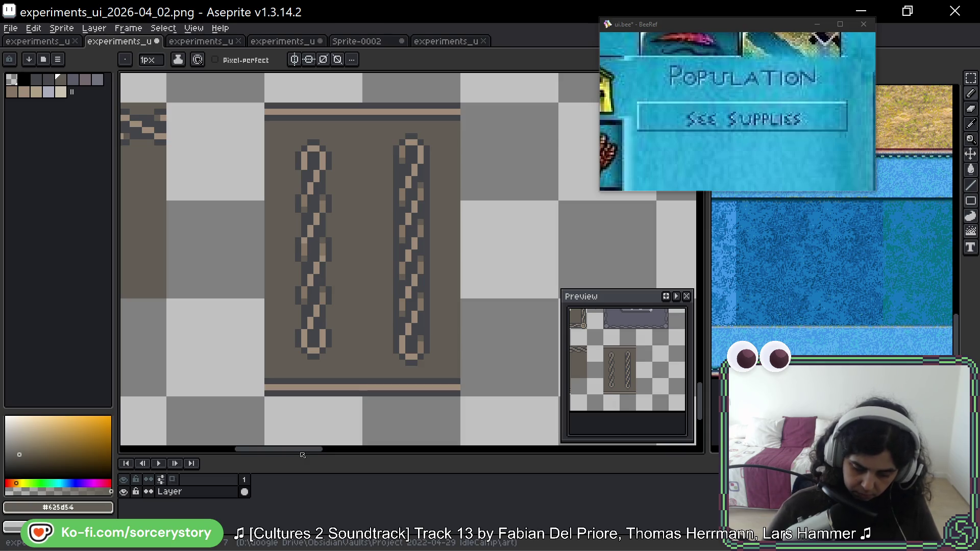
scroll(421, 316, up, 4)
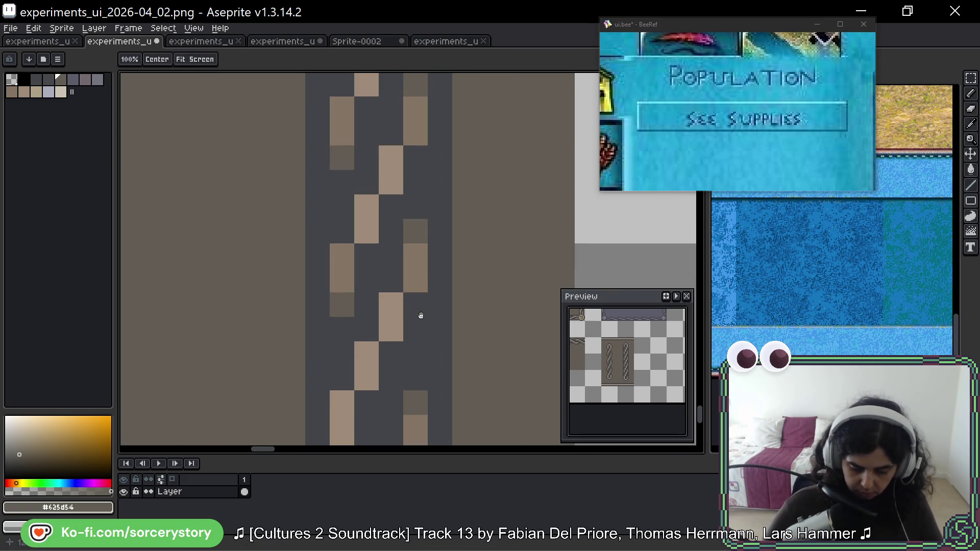
scroll(421, 315, down, 5)
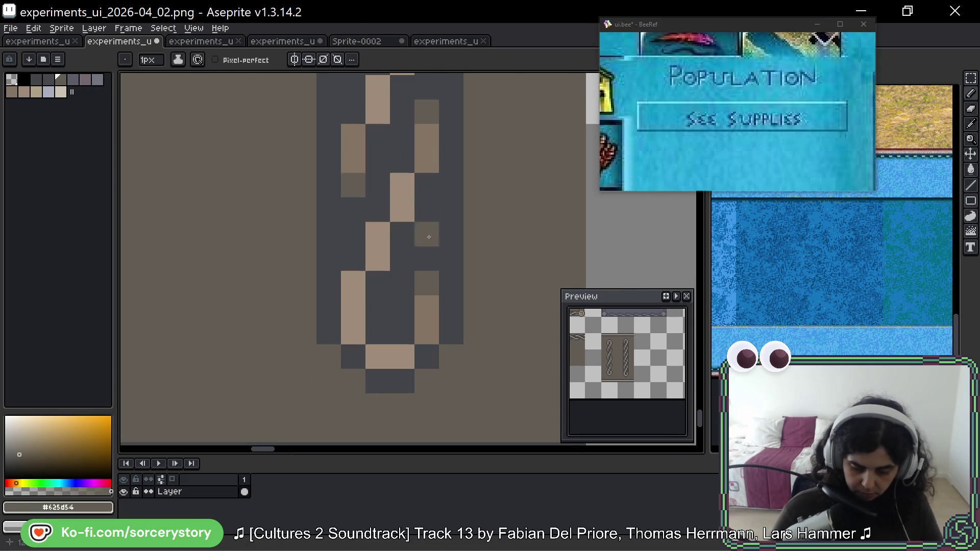
click(426, 283)
alt+click(403, 379)
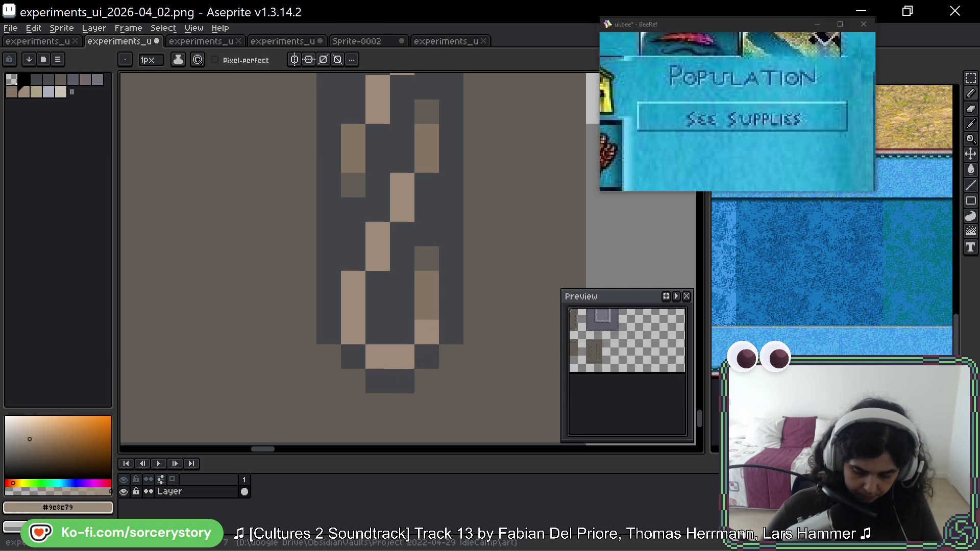
Re-sample the brown and light tan colours and bring the chains' bottom ends into view.
scroll(596, 337, up, 3)
scroll(597, 337, down, 3)
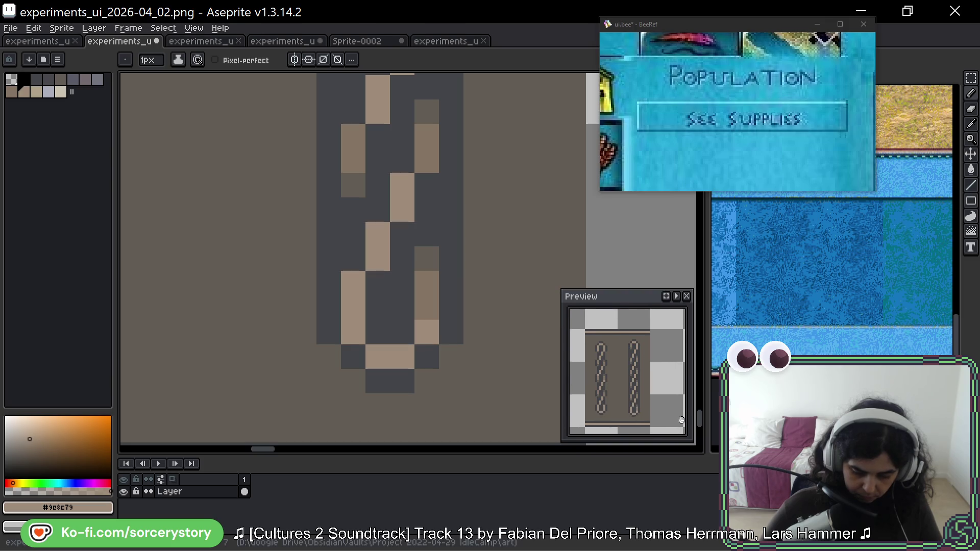
drag(404, 135, 423, 142)
scroll(424, 142, down, 1)
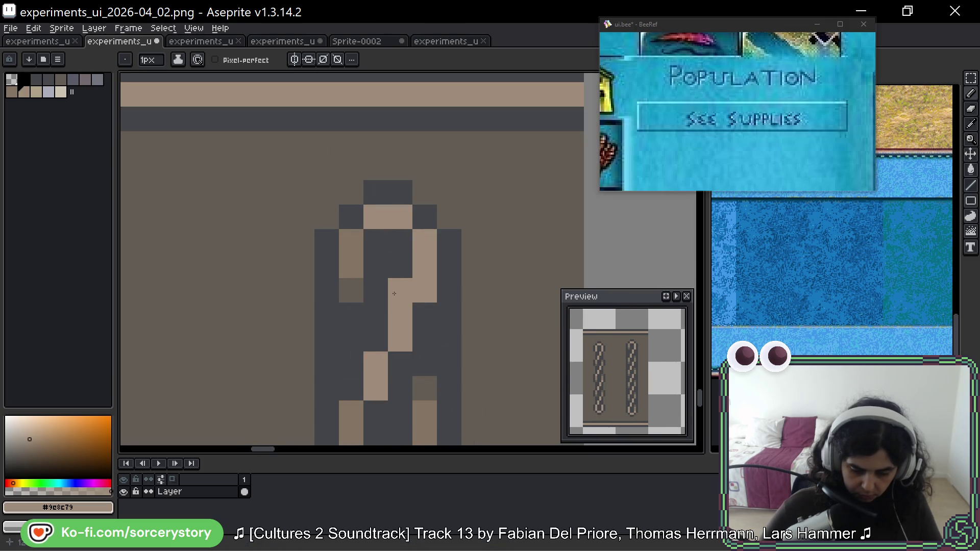
scroll(354, 207, up, 1)
alt+click(354, 207)
alt+click(405, 215)
scroll(417, 261, down, 2)
drag(416, 261, 408, 178)
scroll(405, 144, up, 2)
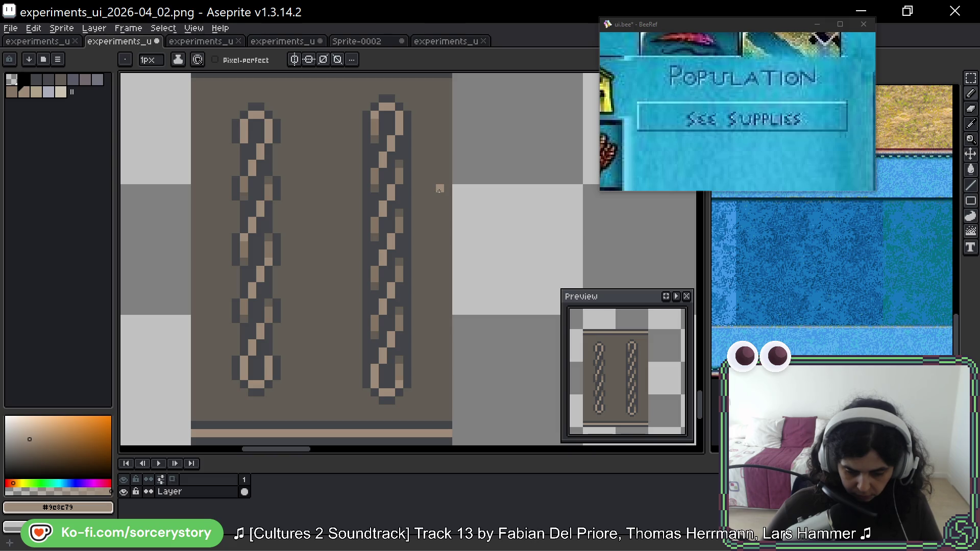
scroll(387, 122, up, 3)
scroll(437, 146, up, 1)
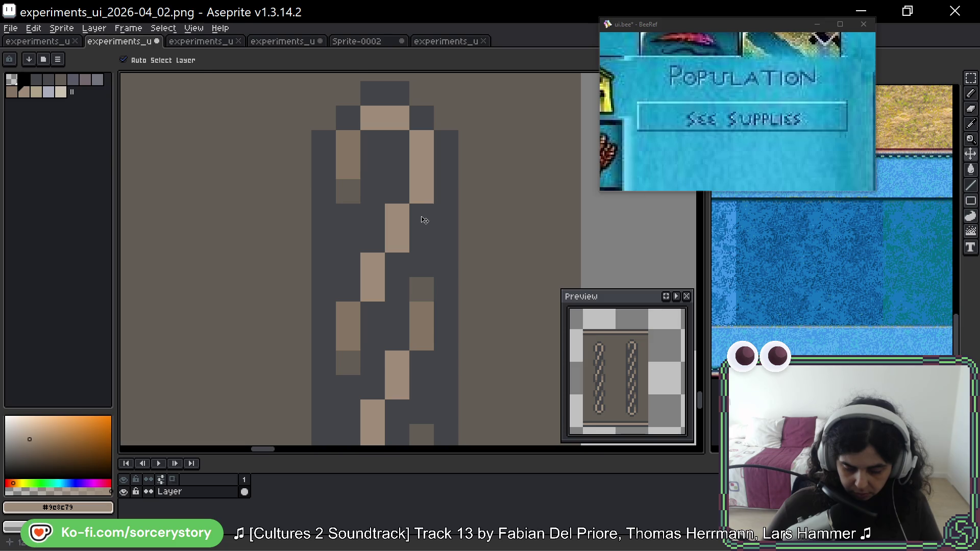
Touch up the right chain's lower links with brown and light tan pixels, undoing a stray dab.
key(b)
scroll(366, 223, down, 3)
key(v)
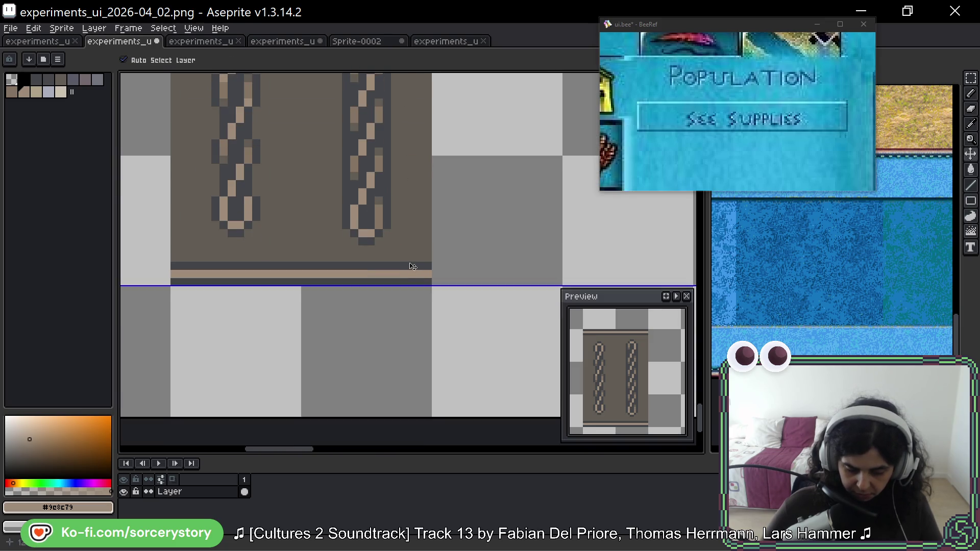
key(b)
drag(409, 175, 442, 278)
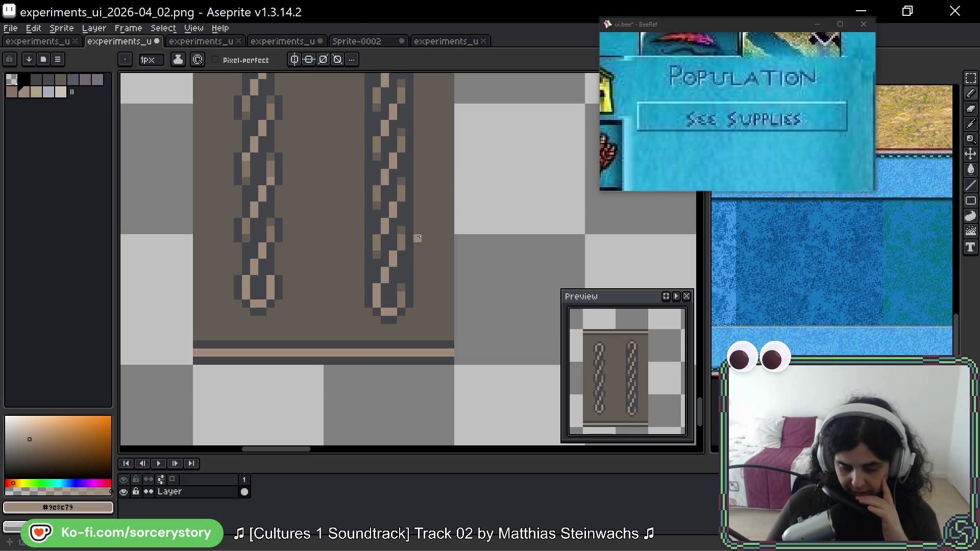
scroll(246, 189, up, 2)
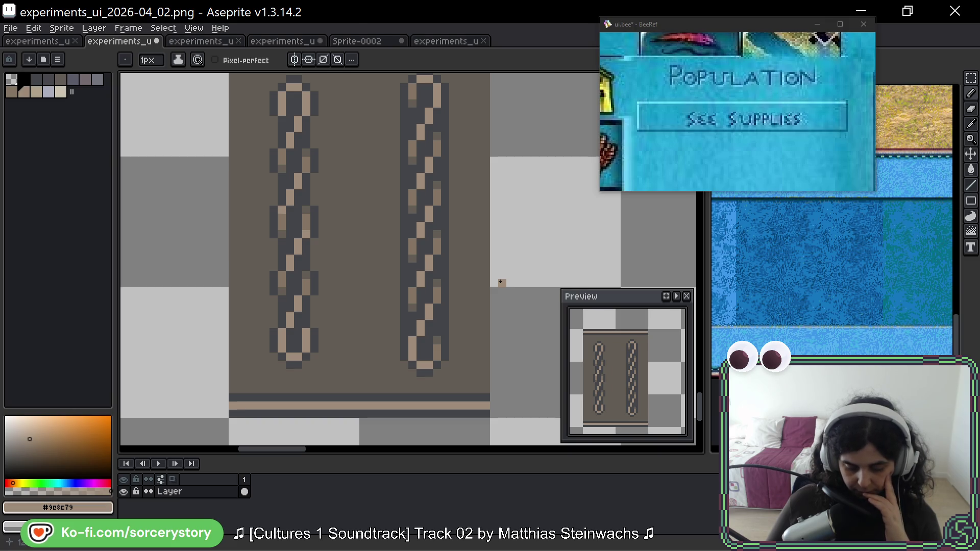
scroll(475, 280, up, 1)
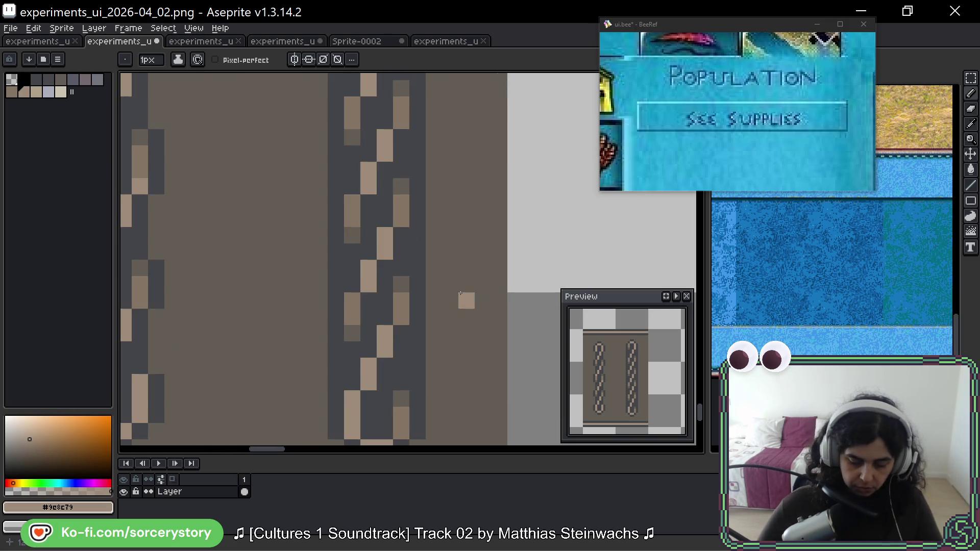
scroll(396, 348, up, 1)
alt+click(426, 322)
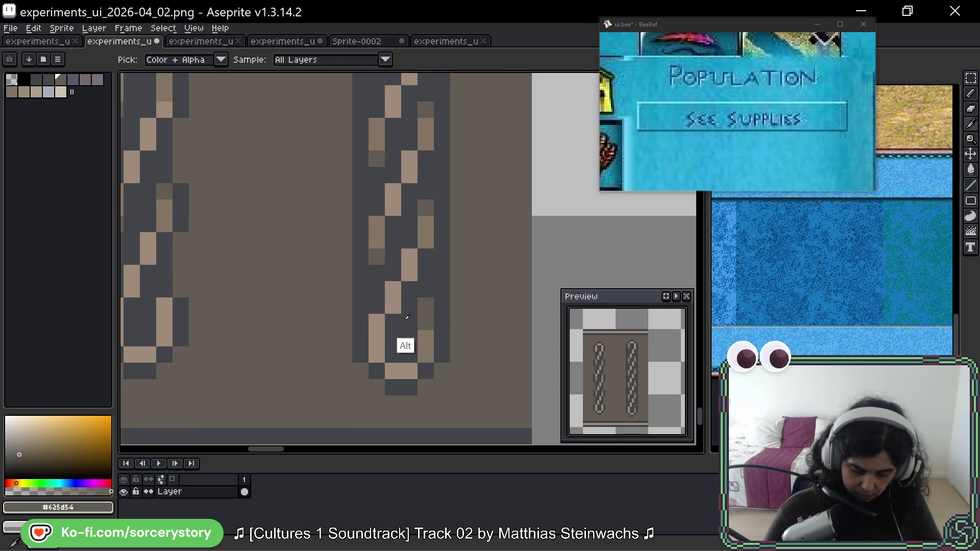
alt+click(427, 363)
click(443, 399)
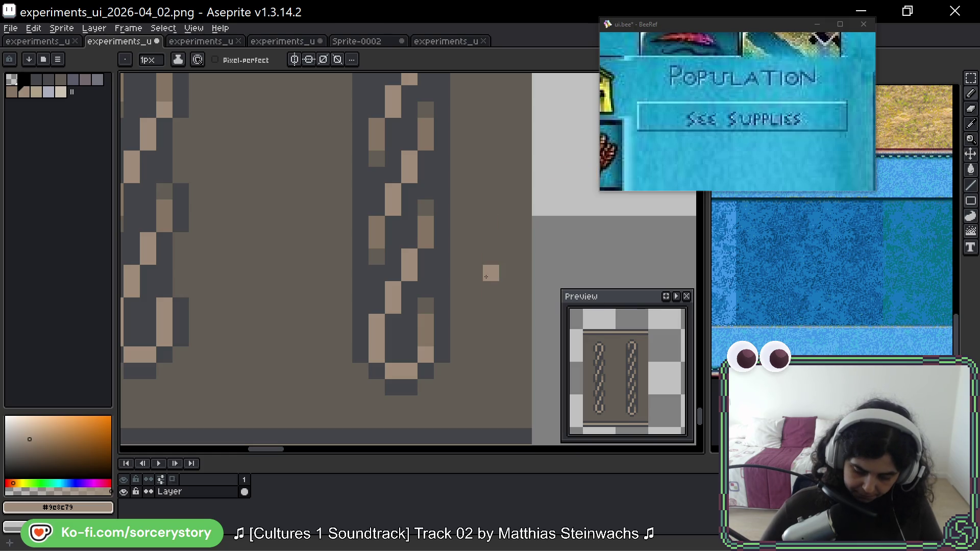
key(ctrl+z)
key(ctrl+z)
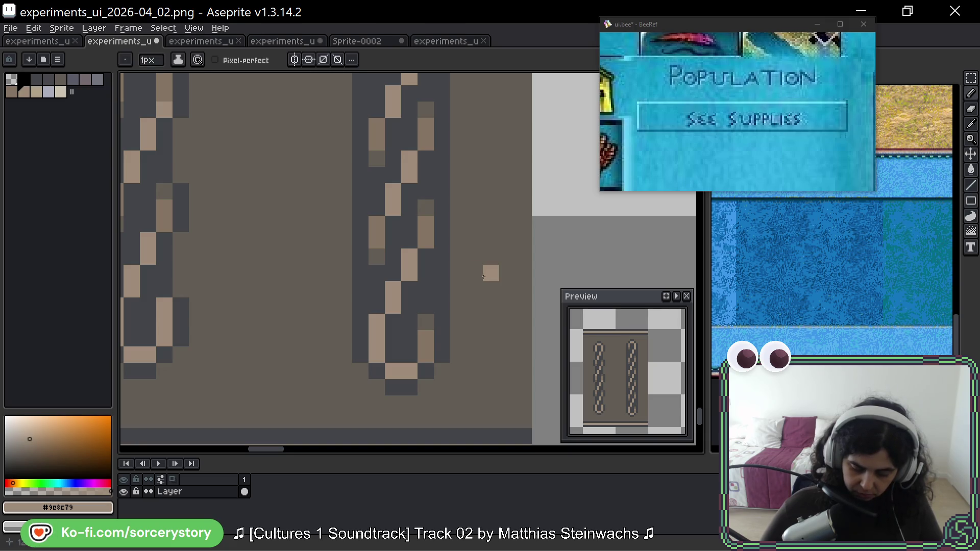
Select the whole right chain strip.
scroll(470, 279, down, 1)
scroll(470, 281, down, 3)
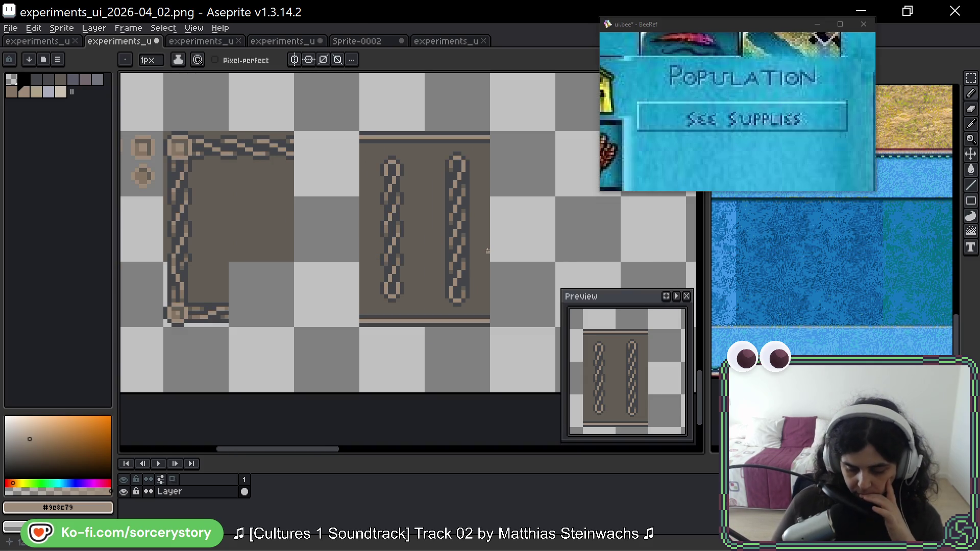
click(971, 78)
drag(425, 132, 490, 327)
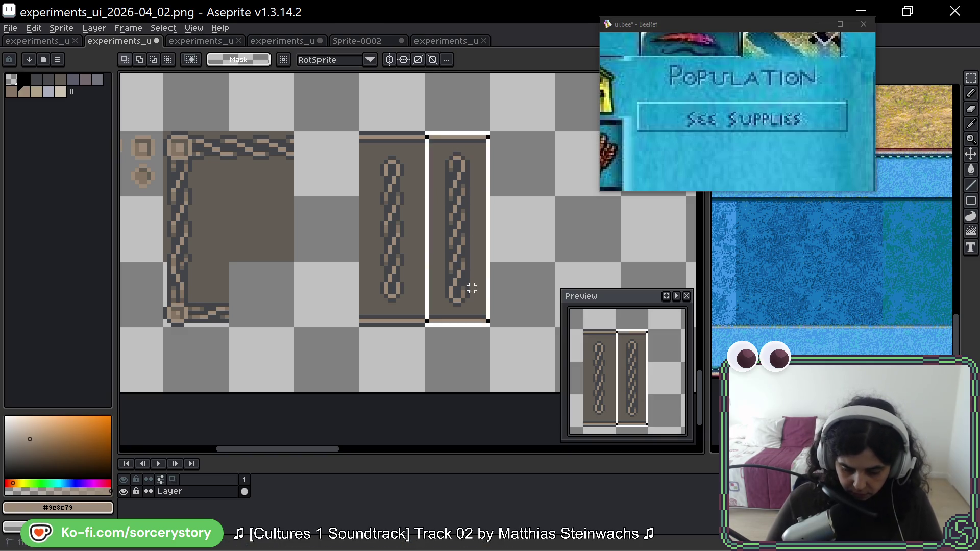
Place a copy of the chain strip to the right of the original.
drag(444, 225, 510, 225)
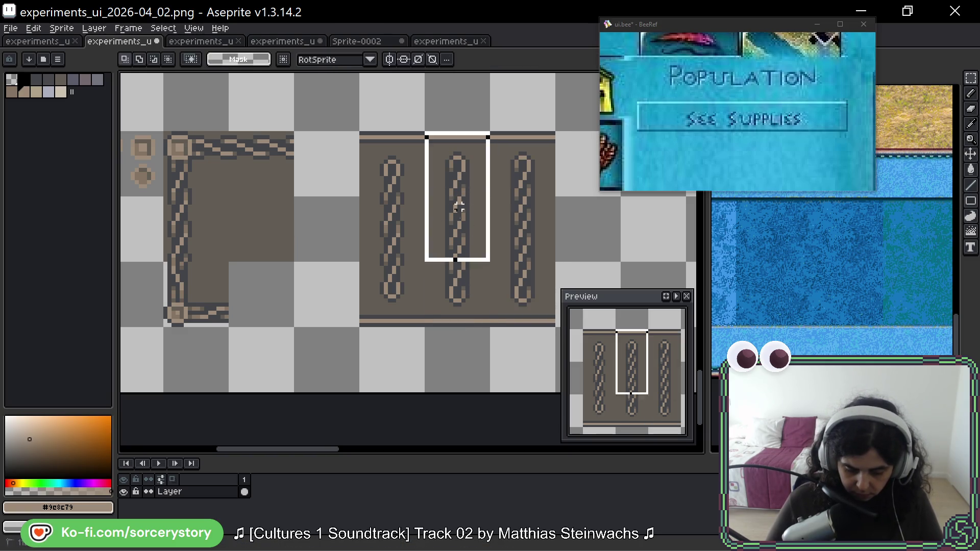
scroll(455, 235, up, 3)
scroll(480, 188, right, 2)
Paint brown and a lighter tone over stray pixels on the middle chain's left edge.
key(b)
scroll(485, 96, up, 3)
alt+click(483, 193)
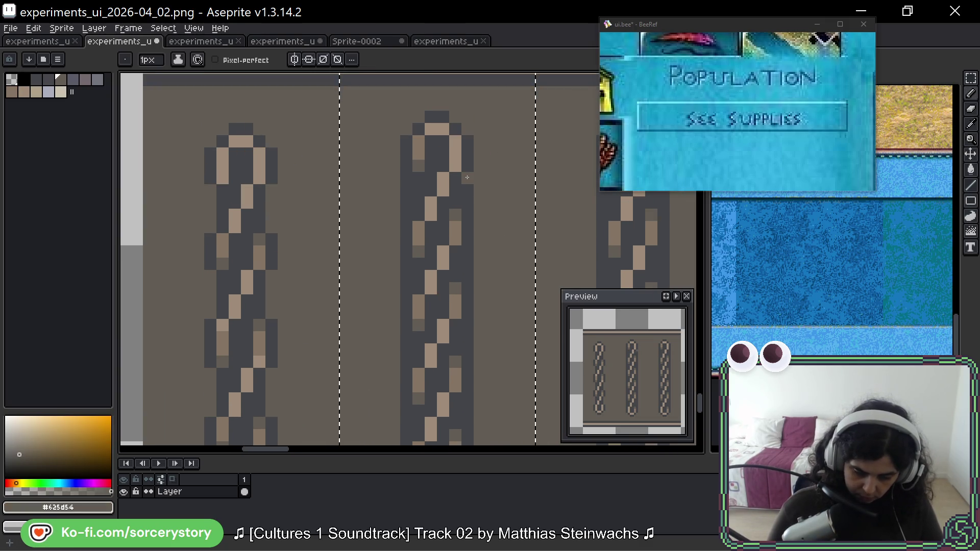
drag(478, 241, 486, 150)
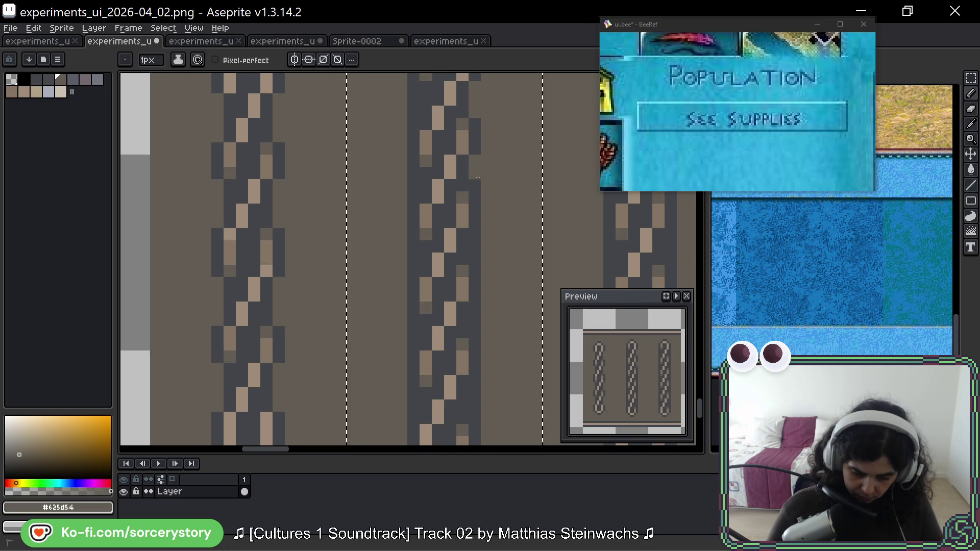
drag(510, 271, 510, 173)
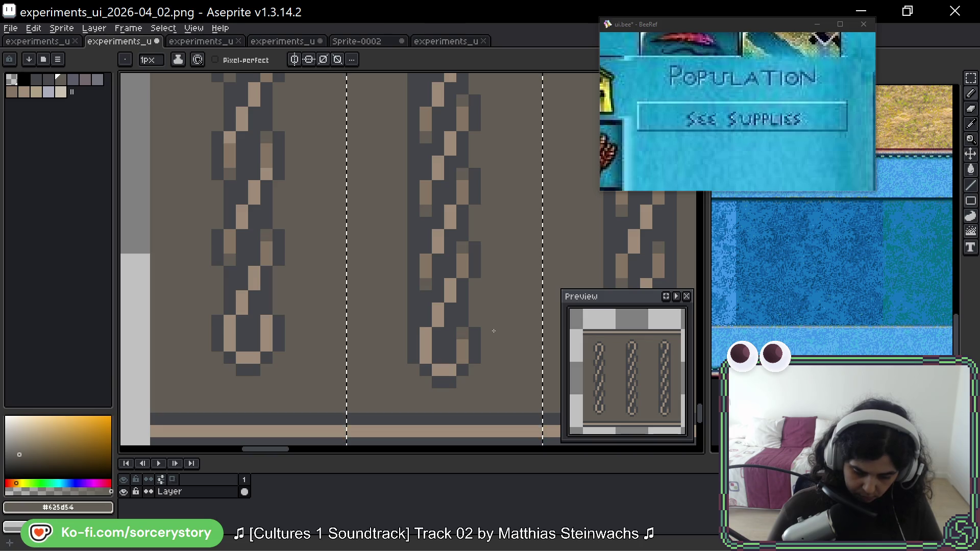
drag(414, 296, 426, 342)
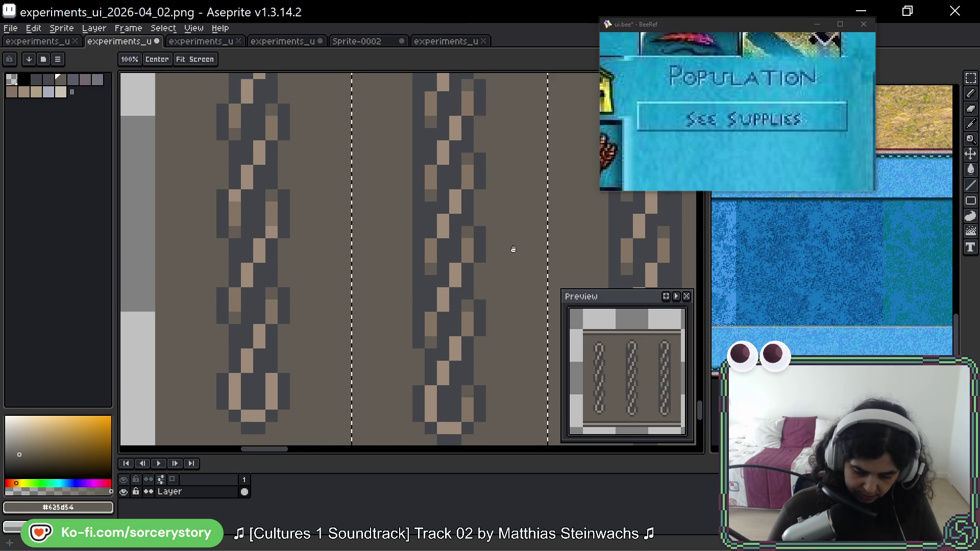
click(419, 299)
click(417, 221)
scroll(417, 225, up, 4)
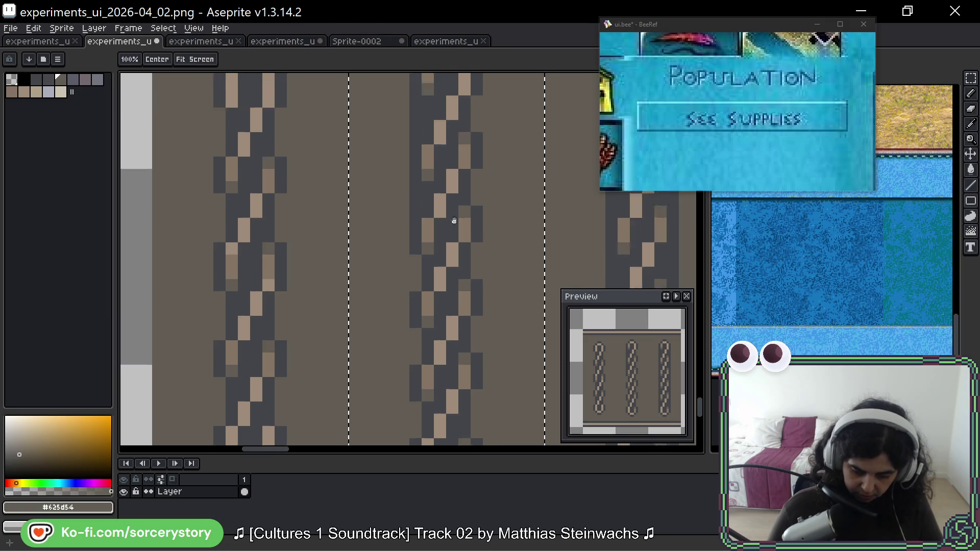
drag(418, 155, 417, 187)
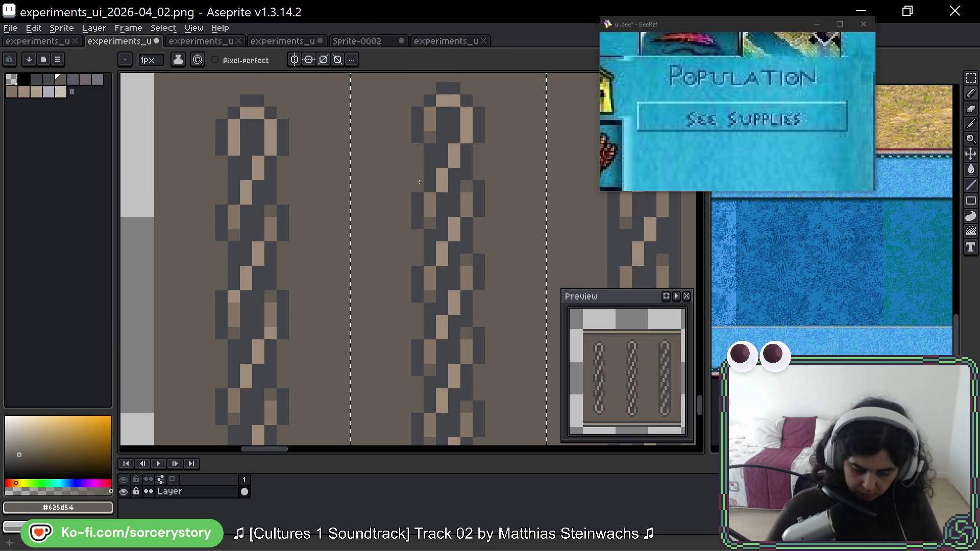
scroll(485, 173, down, 3)
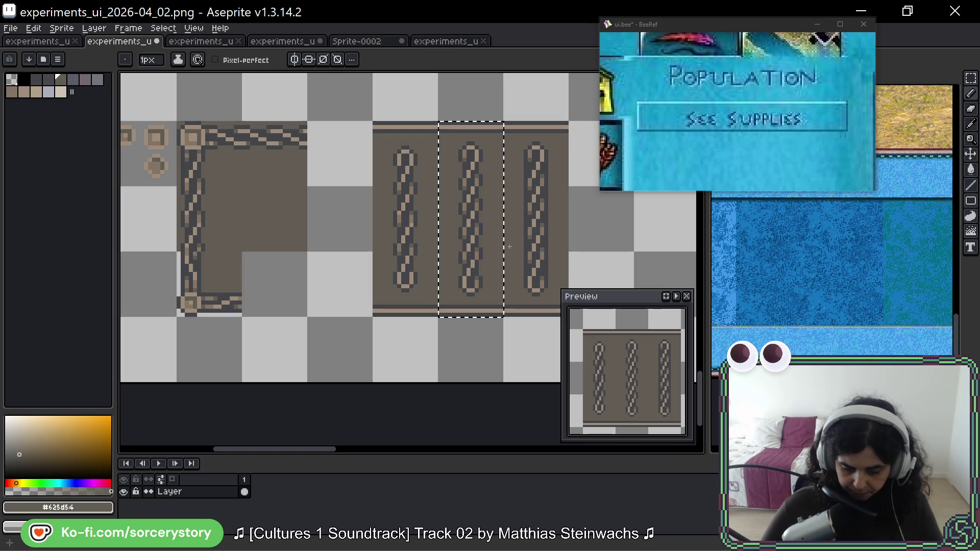
Copy the middle chain column from the panel tile to an empty spot beside it.
scroll(480, 205, down, 2)
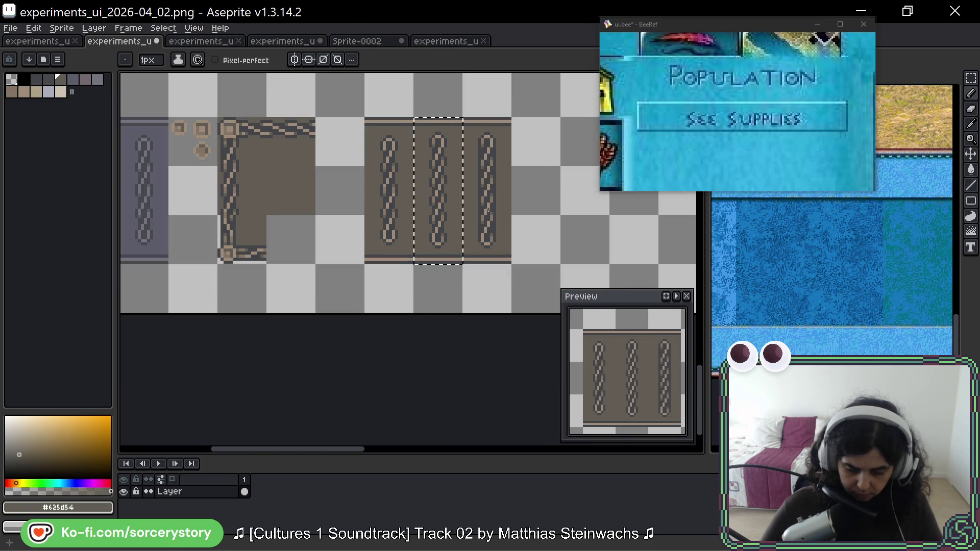
scroll(507, 225, down, 1)
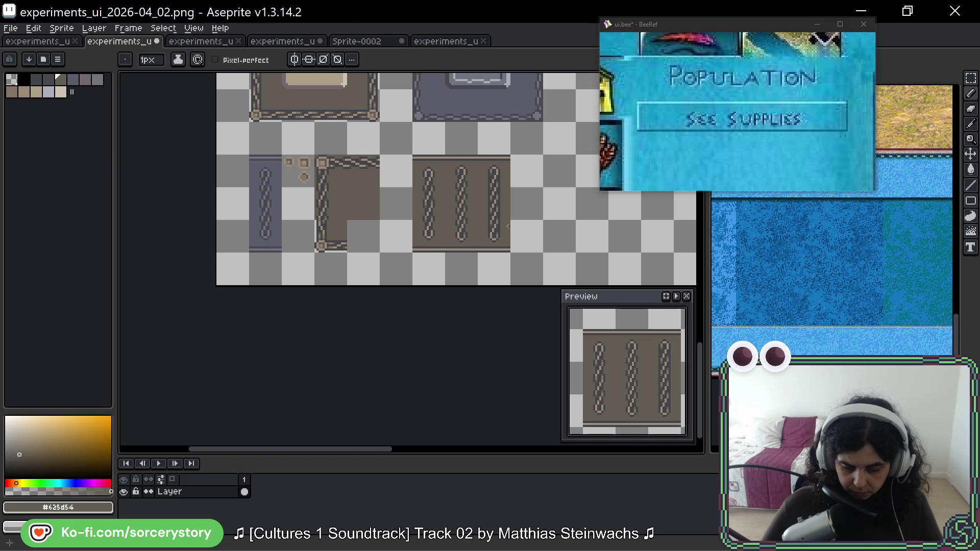
drag(443, 190, 314, 170)
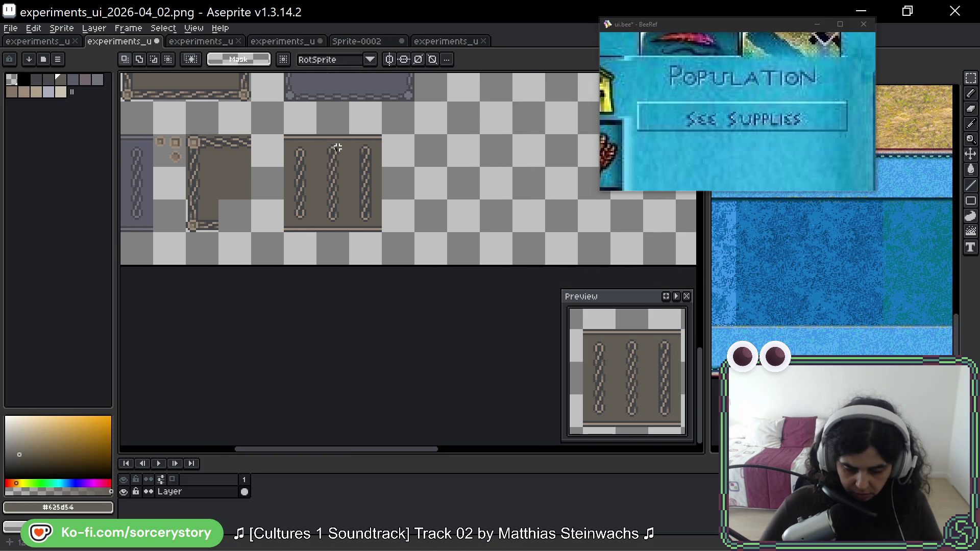
mouse_move(315, 135)
mouse_down()
mouse_move(349, 204)
mouse_move(349, 232)
mouse_up()
mouse_move(331, 157)
mouse_down()
mouse_move(462, 157)
mouse_move(480, 199)
mouse_up()
key(ctrl+d)
Lengthen the copied column with stamped chain segments and add end caps at top and bottom.
scroll(474, 198, up, 2)
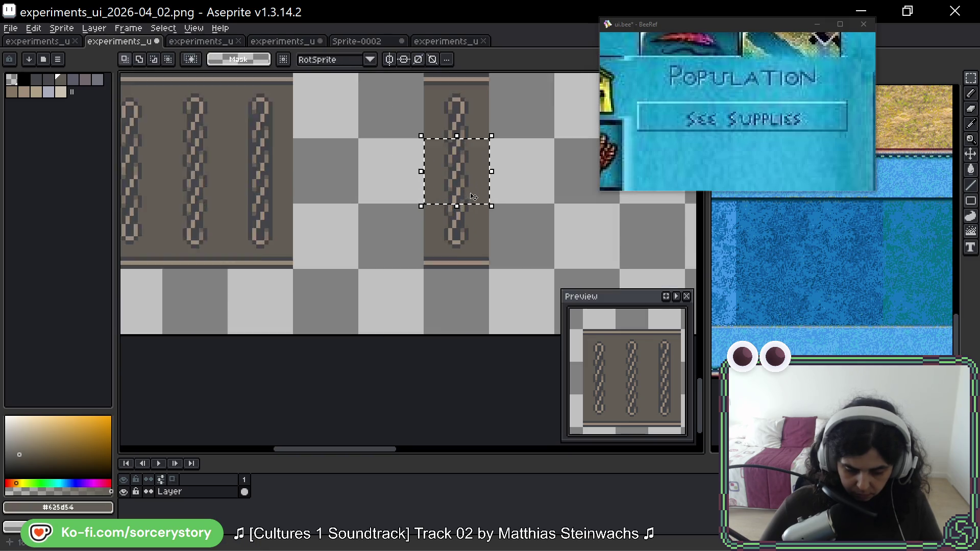
scroll(405, 271, down, 2)
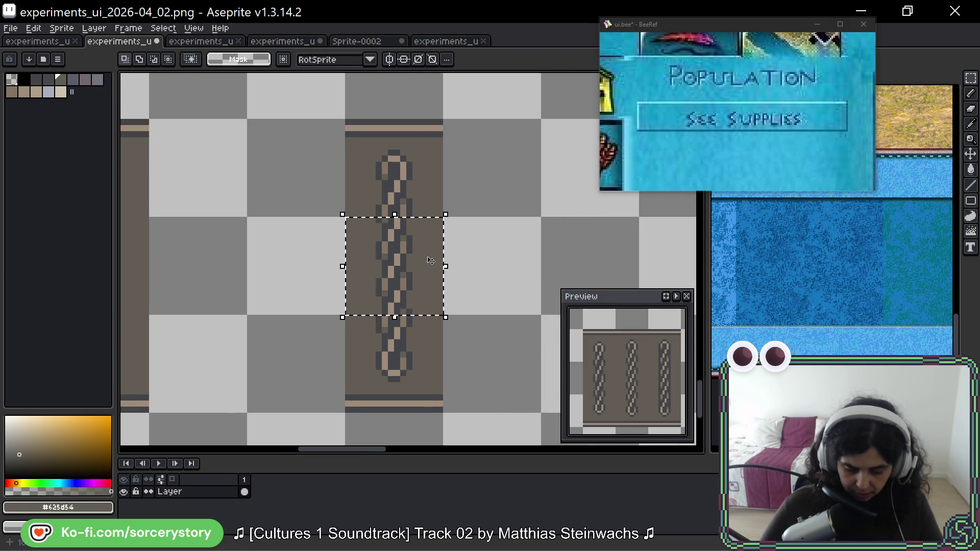
mouse_move(405, 271)
mouse_down()
mouse_move(535, 270)
mouse_move(535, 206)
mouse_move(535, 336)
mouse_up()
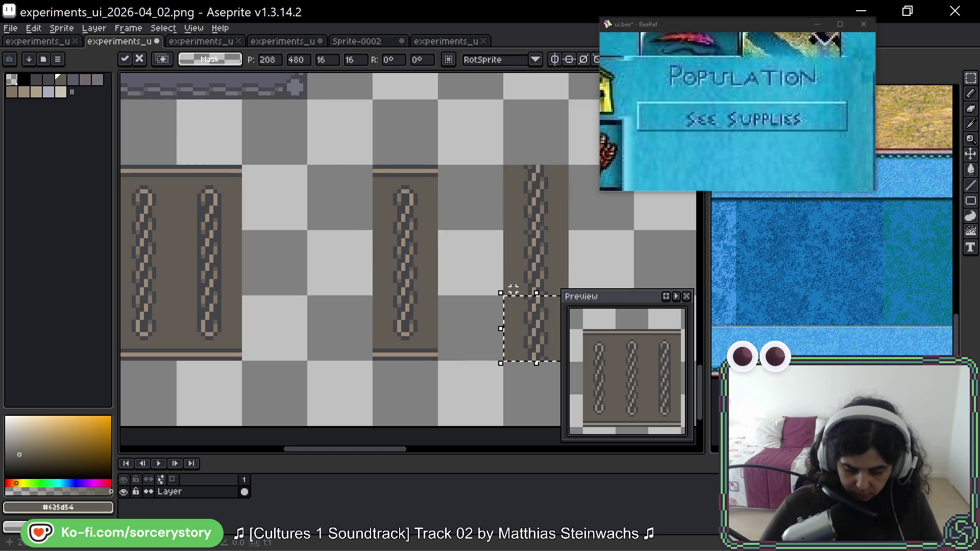
key(ctrl+d)
drag(263, 150, 328, 218)
drag(296, 184, 427, 119)
key(ctrl+d)
drag(262, 280, 329, 347)
drag(292, 305, 424, 370)
scroll(470, 323, down, 4)
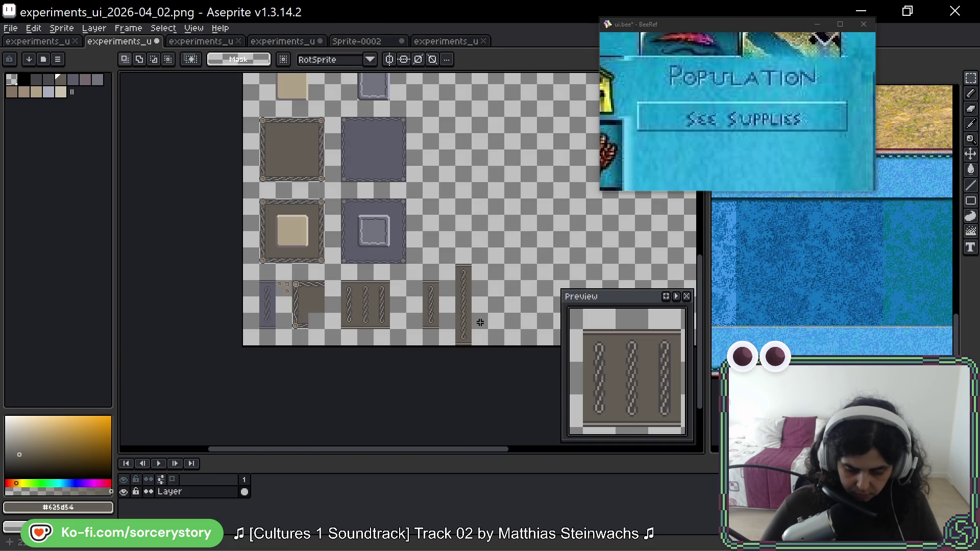
Move a middle segment of the long chain strip and restore the previous selection.
scroll(480, 323, up, 4)
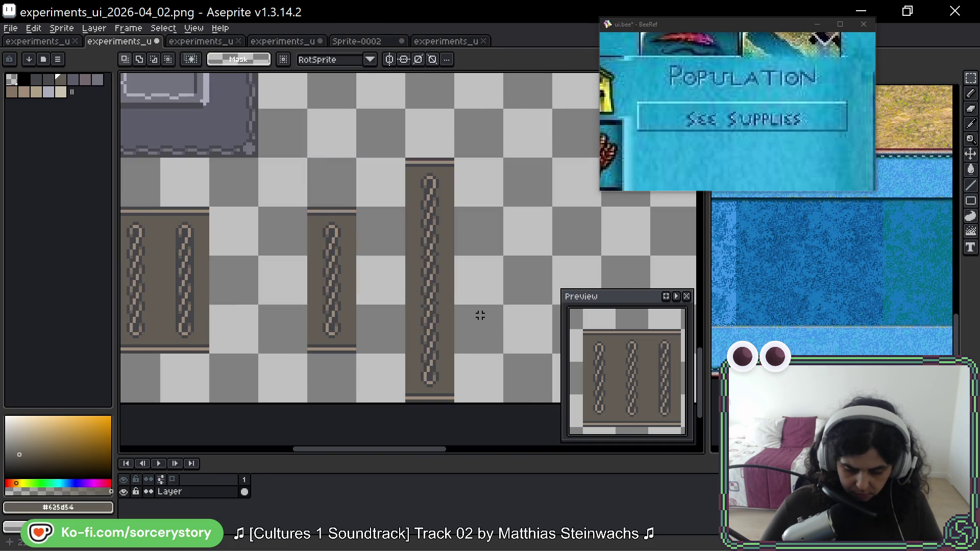
drag(378, 232, 448, 304)
scroll(422, 253, up, 1)
drag(422, 254, 409, 279)
key(ctrl+d)
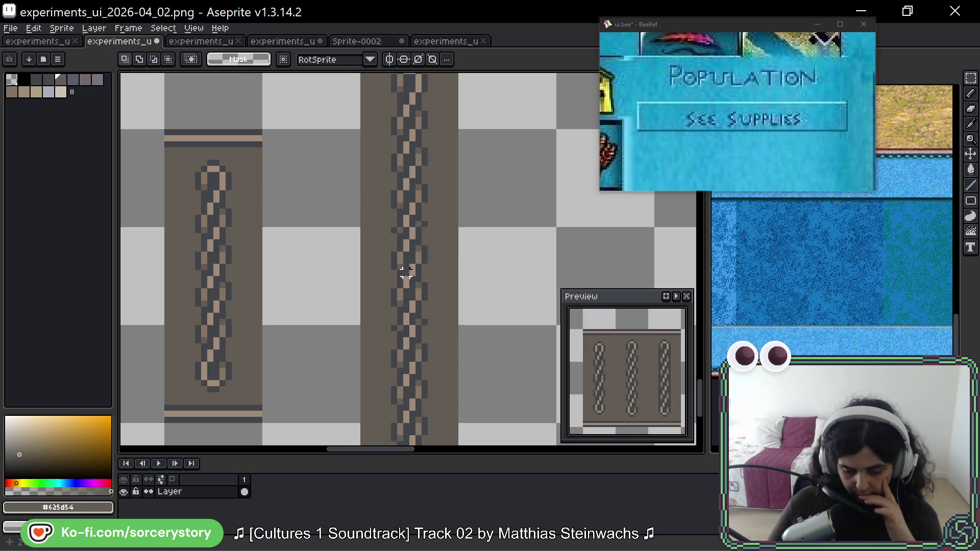
key(ctrl+shift+d)
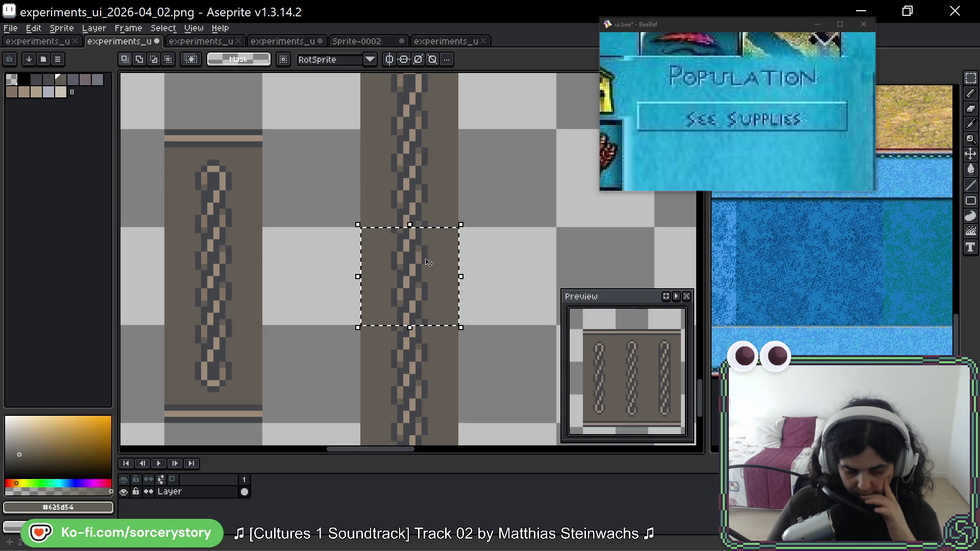
Copy the short chain strip to the right, then place a 16×16 chain cell one cell lower.
scroll(428, 262, down, 5)
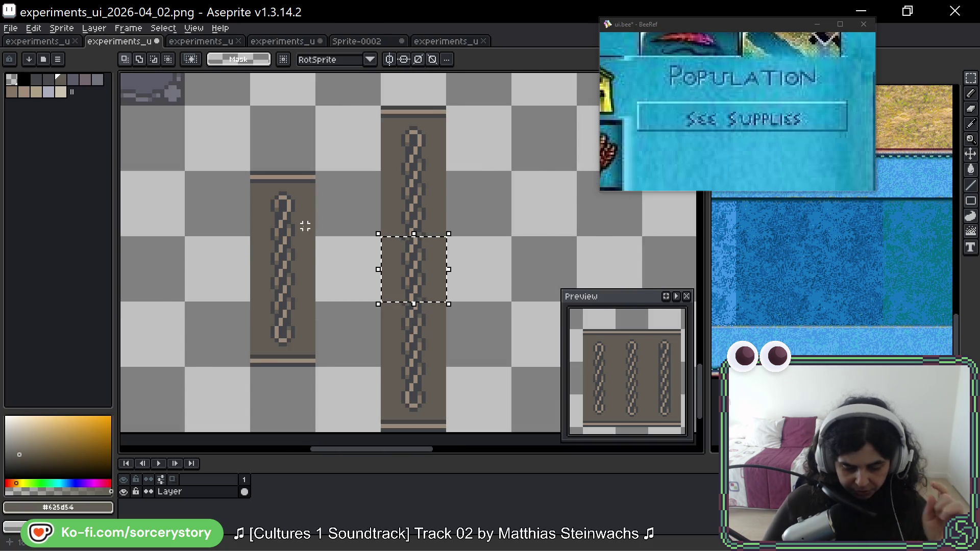
scroll(220, 239, up, 2)
drag(183, 193, 232, 339)
mouse_move(210, 265)
mouse_down()
mouse_move(619, 262)
mouse_move(383, 261)
mouse_up()
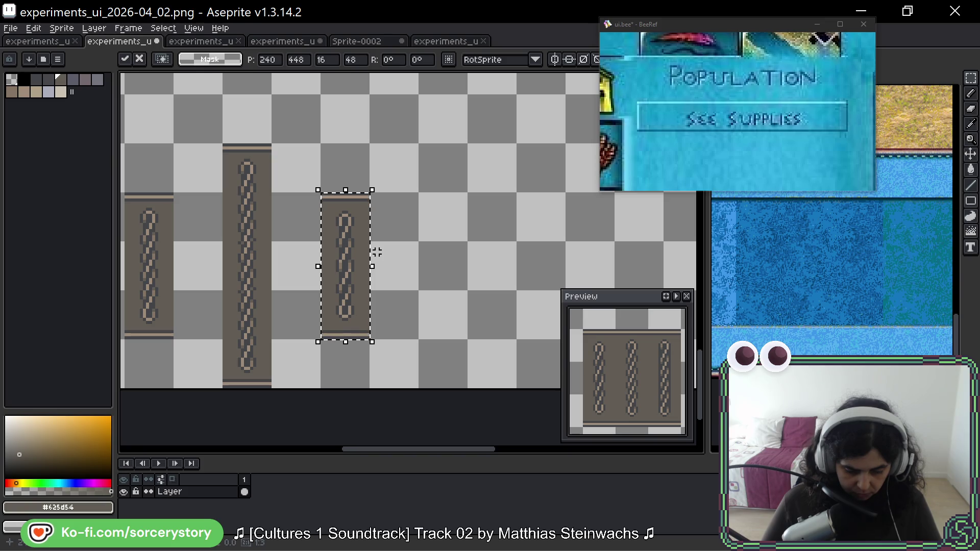
mouse_move(354, 256)
mouse_down()
mouse_move(357, 268)
mouse_move(459, 262)
mouse_move(449, 226)
mouse_move(449, 275)
mouse_up()
click(493, 279)
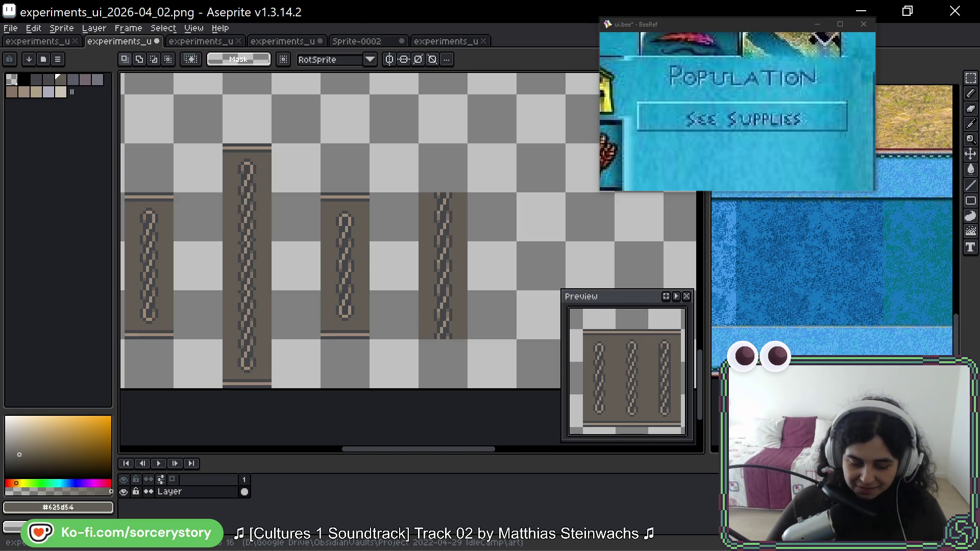
scroll(412, 236, up, 2)
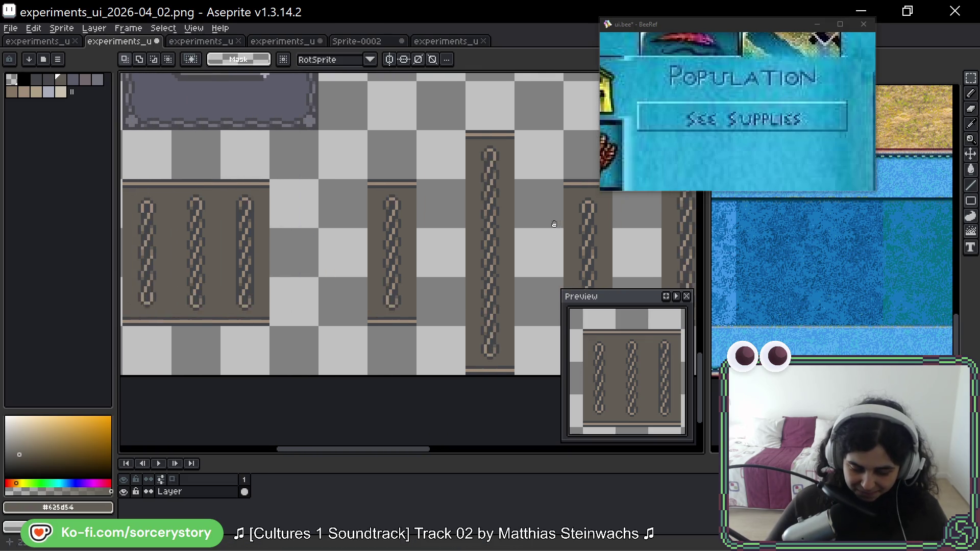
scroll(411, 236, up, 2)
drag(307, 213, 438, 347)
scroll(404, 280, up, 3)
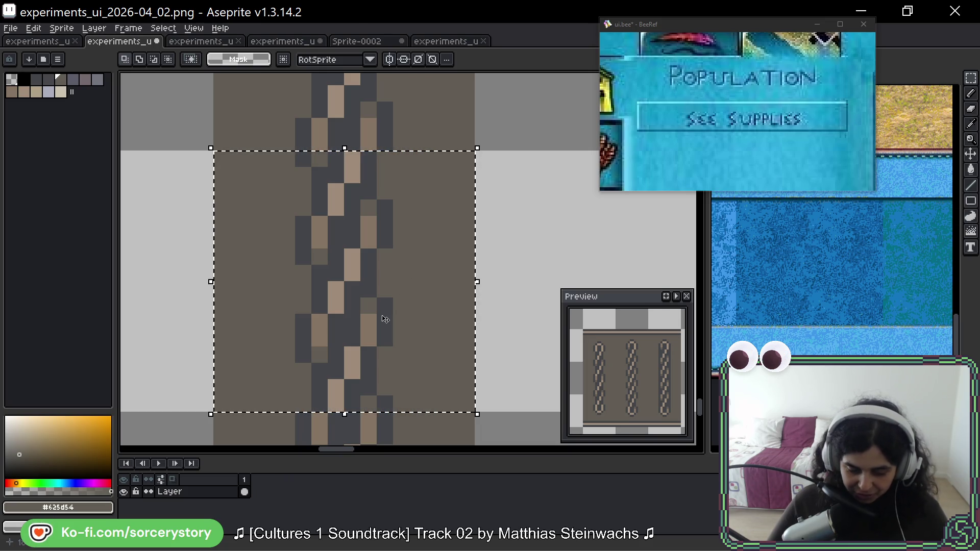
drag(376, 256, 379, 246)
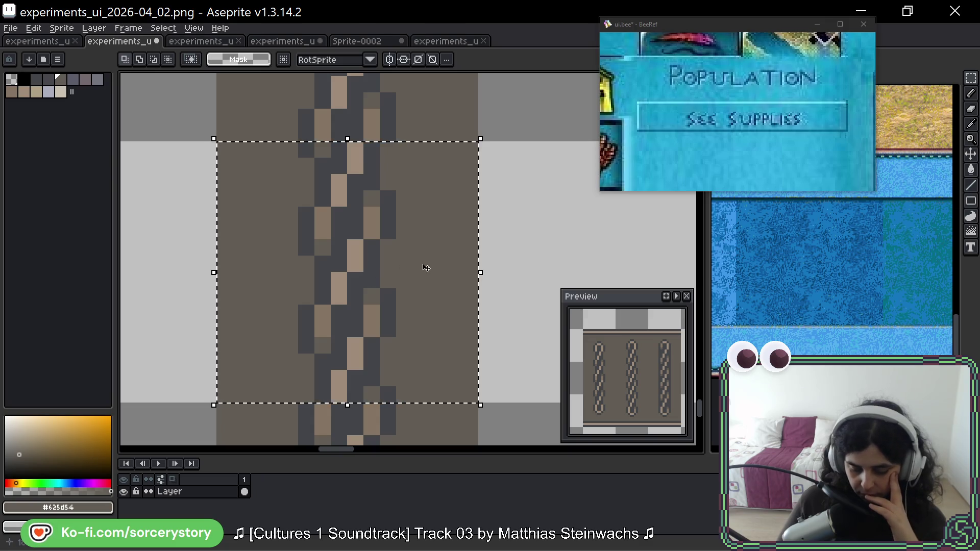
scroll(448, 259, down, 1)
scroll(448, 260, down, 2)
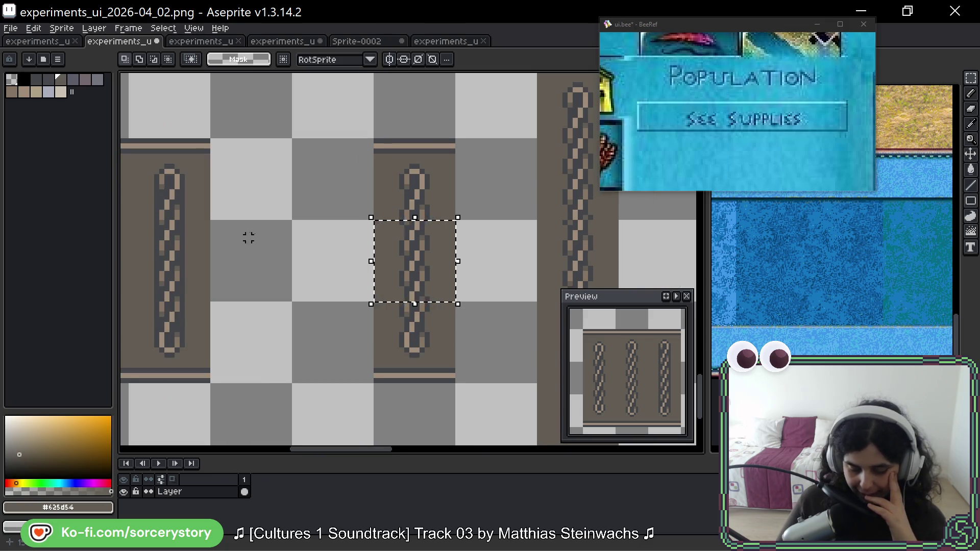
drag(247, 243, 544, 235)
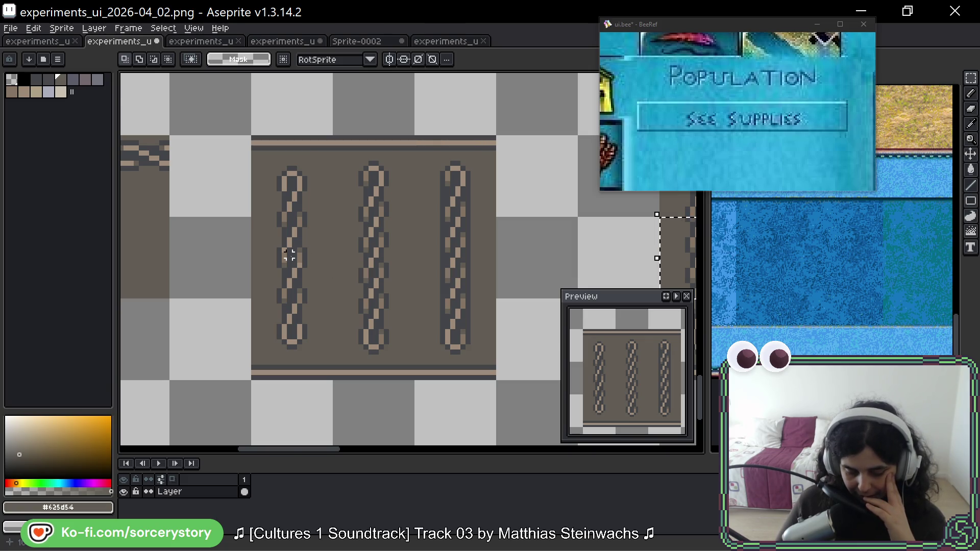
scroll(267, 249, up, 3)
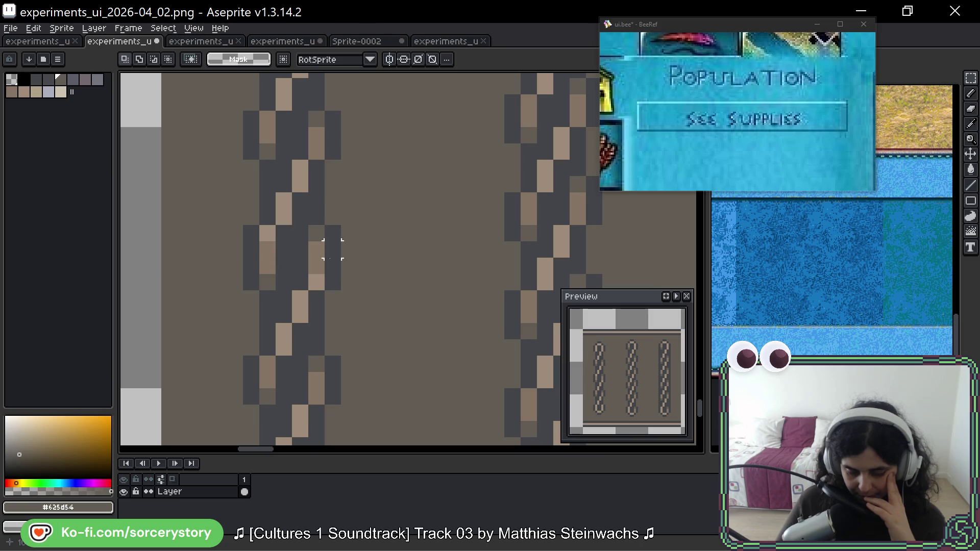
mouse_move(242, 240)
mouse_down()
mouse_move(339, 275)
mouse_move(392, 276)
mouse_up()
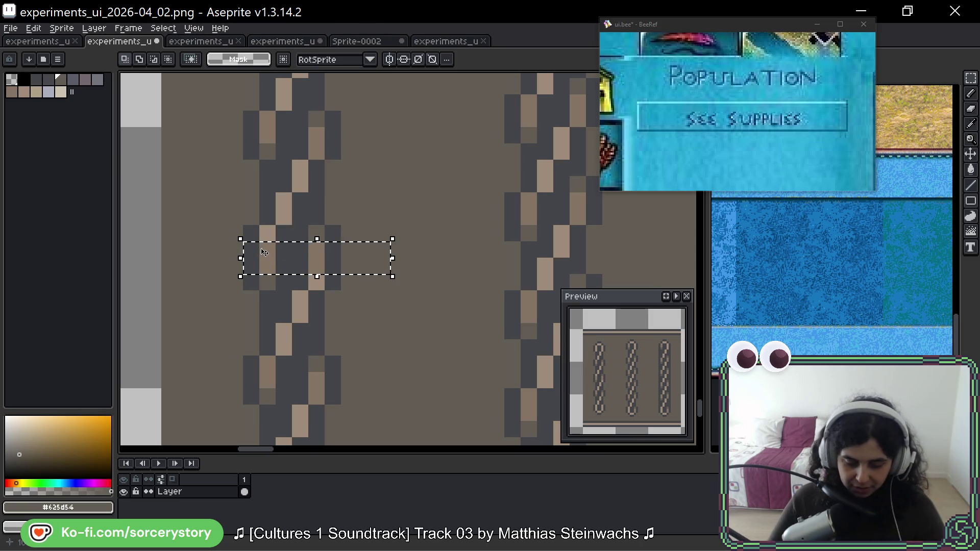
click(262, 258)
mouse_move(211, 241)
mouse_down()
mouse_move(407, 258)
mouse_move(398, 258)
mouse_up()
click(398, 258)
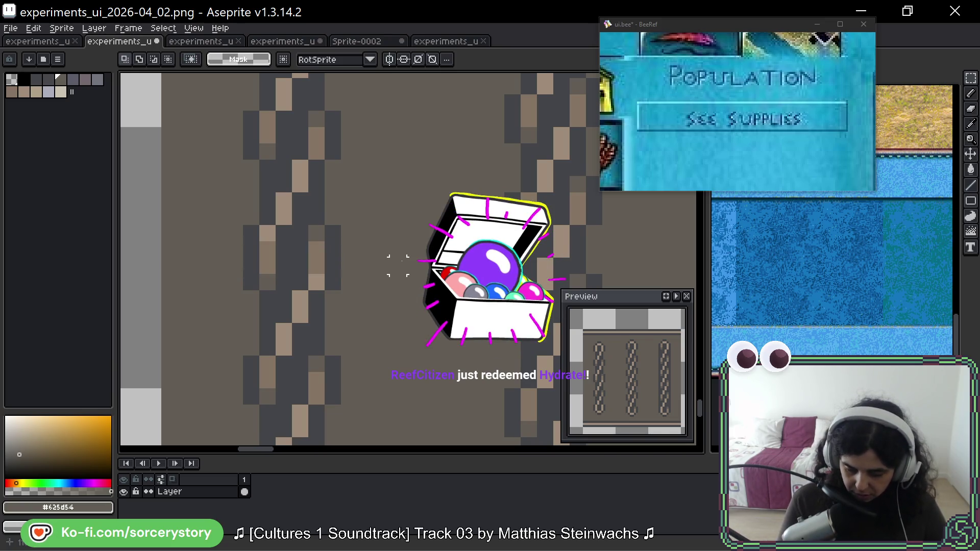
drag(175, 245, 422, 274)
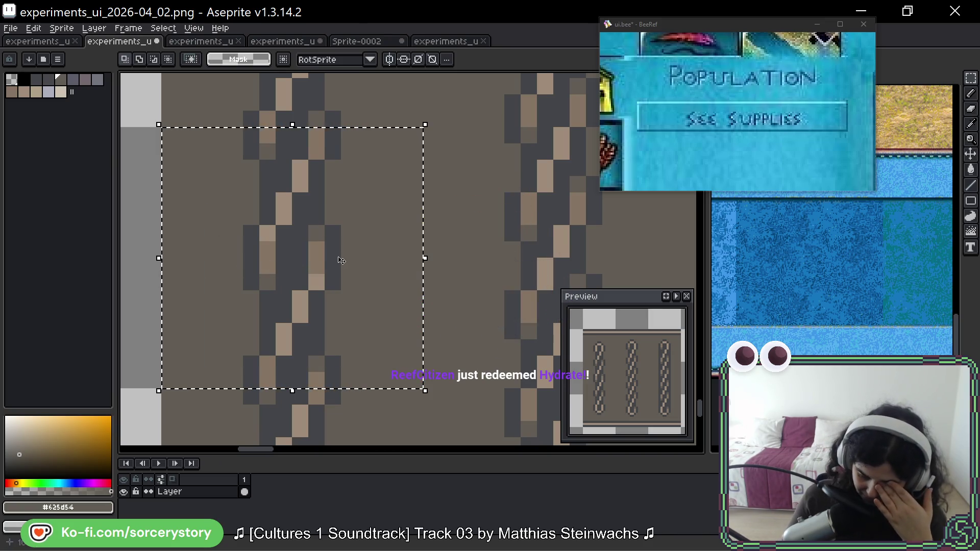
scroll(345, 258, down, 1)
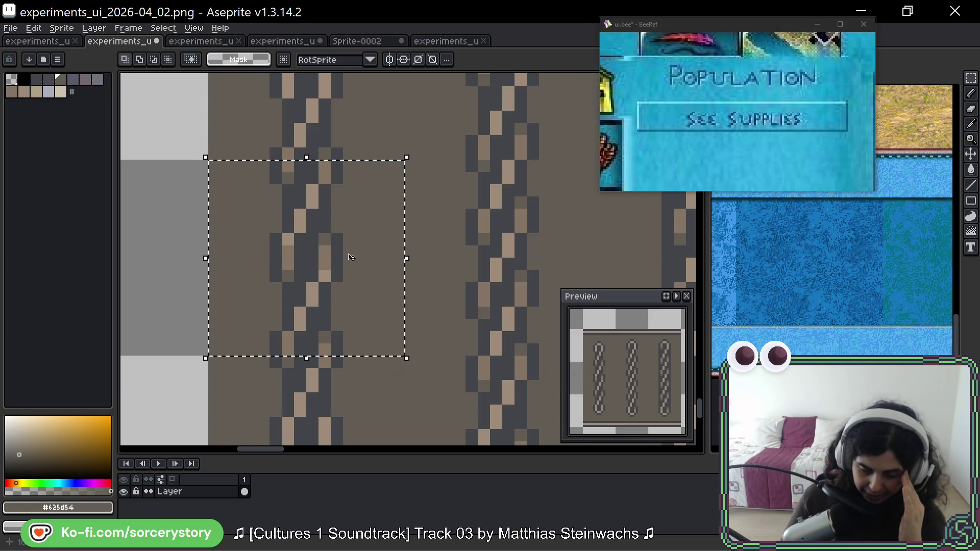
scroll(351, 258, down, 2)
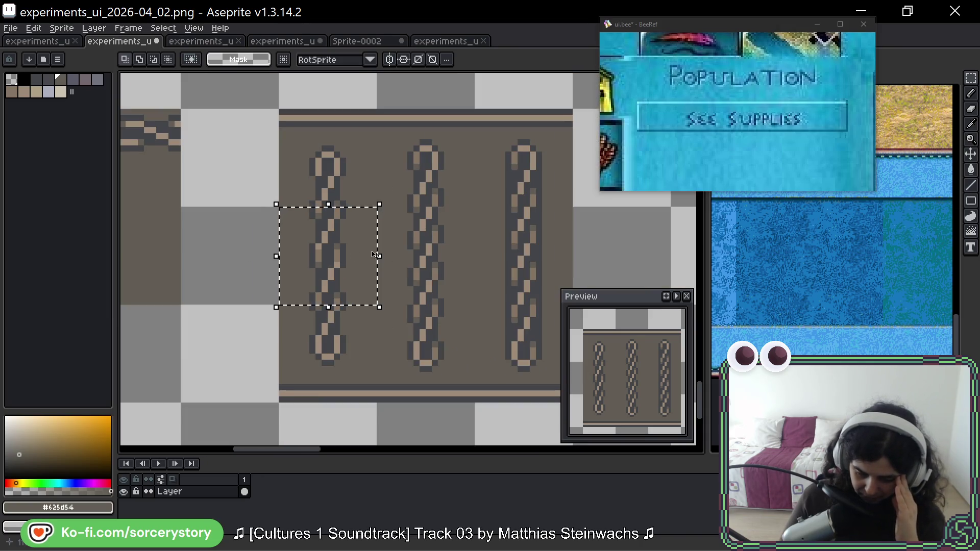
scroll(224, 261, up, 1)
mouse_move(223, 261)
mouse_down()
mouse_move(374, 260)
mouse_move(146, 259)
mouse_up()
scroll(354, 259, down, 1)
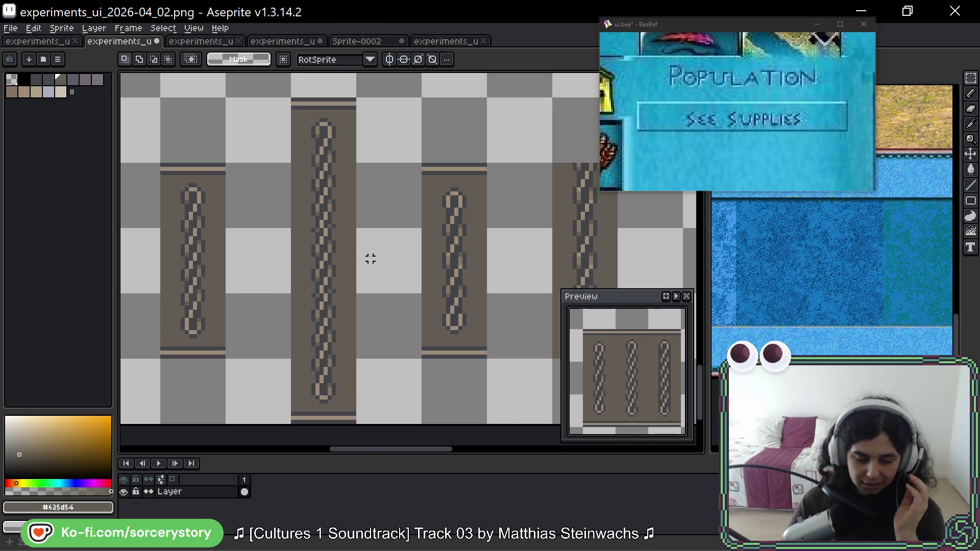
scroll(267, 253, left, 3)
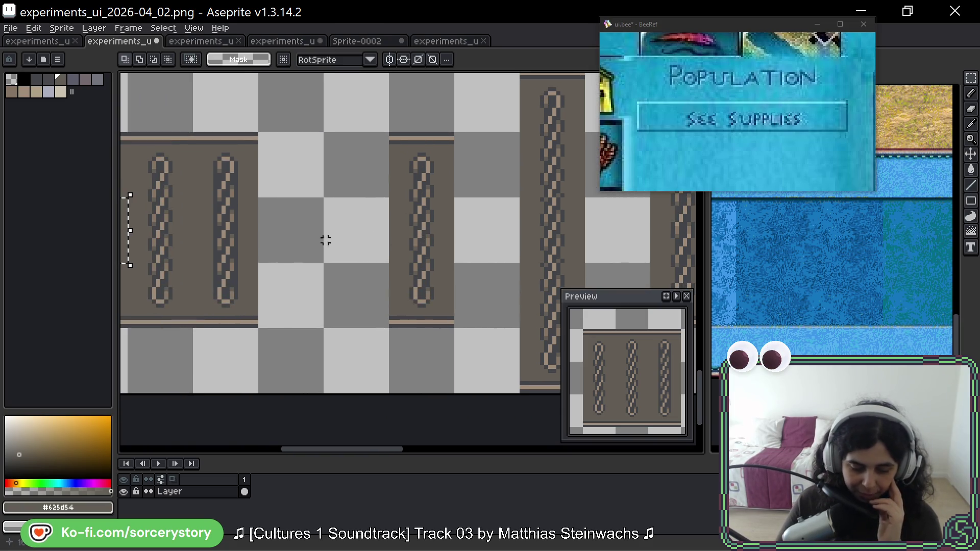
scroll(328, 240, down, 1)
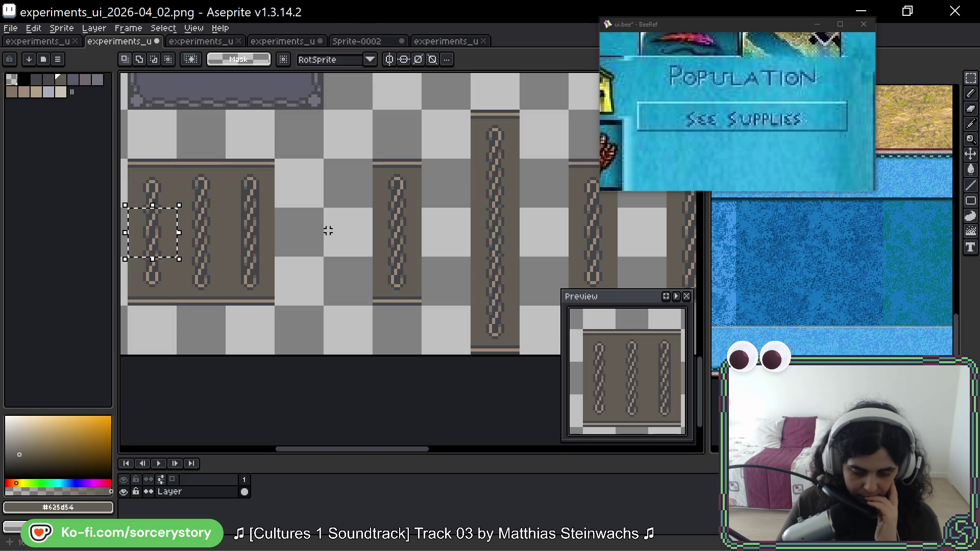
scroll(247, 225, up, 2)
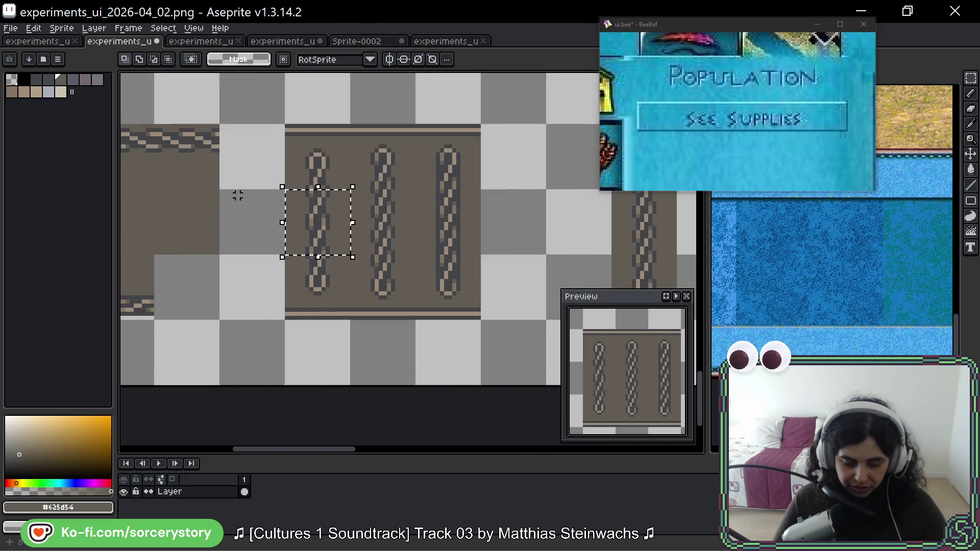
key(ctrl+d)
key(b)
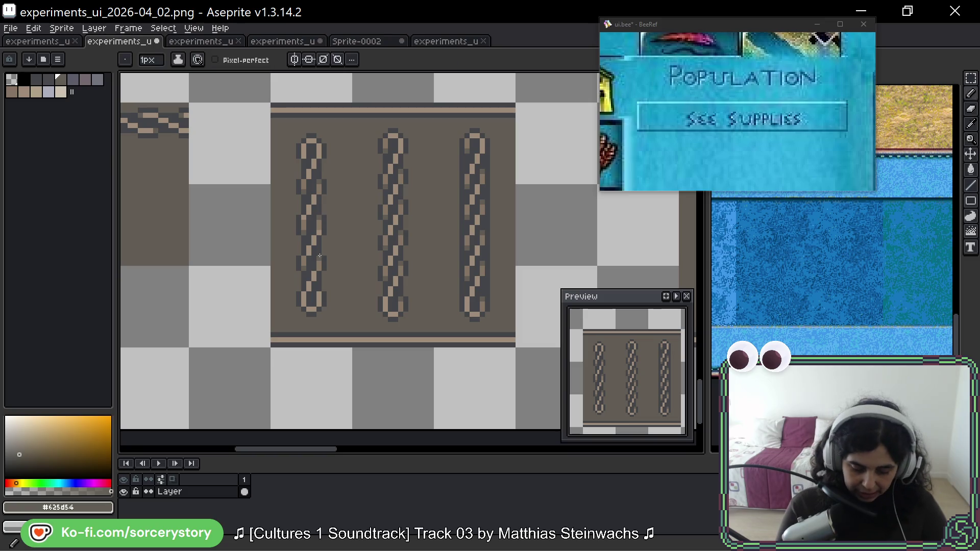
click(60, 91)
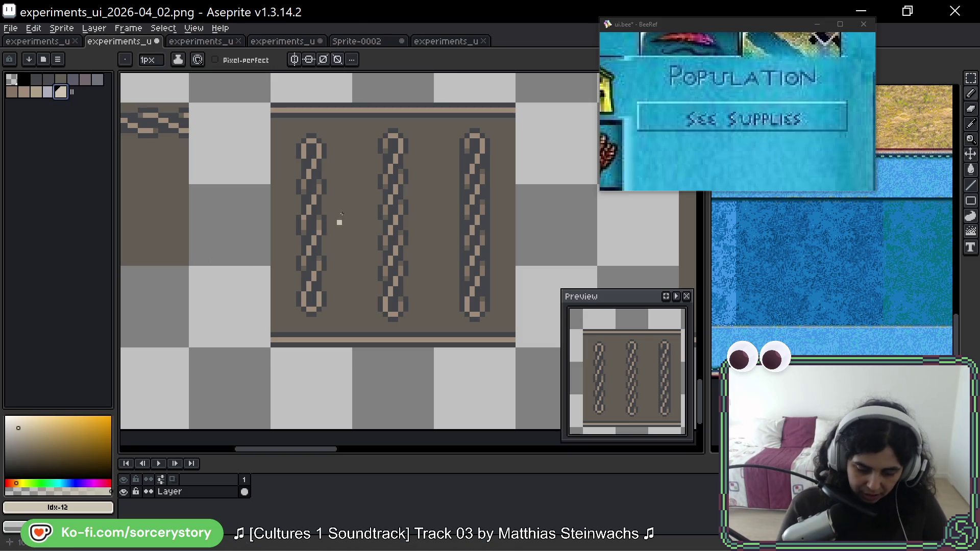
drag(339, 176, 298, 268)
key(ctrl+z)
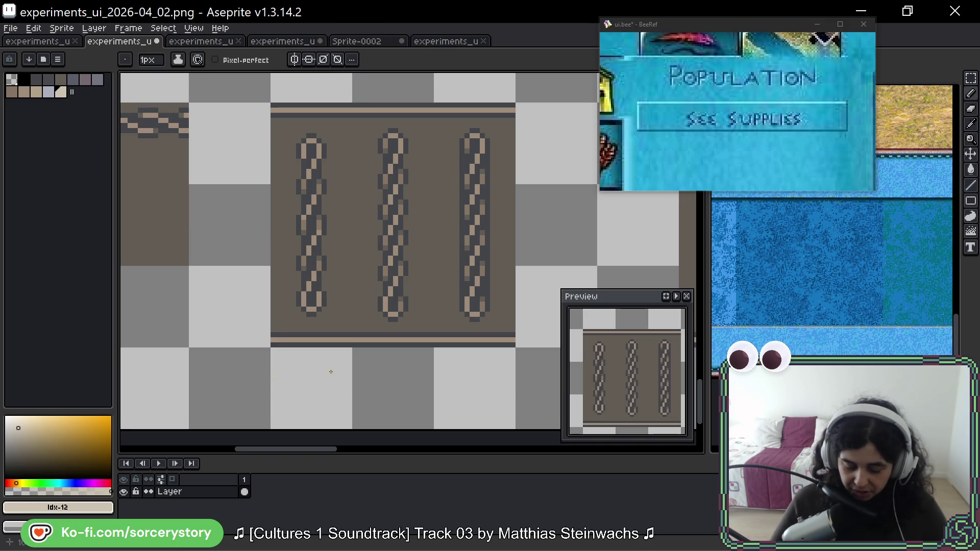
scroll(426, 283, down, 1)
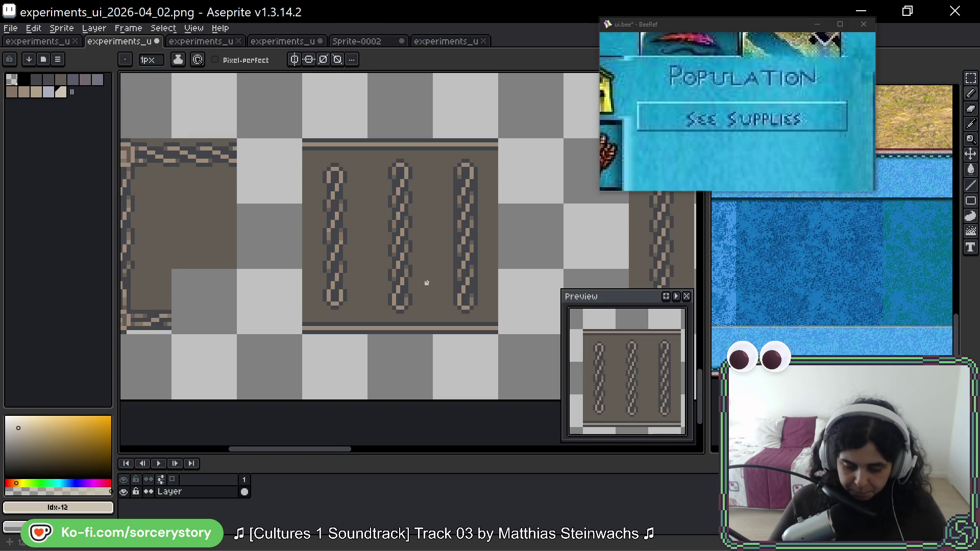
scroll(459, 256, down, 3)
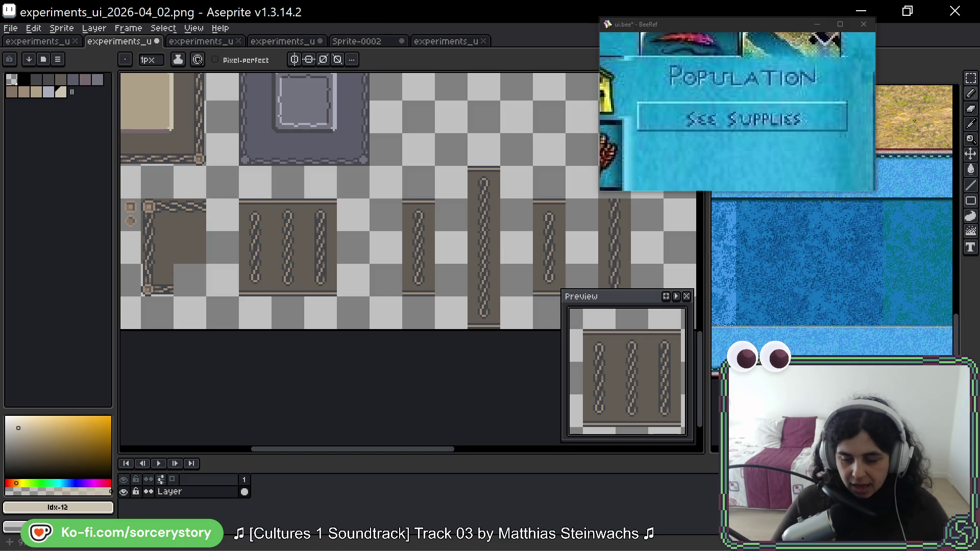
click(972, 78)
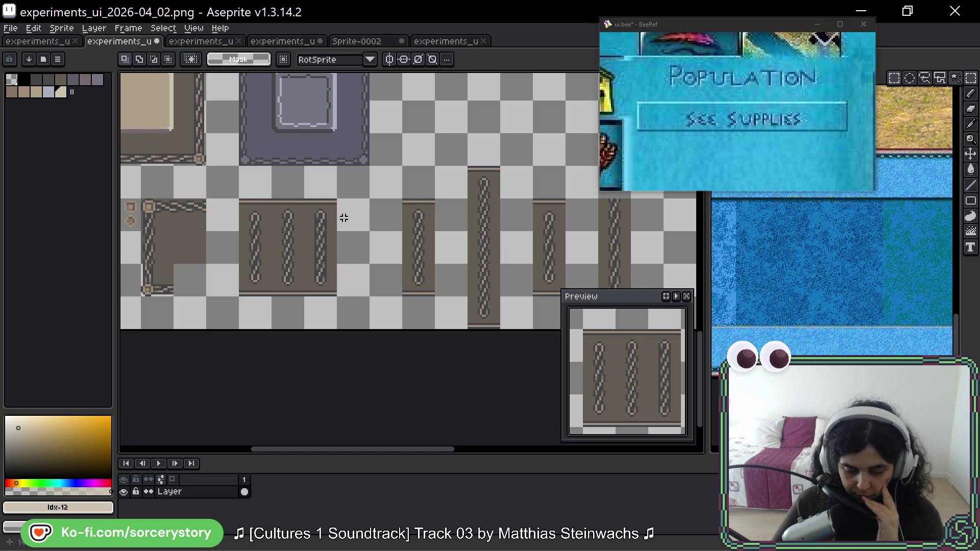
Move a rope strip further right on the sheet.
mouse_move(303, 197)
mouse_down()
mouse_move(337, 231)
mouse_move(337, 297)
mouse_up()
mouse_move(320, 245)
mouse_down()
mouse_move(466, 239)
mouse_move(465, 174)
mouse_move(490, 232)
mouse_move(477, 221)
mouse_move(478, 258)
mouse_up()
key(Return)
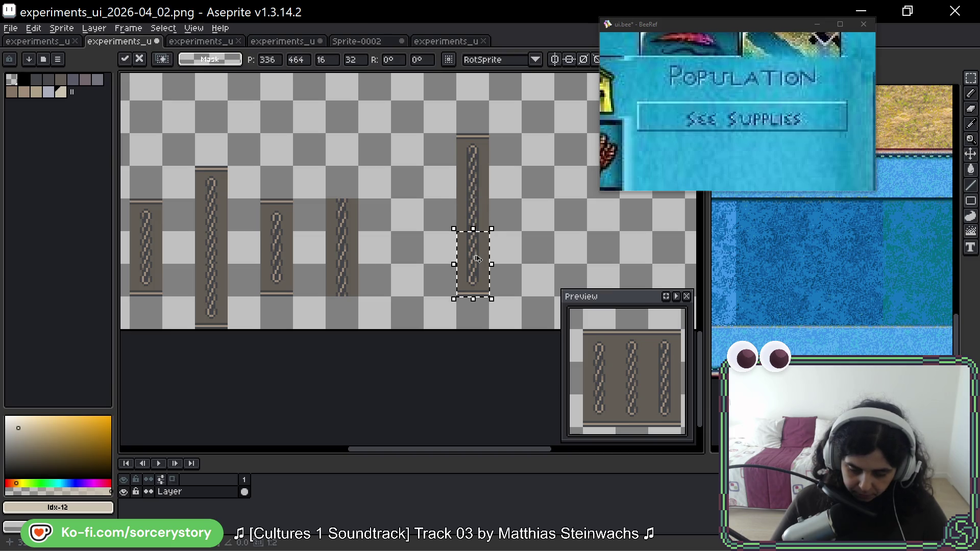
key(Return)
Repaint several light rope pixels in dark grey #434549.
scroll(468, 186, up, 5)
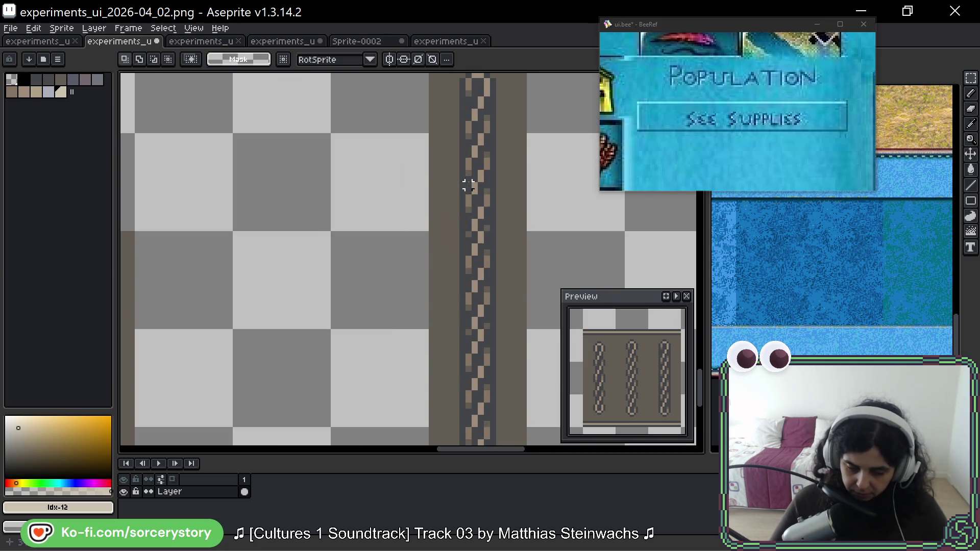
key(i)
scroll(468, 199, up, 3)
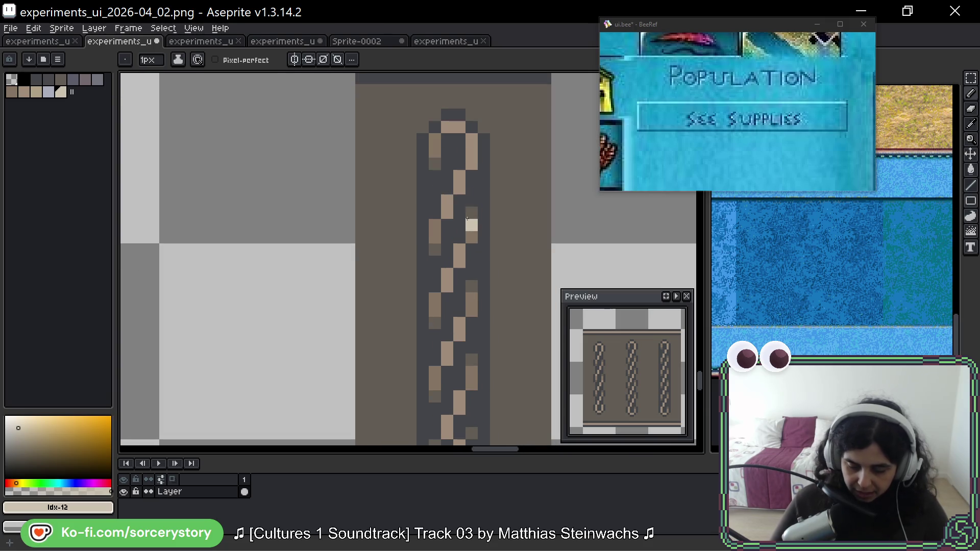
click(434, 251)
key(b)
click(431, 236)
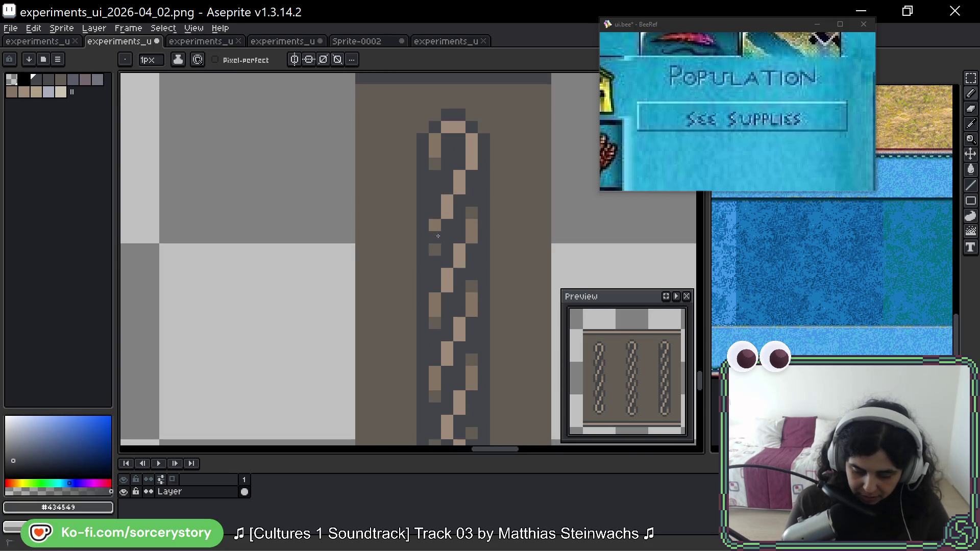
key(alt)
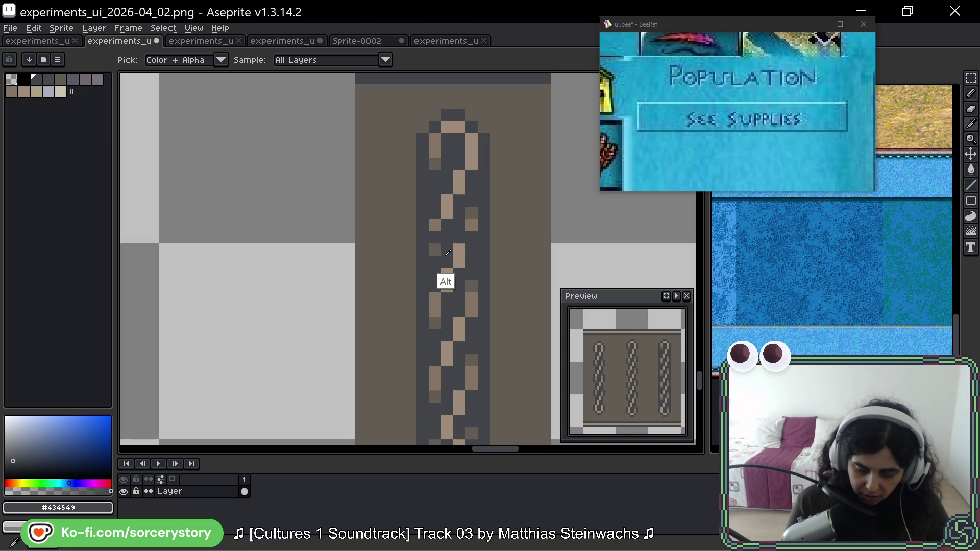
alt+click(435, 251)
scroll(452, 315, down, 2)
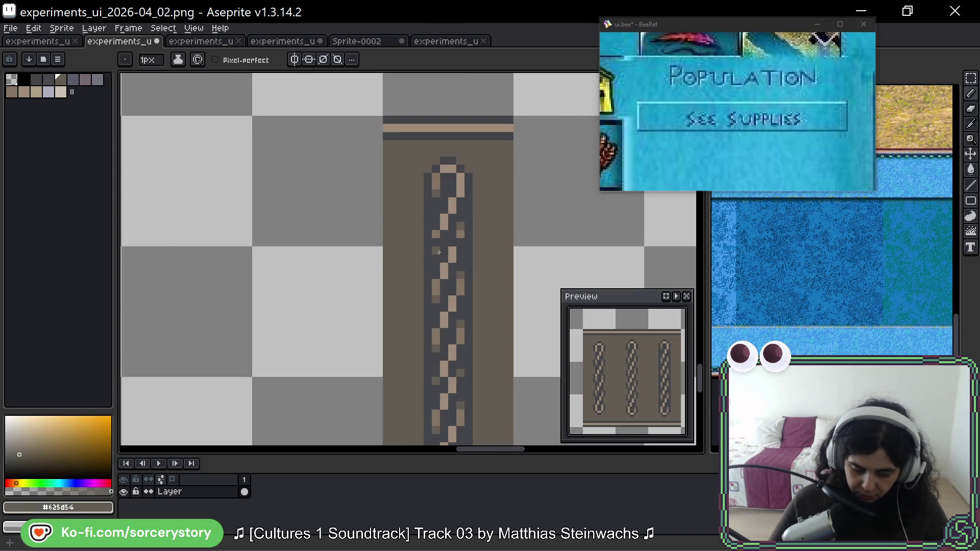
alt+click(452, 316)
scroll(447, 267, up, 2)
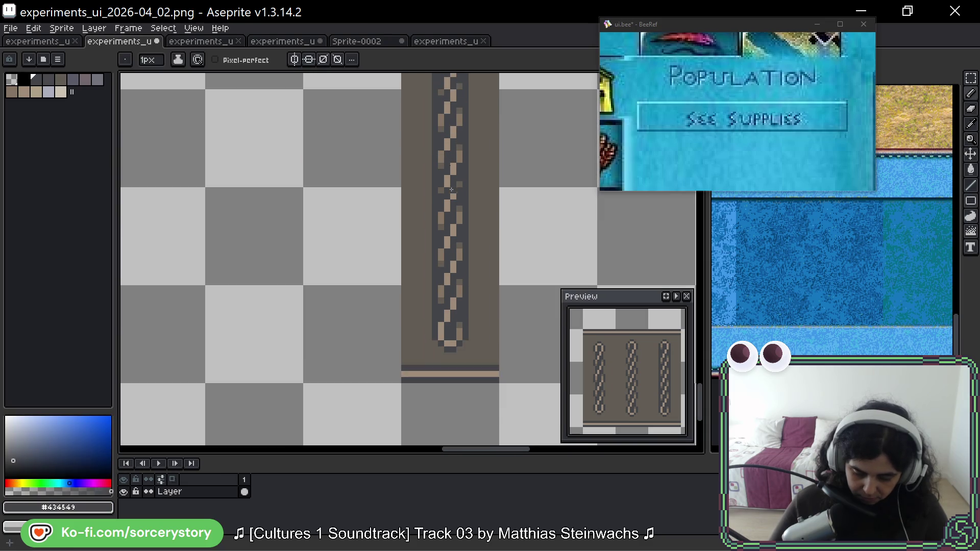
scroll(447, 267, up, 1)
click(417, 336)
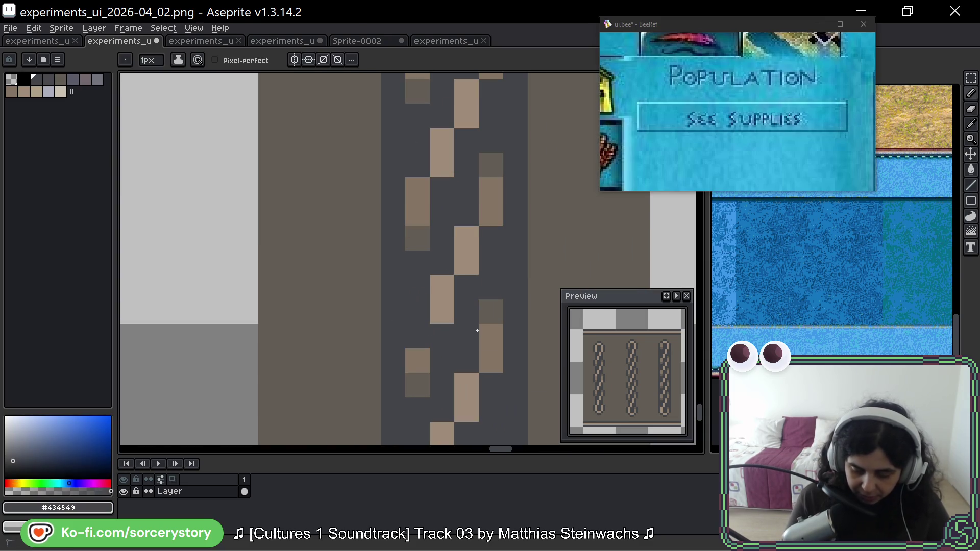
click(490, 335)
Select the middle section of the rope column.
scroll(496, 235, down, 4)
scroll(496, 235, right, 2)
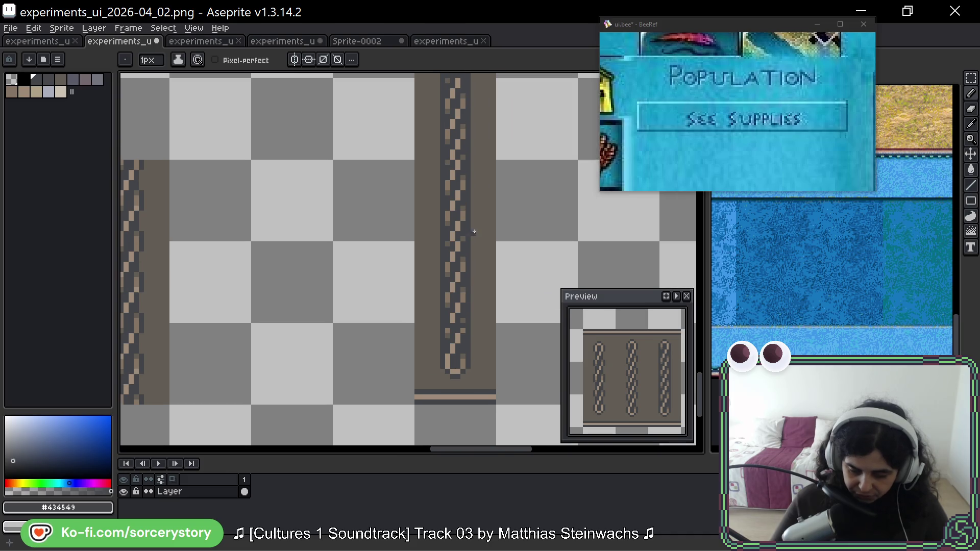
scroll(488, 235, up, 2)
key(m)
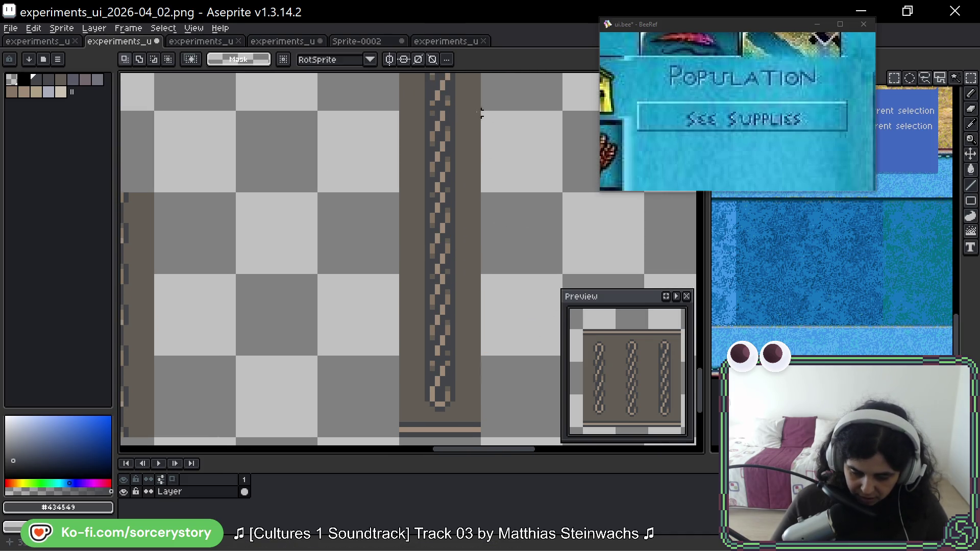
mouse_move(428, 109)
mouse_down()
mouse_move(442, 125)
mouse_move(452, 359)
mouse_up()
Fill the selected rope middle solid brown #625d54.
scroll(452, 375, up, 5)
key(i)
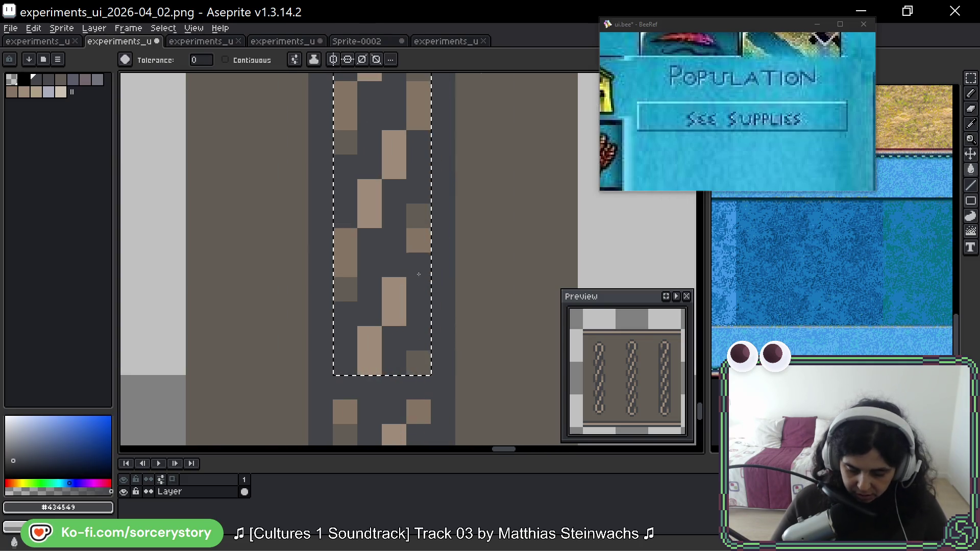
click(415, 215)
key(g)
click(376, 218)
click(350, 262)
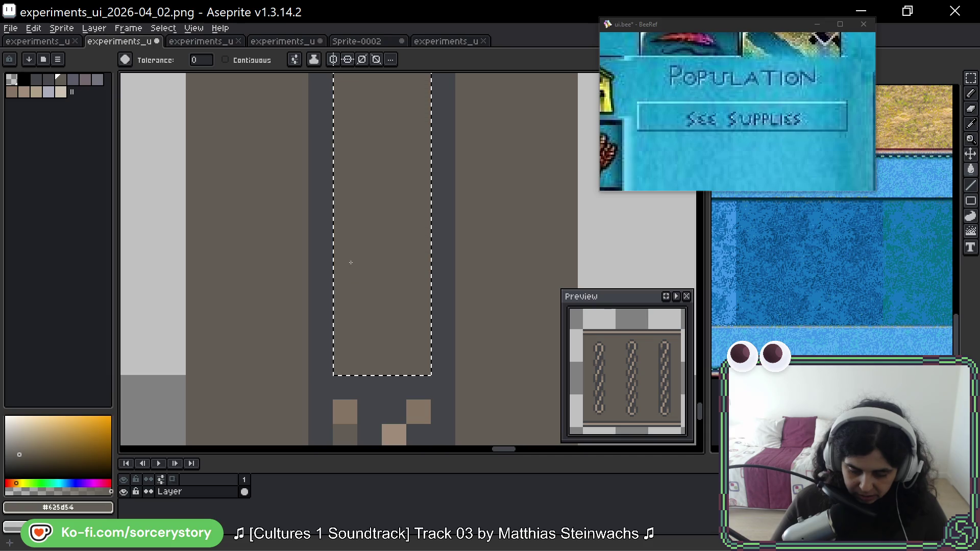
scroll(410, 252, down, 3)
key(ctrl+d)
scroll(410, 252, down, 1)
scroll(421, 285, up, 3)
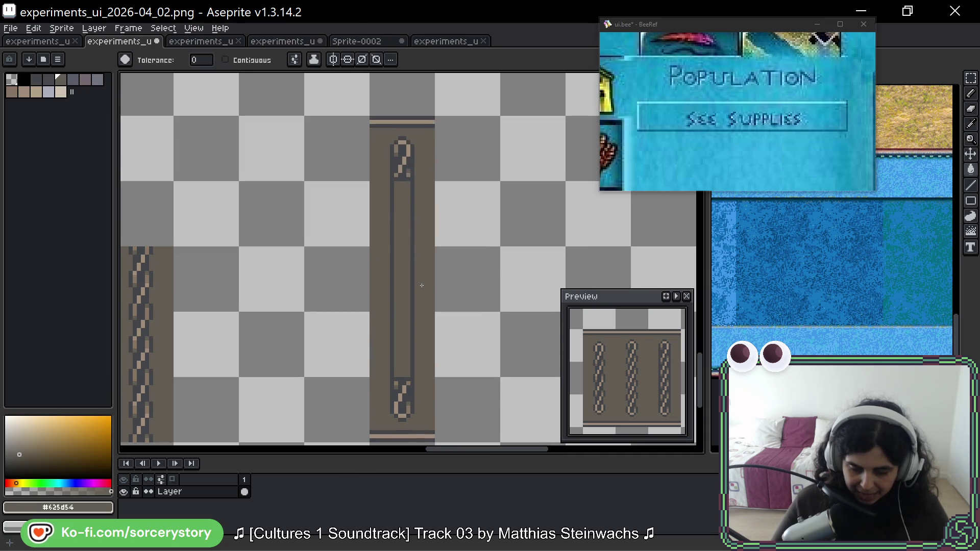
Fill a small block inside the channel with tan #9c8c79.
key(m)
scroll(393, 204, up, 3)
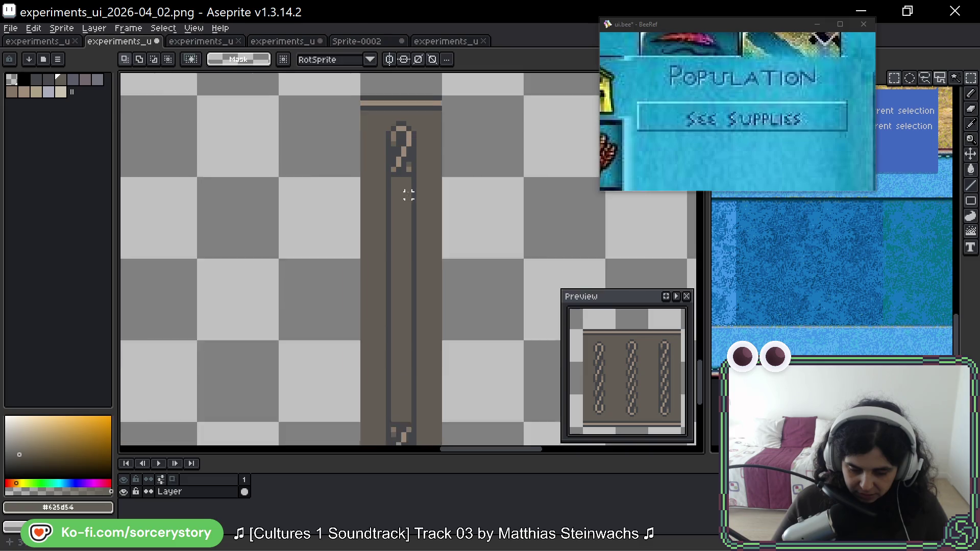
drag(388, 207, 409, 245)
scroll(407, 250, down, 1)
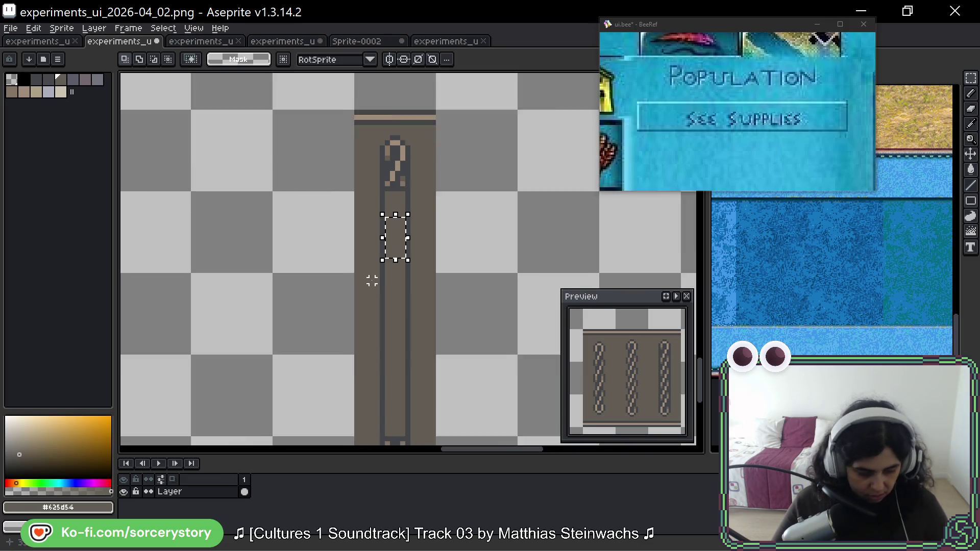
scroll(273, 324, down, 1)
key(g)
scroll(412, 261, up, 2)
scroll(412, 262, down, 1)
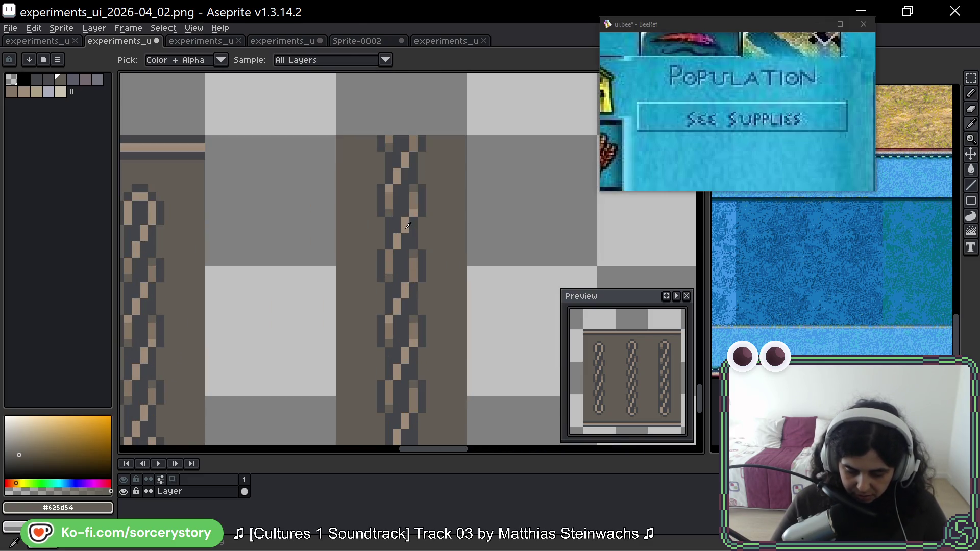
click(551, 156)
scroll(549, 184, down, 1)
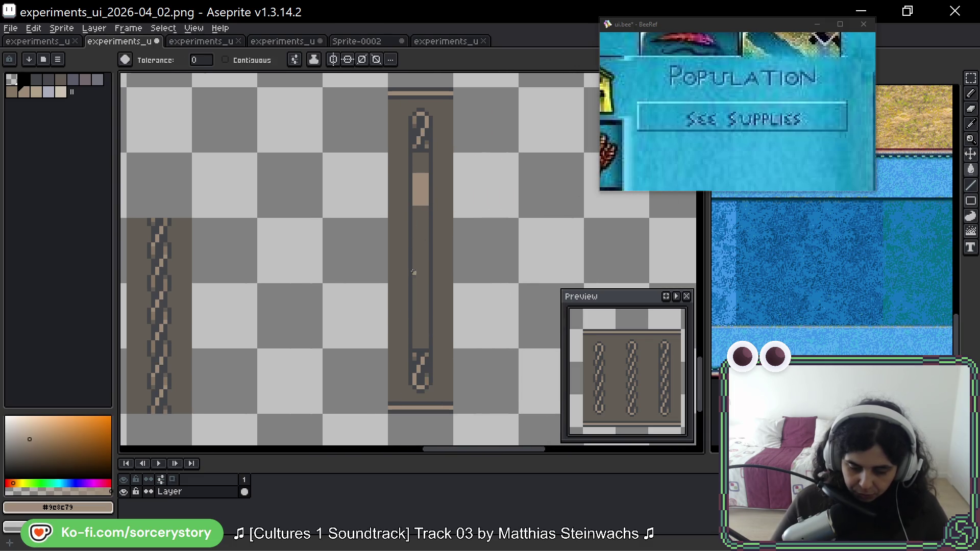
scroll(425, 153, up, 3)
Draw dark grey #434549 rows above and below the tan block.
alt+click(425, 138)
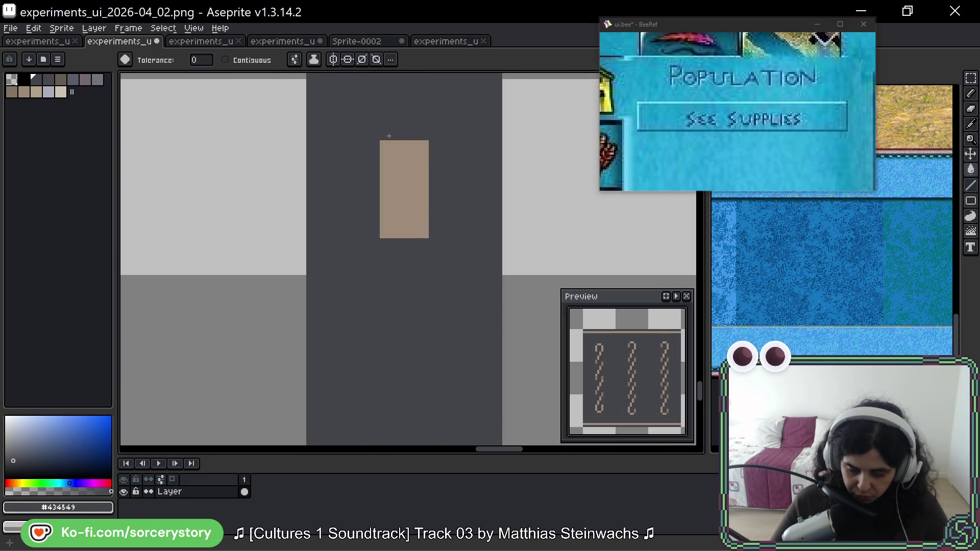
key(b)
drag(386, 135, 422, 134)
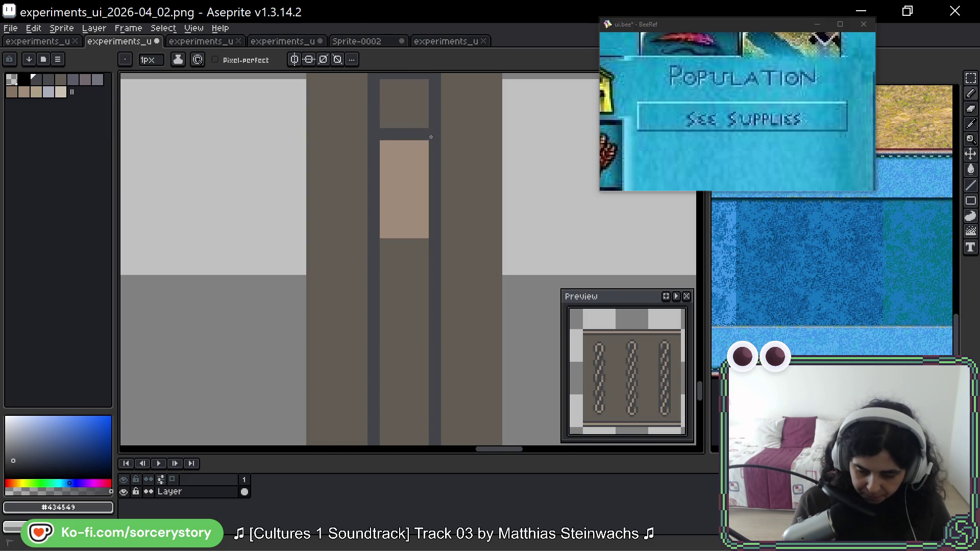
mouse_move(385, 245)
mouse_down()
mouse_move(423, 257)
mouse_move(423, 244)
mouse_up()
key(ctrl+z)
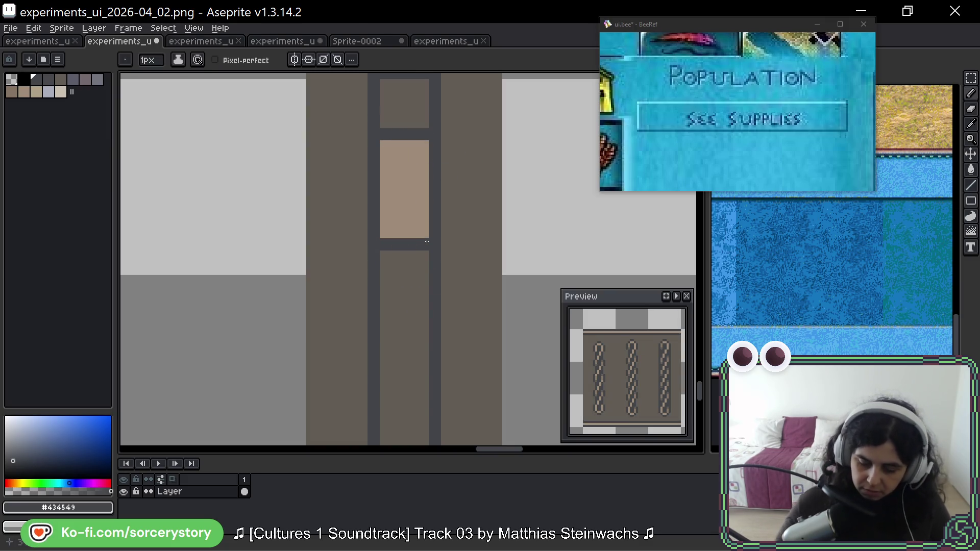
click(423, 281)
scroll(439, 314, down, 6)
scroll(439, 314, down, 1)
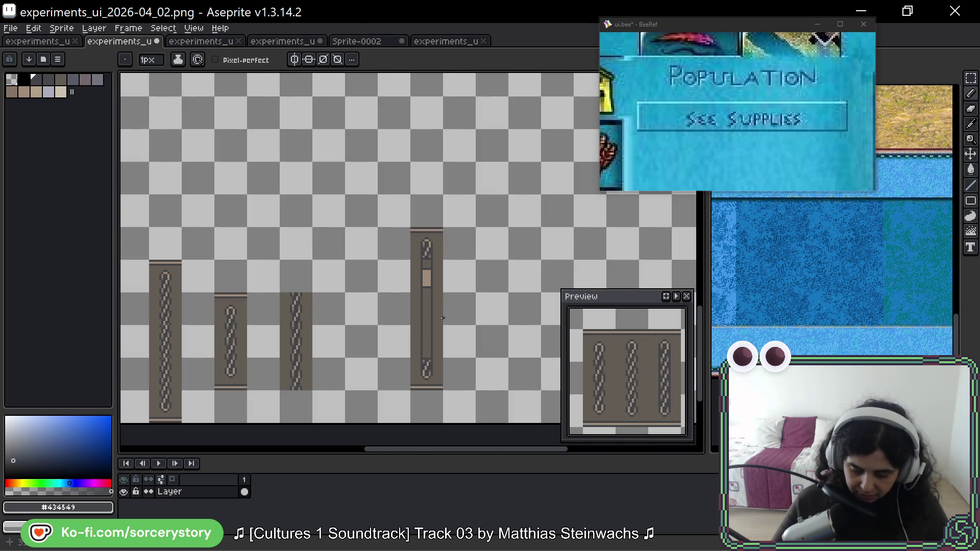
Shade the tan block's left and right edges with mid brown #857565.
scroll(307, 332, up, 2)
alt+click(306, 255)
scroll(145, 348, right, 3)
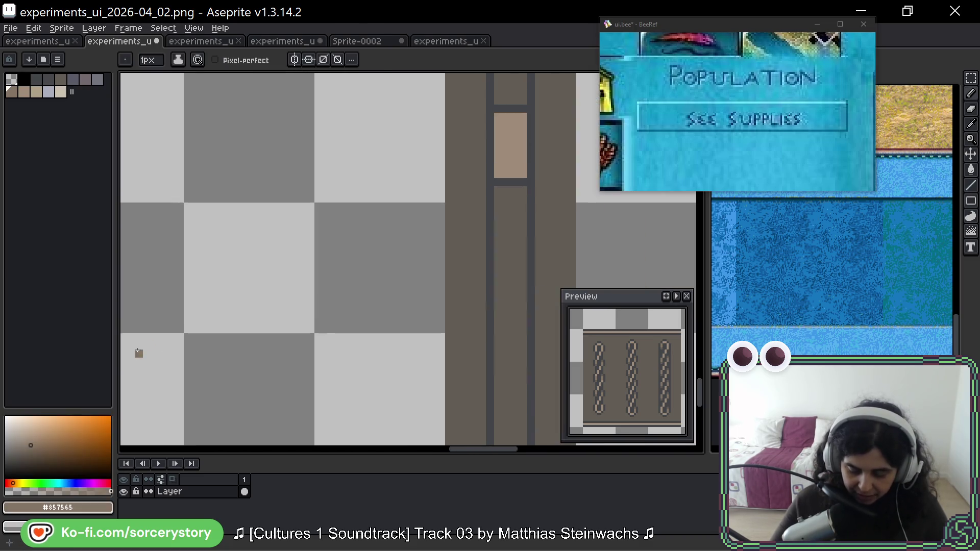
scroll(363, 275, right, 2)
scroll(363, 276, up, 2)
drag(321, 128, 319, 304)
mouse_move(395, 125)
mouse_down()
mouse_move(398, 281)
mouse_move(387, 298)
mouse_up()
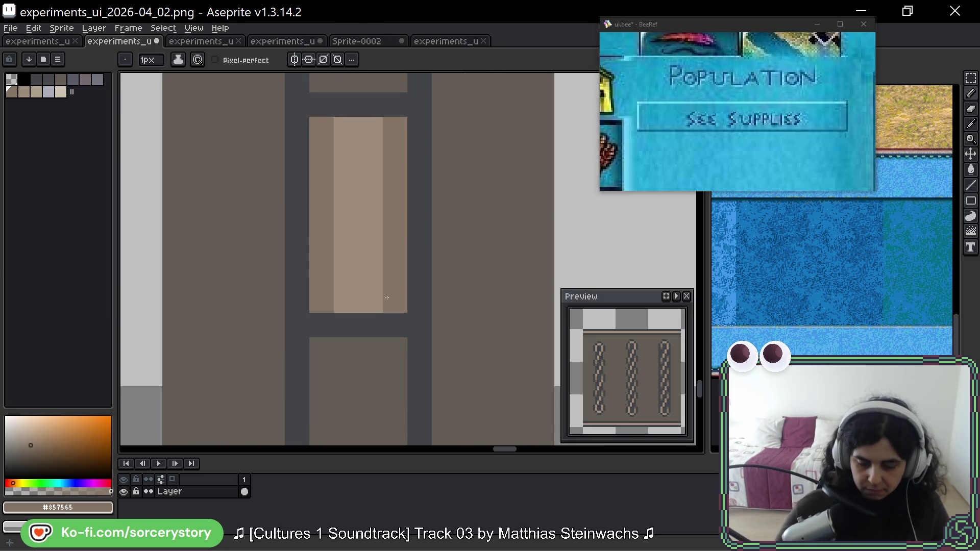
Repaint the bar's left and right tan columns in dark brown #625d54.
scroll(387, 297, down, 3)
scroll(357, 280, up, 2)
scroll(332, 280, down, 2)
scroll(326, 282, up, 1)
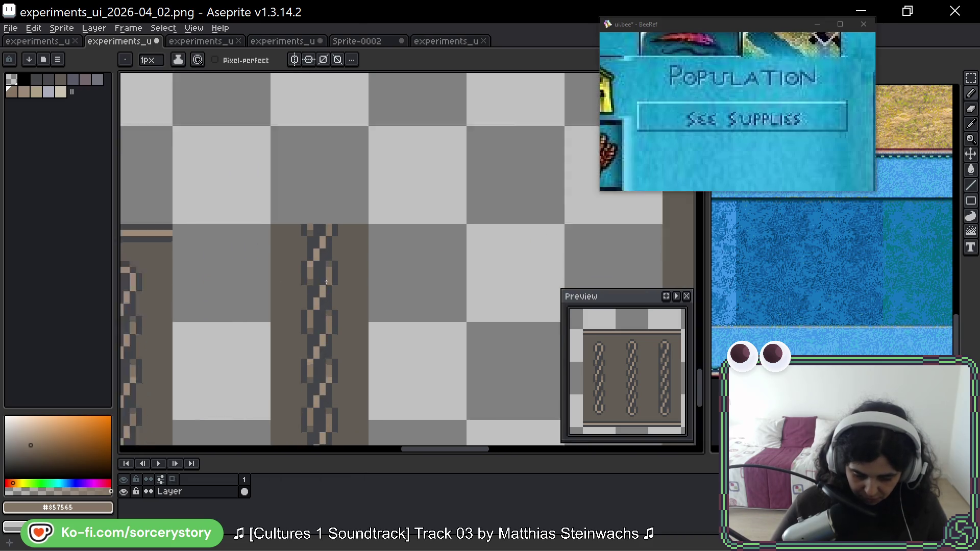
scroll(326, 282, up, 1)
alt+click(331, 248)
scroll(235, 252, down, 1)
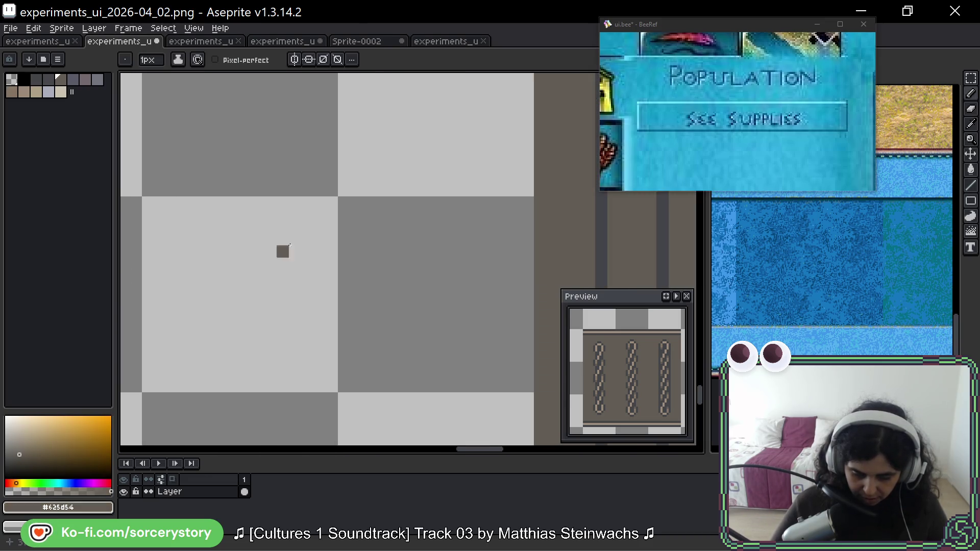
scroll(261, 259, up, 1)
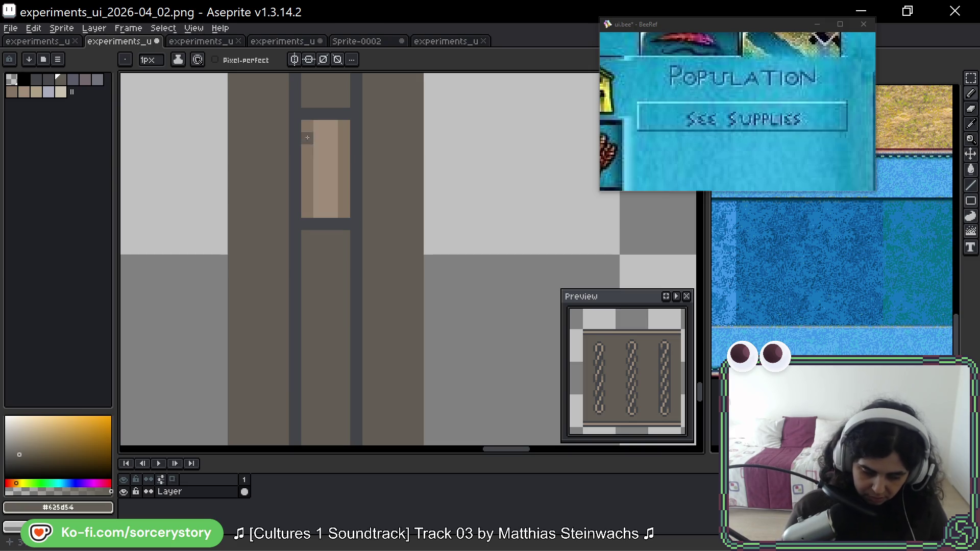
drag(309, 127, 308, 212)
drag(343, 126, 344, 205)
Paint the left column, bottom row and middle column mid brown #857565, darkening the bottom-right pixel.
alt+click(344, 204)
mouse_move(319, 126)
mouse_down()
mouse_move(328, 213)
mouse_move(328, 123)
mouse_up()
alt+click(341, 181)
click(344, 205)
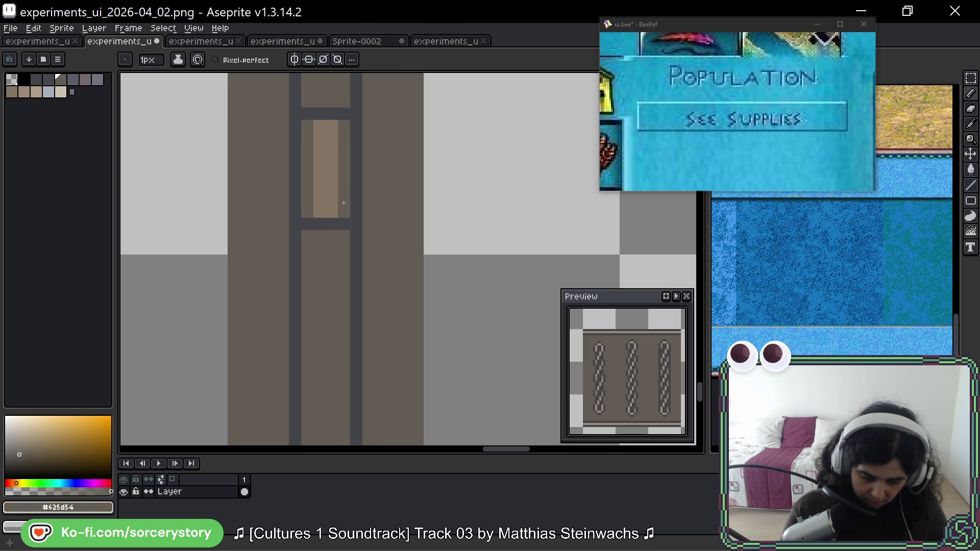
Sample the light tan #9c8c79 from the sprite as the drawing colour.
scroll(337, 186, down, 3)
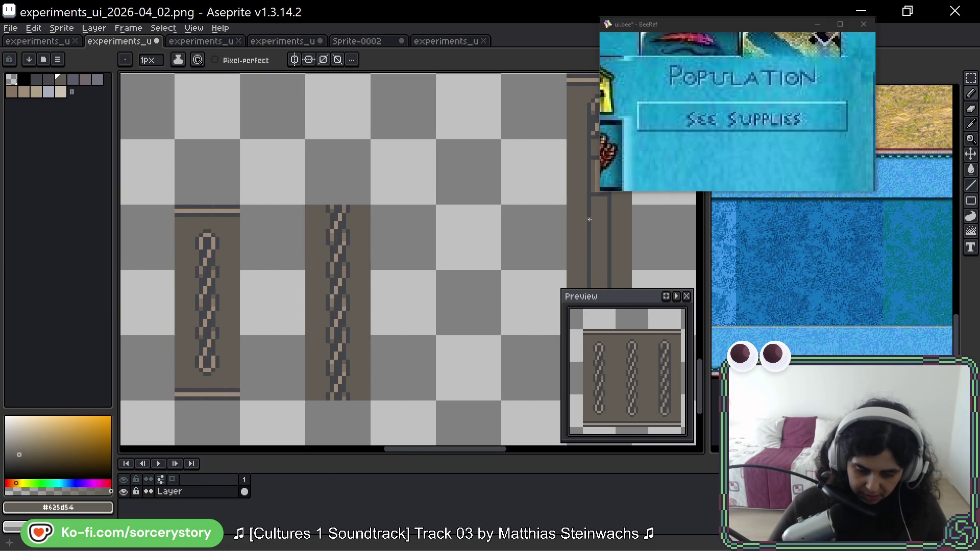
alt+click(341, 246)
scroll(341, 246, up, 4)
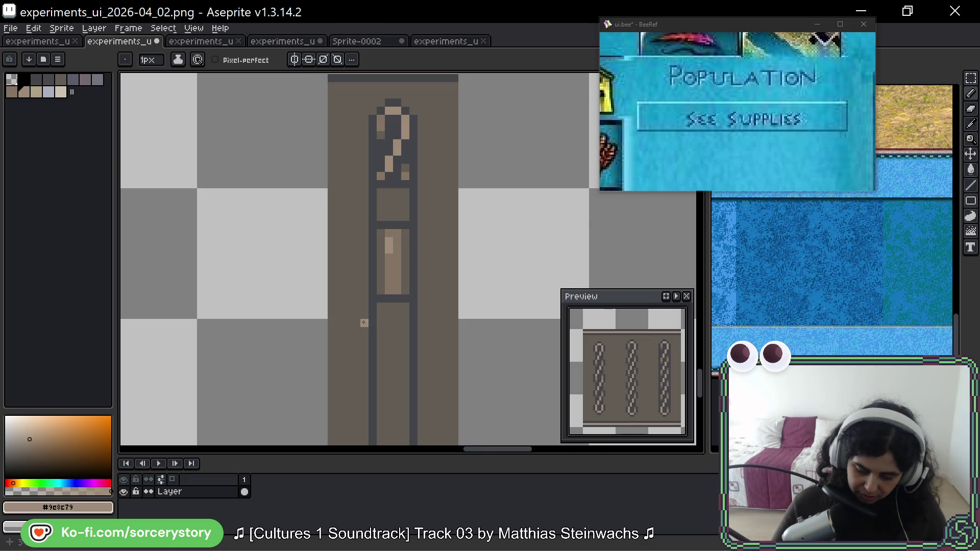
scroll(363, 315, down, 3)
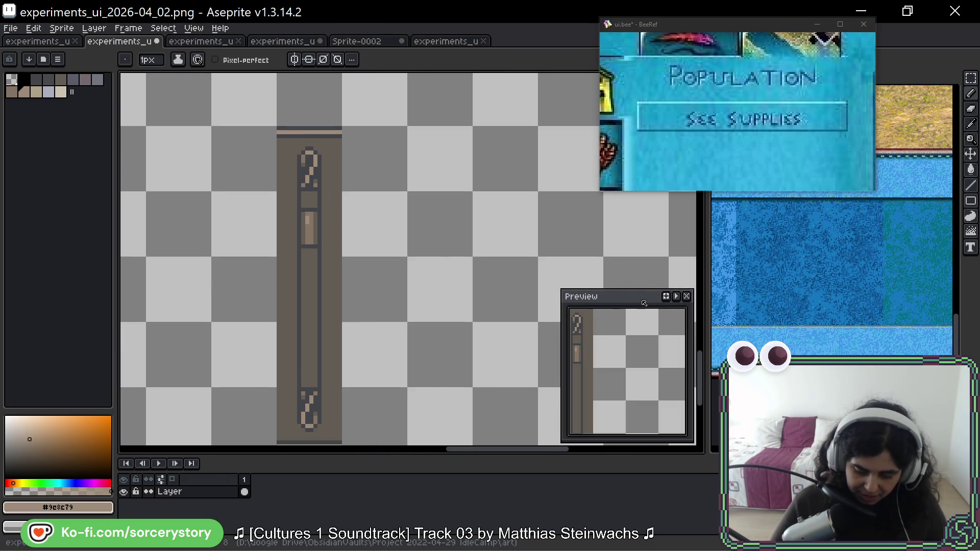
scroll(408, 285, left, 2)
scroll(414, 249, down, 3)
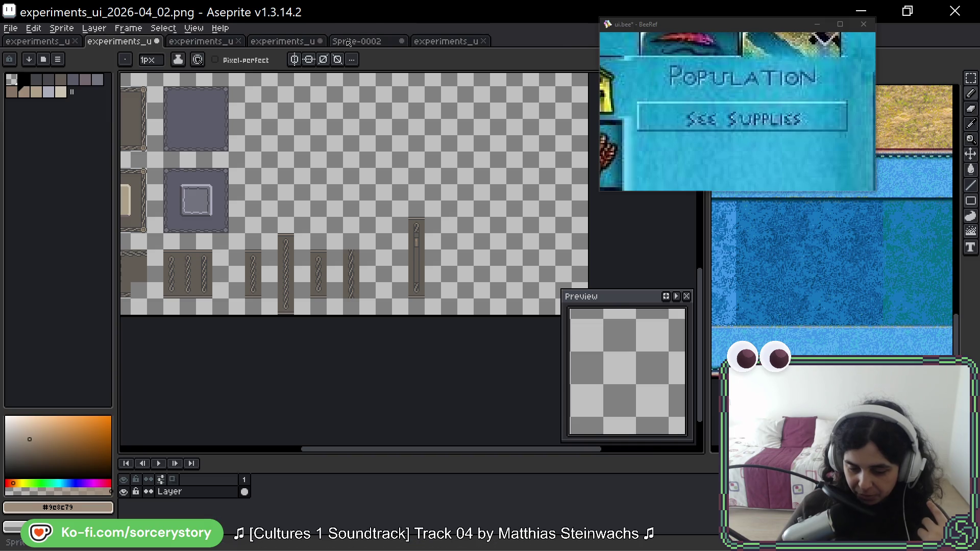
click(285, 42)
scroll(283, 298, down, 2)
scroll(283, 297, left, 3)
scroll(283, 297, down, 1)
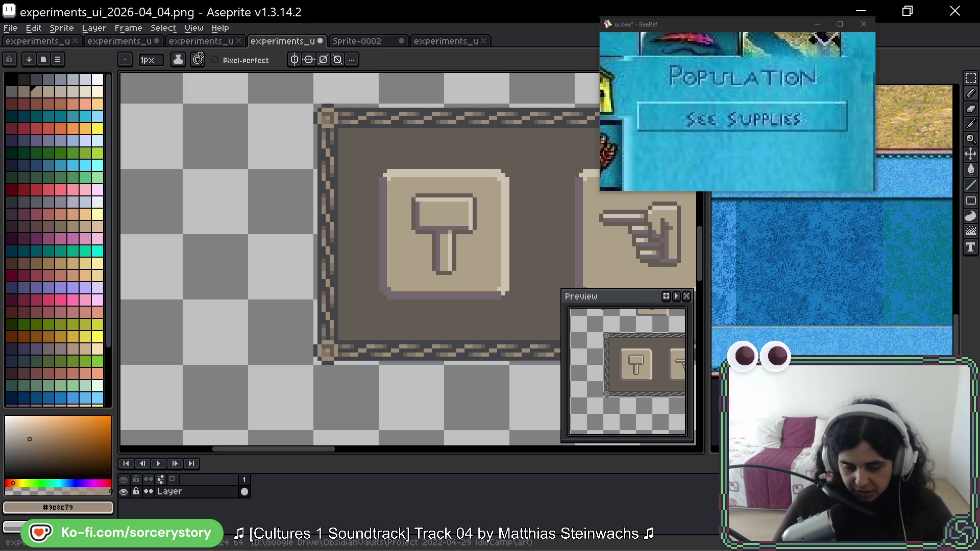
click(133, 42)
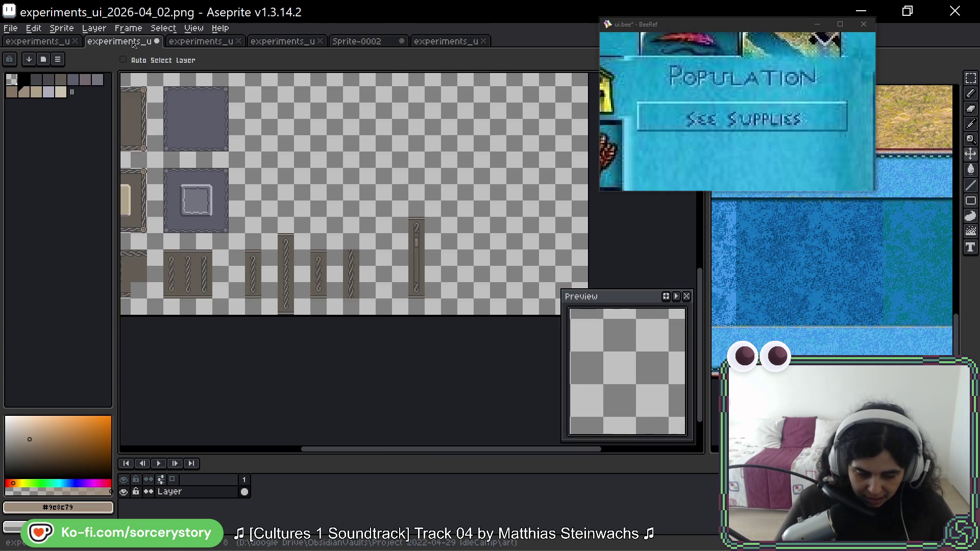
Marquee-select a 16×16 cell around the third chain.
scroll(382, 272, up, 3)
drag(382, 271, 394, 218)
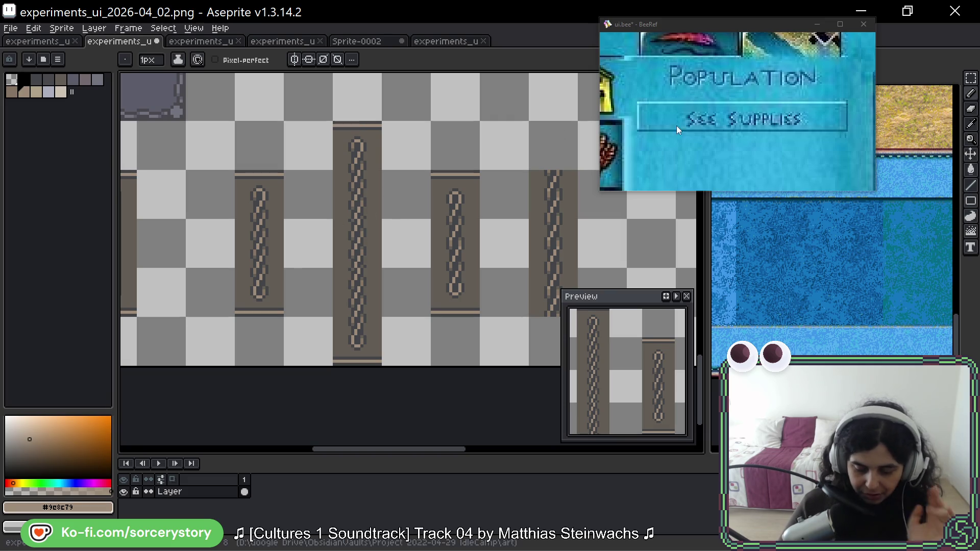
key(m)
scroll(270, 256, down, 1)
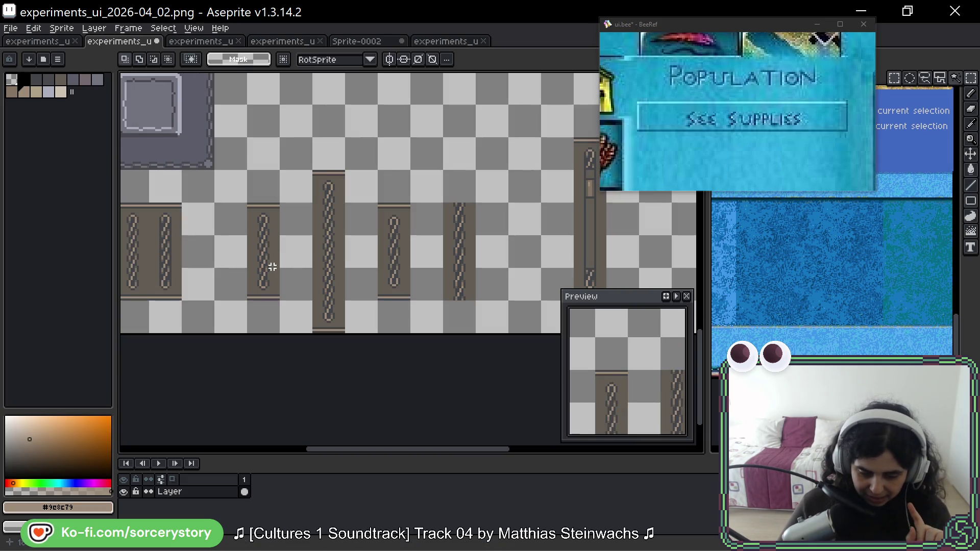
scroll(270, 257, up, 1)
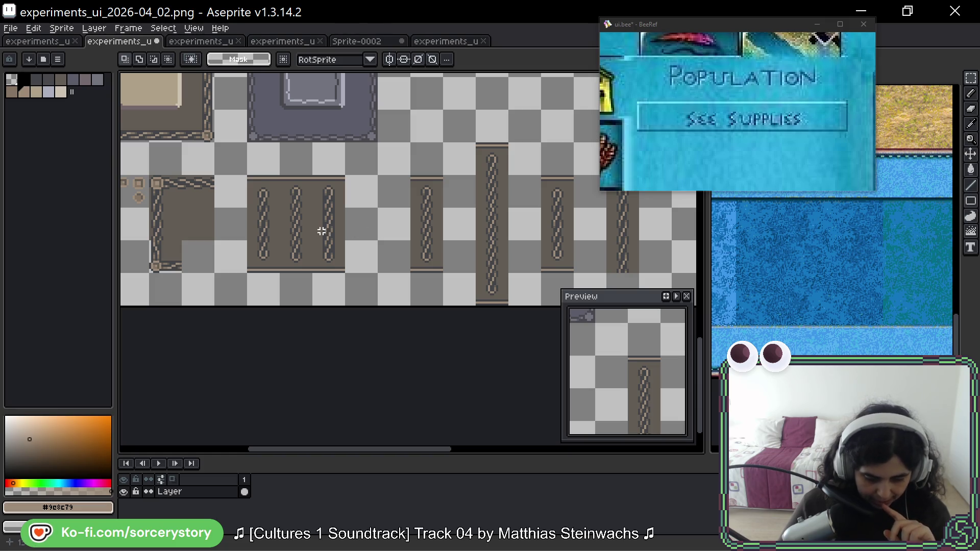
scroll(322, 223, up, 2)
scroll(321, 223, up, 1)
drag(363, 215, 365, 216)
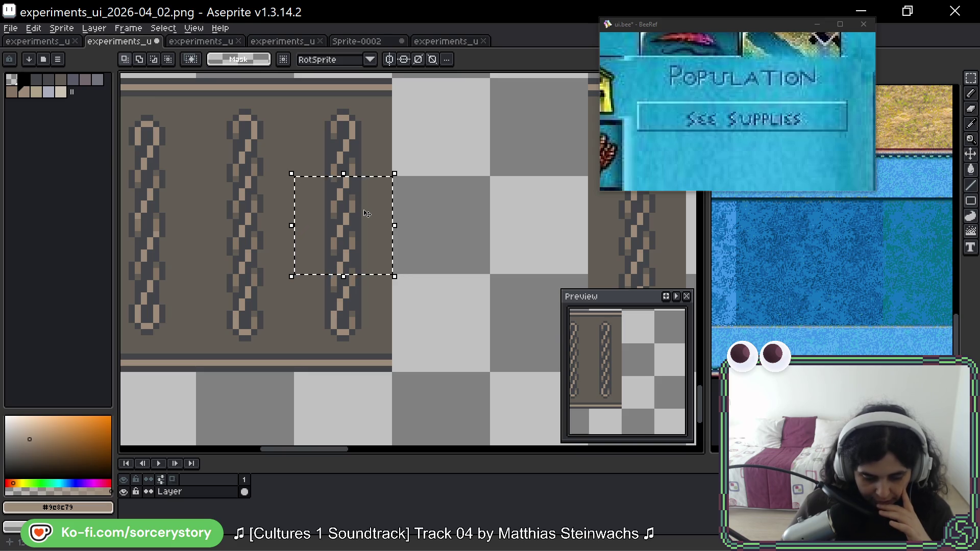
Shift the selection onto the middle chain and move that piece down one tile.
scroll(365, 214, down, 3)
scroll(317, 211, up, 2)
key(shift+Left)
scroll(319, 209, up, 1)
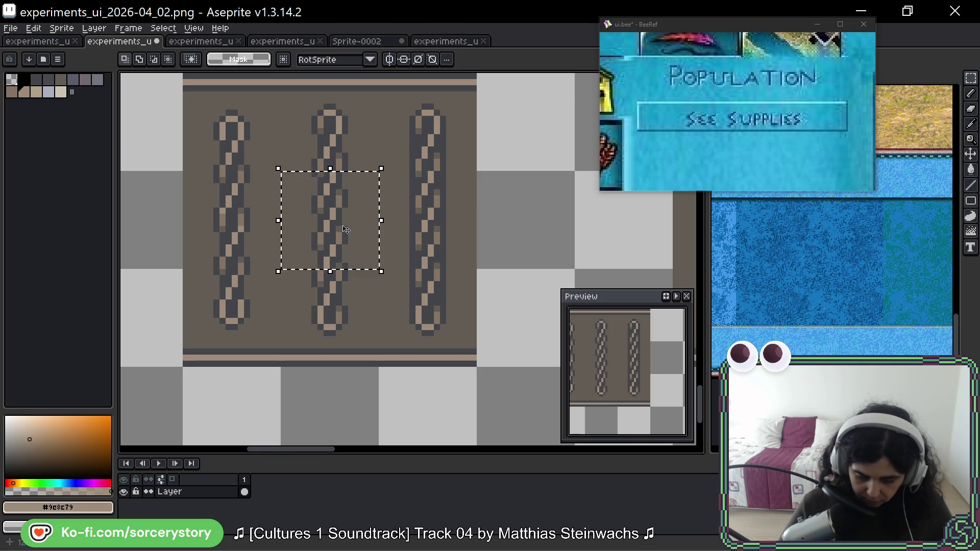
drag(328, 216, 359, 229)
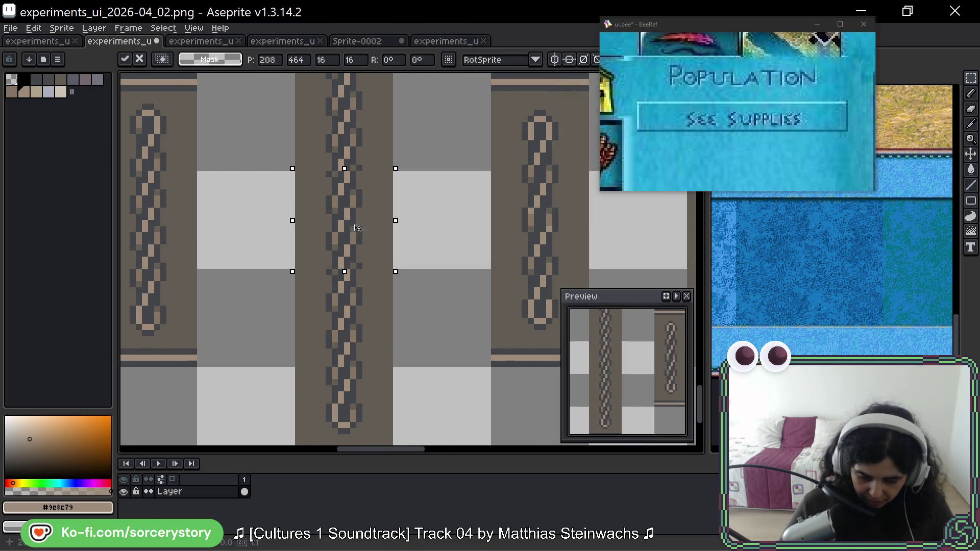
drag(355, 189, 355, 232)
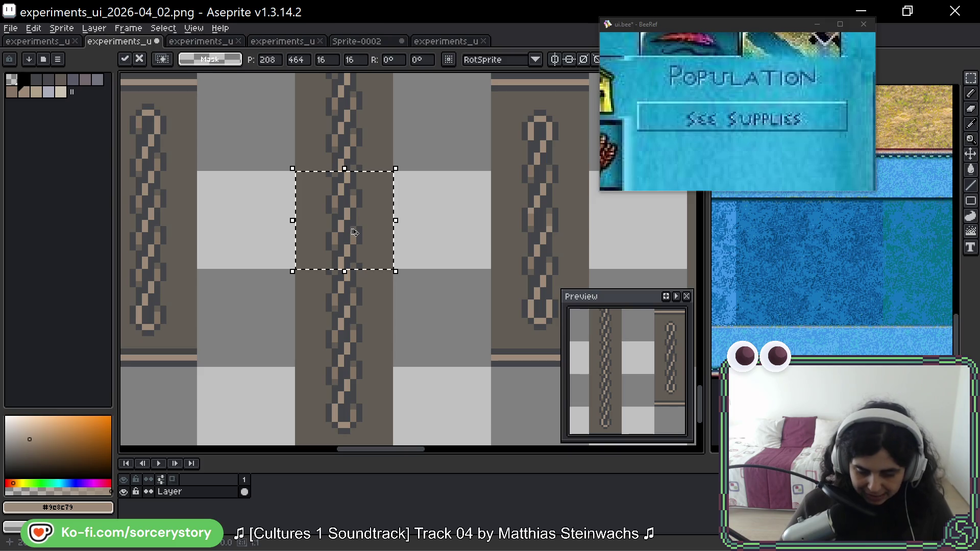
key(Return)
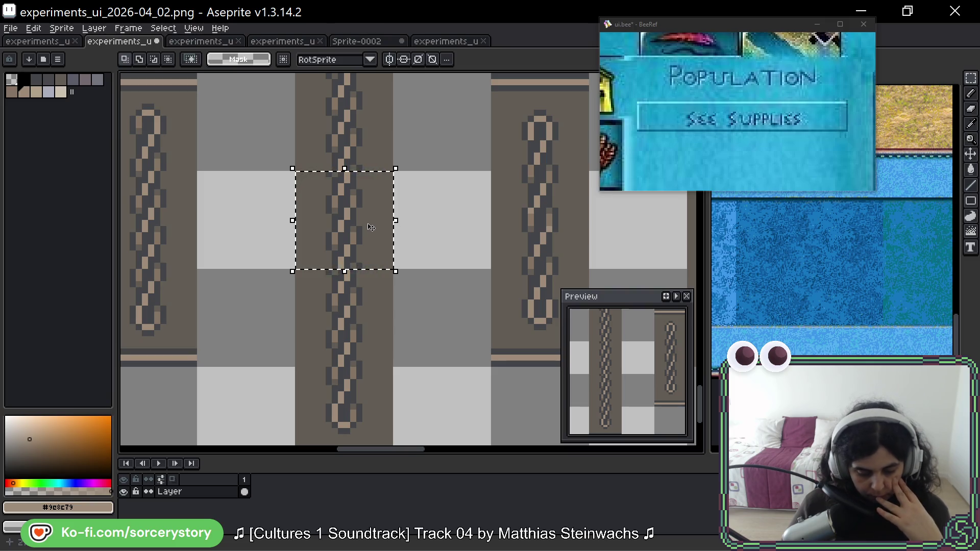
Erase the group of unwanted chain strips.
scroll(370, 227, down, 3)
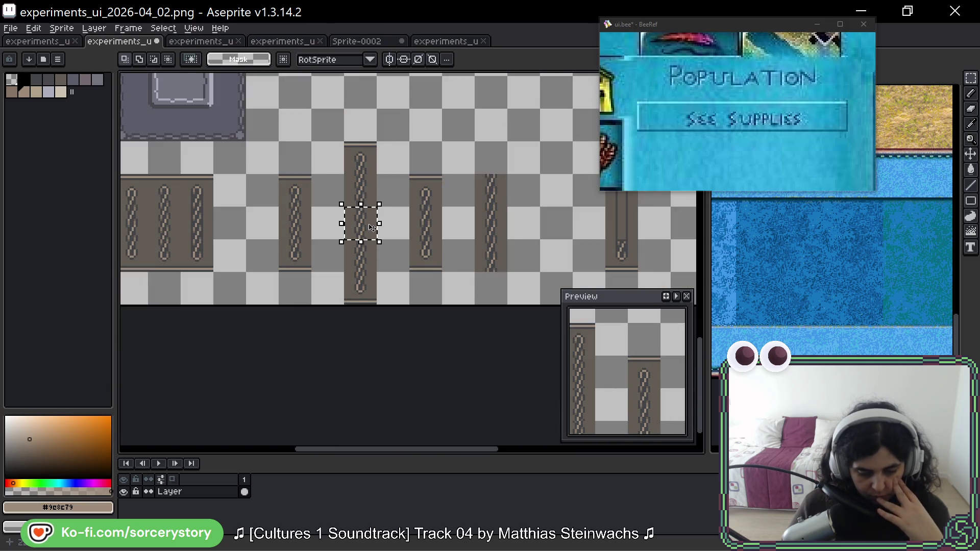
drag(296, 160, 510, 299)
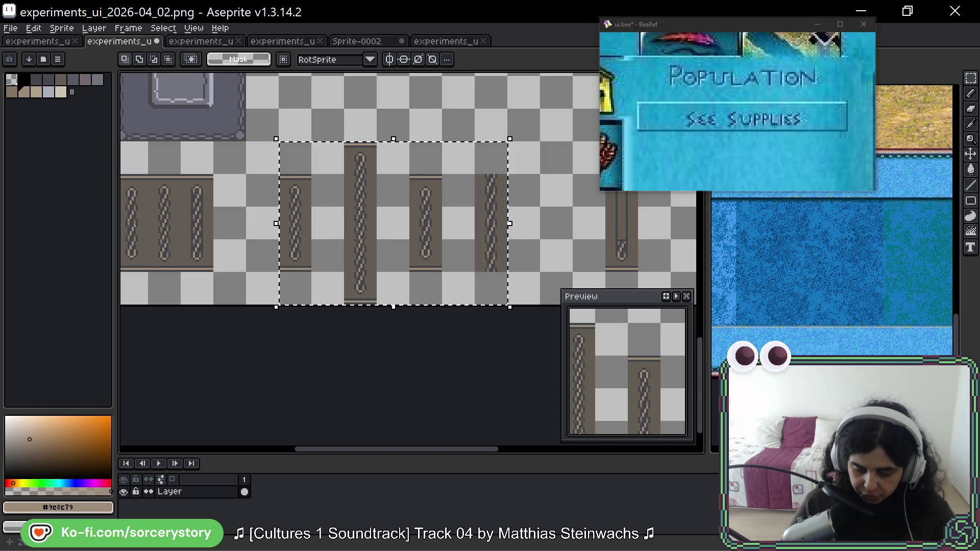
key(Delete)
Move the tall bar sprite further to the right.
scroll(332, 277, right, 5)
scroll(459, 201, left, 5)
scroll(521, 174, right, 5)
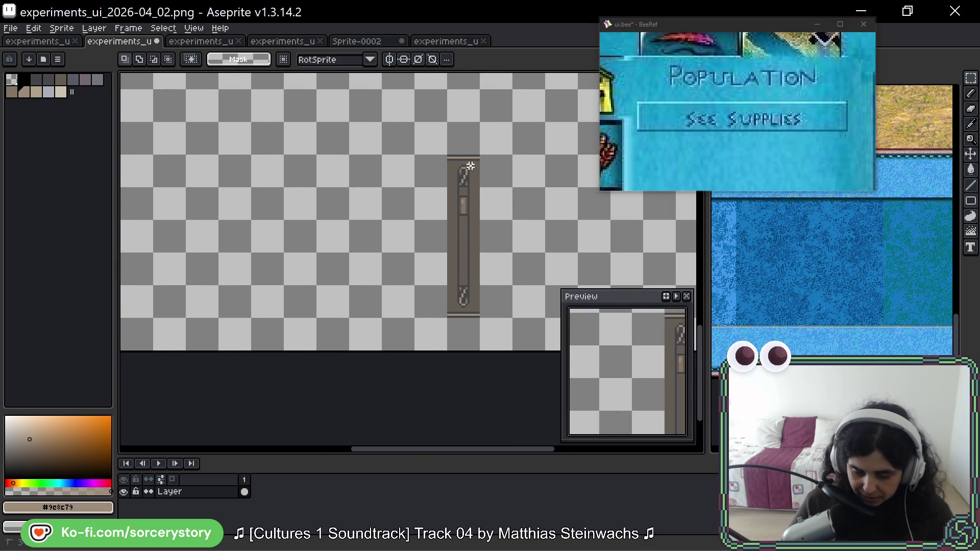
mouse_move(454, 240)
mouse_down()
mouse_move(580, 229)
mouse_move(537, 227)
mouse_move(550, 244)
mouse_up()
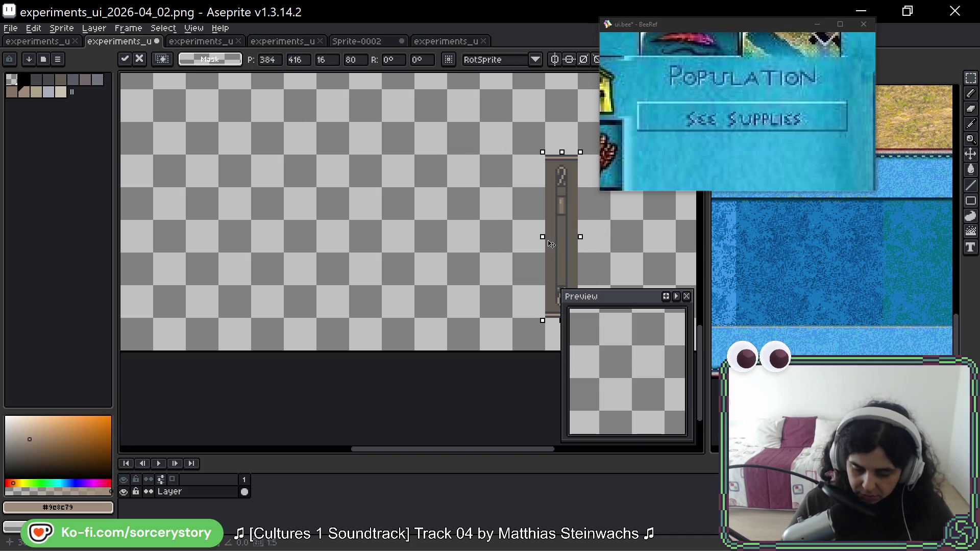
click(444, 237)
Select the third chain column and pan along it.
scroll(302, 240, left, 5)
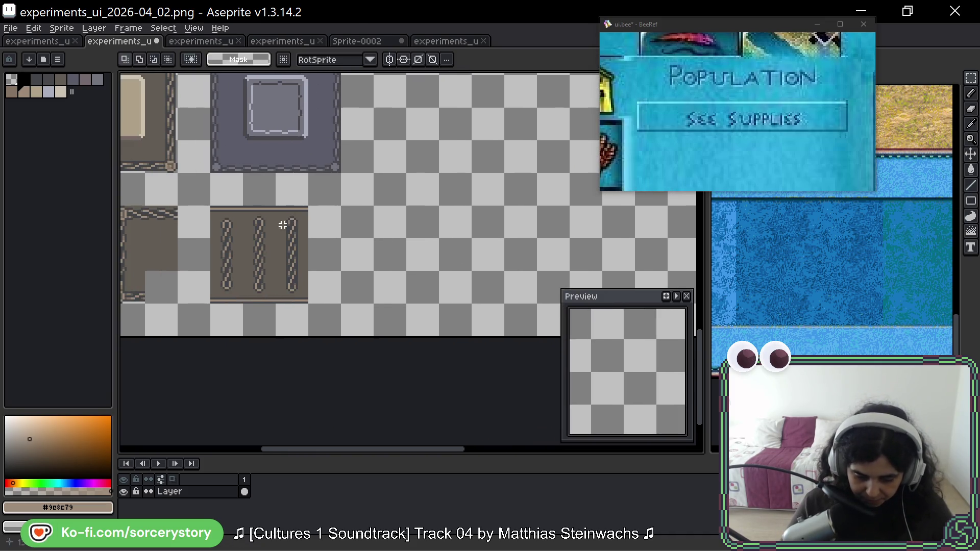
mouse_move(295, 218)
mouse_down()
mouse_move(299, 296)
mouse_move(271, 219)
mouse_move(297, 263)
mouse_move(389, 254)
mouse_up()
scroll(388, 256, up, 3)
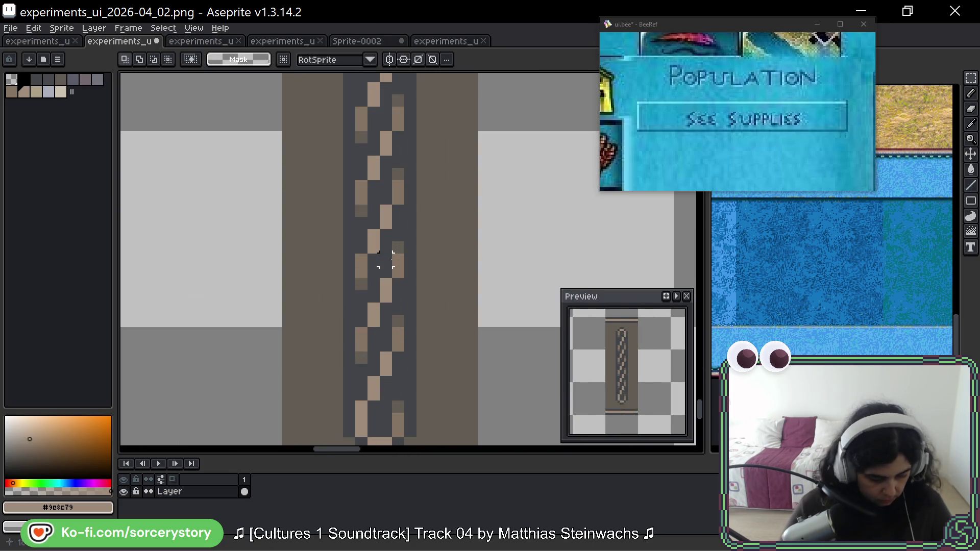
drag(431, 138, 431, 157)
key(b)
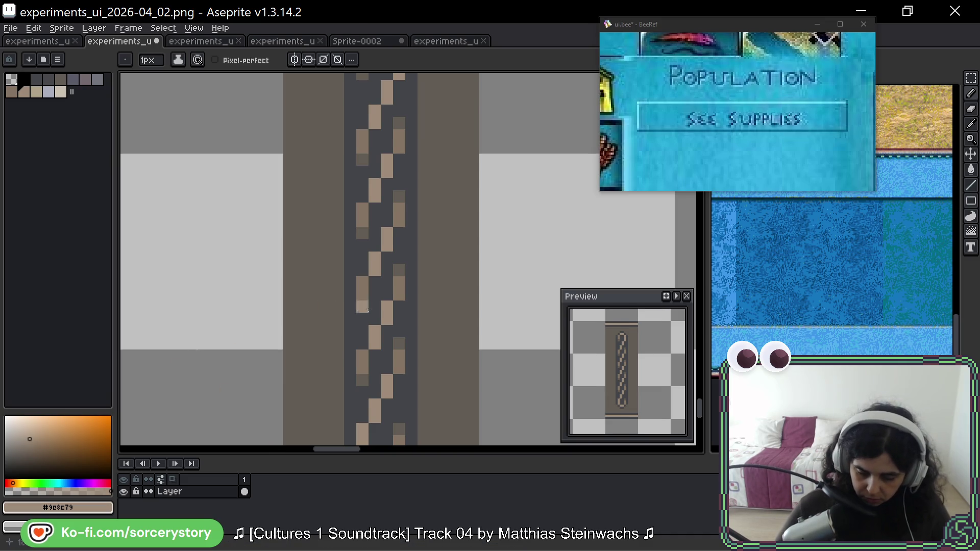
scroll(410, 266, down, 2)
Marquee a 16×16 chain tile and centre it in view, ready to copy.
key(m)
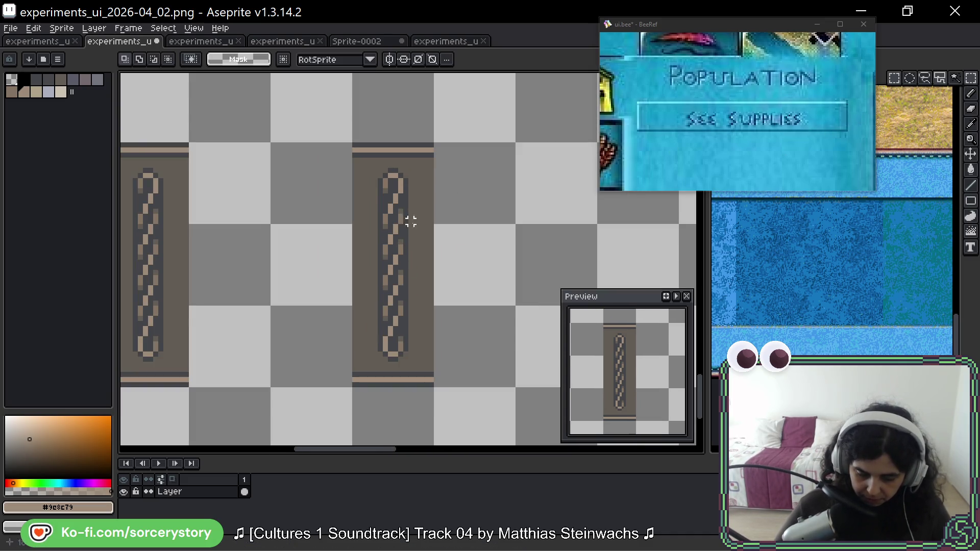
scroll(408, 219, up, 2)
drag(409, 224, 400, 255)
scroll(375, 280, up, 5)
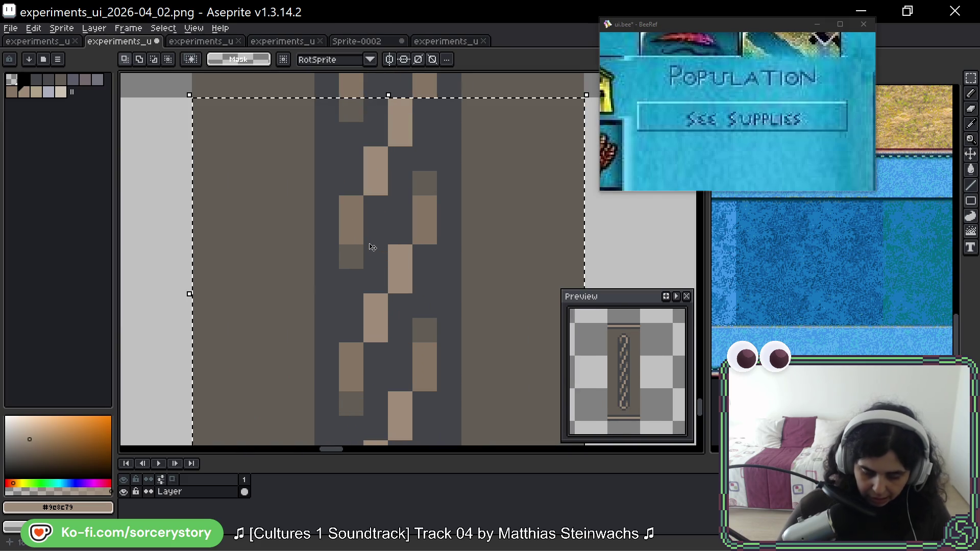
key(space)
mouse_move(464, 137)
mouse_down()
mouse_move(459, 158)
mouse_move(431, 131)
mouse_up()
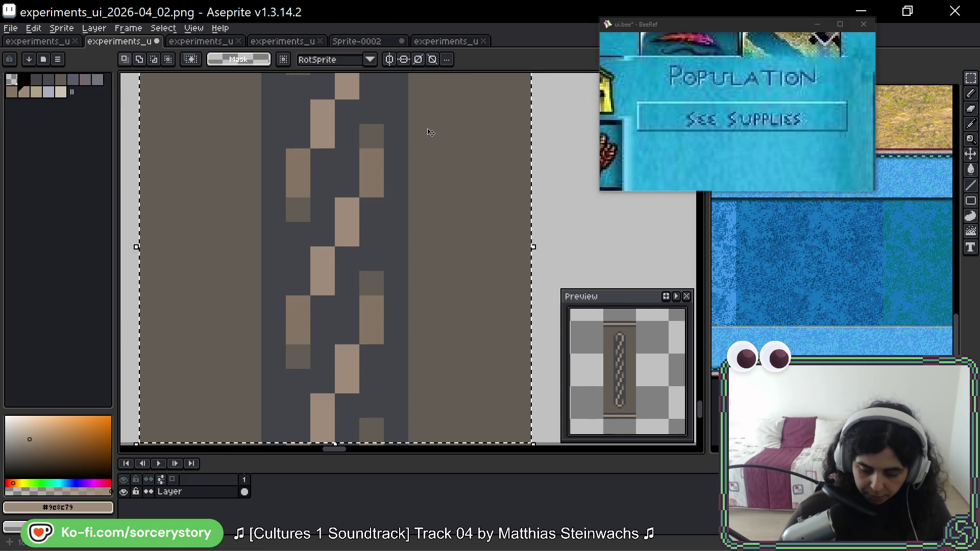
scroll(423, 147, down, 2)
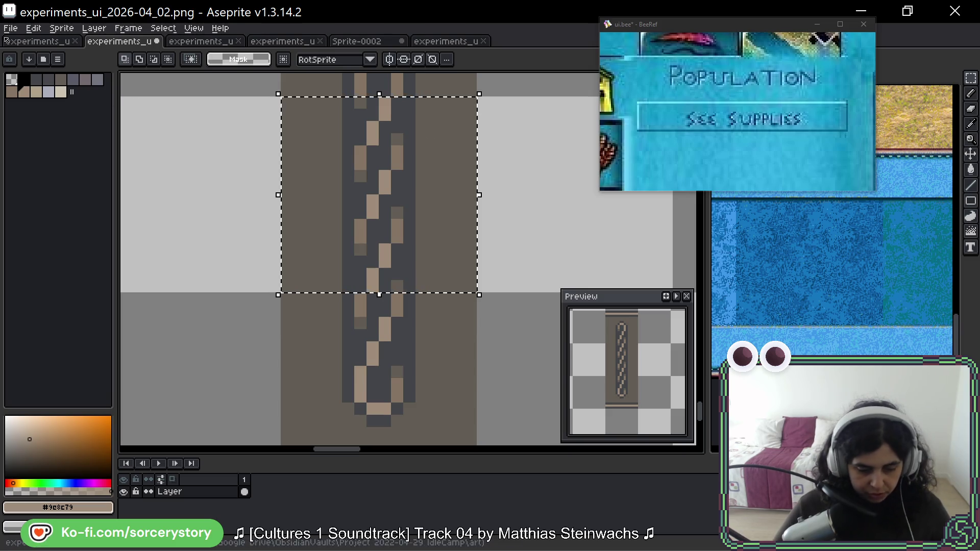
click(34, 28)
click(11, 28)
Create a new 16×16 sprite and paste the chain tile into it.
click(30, 42)
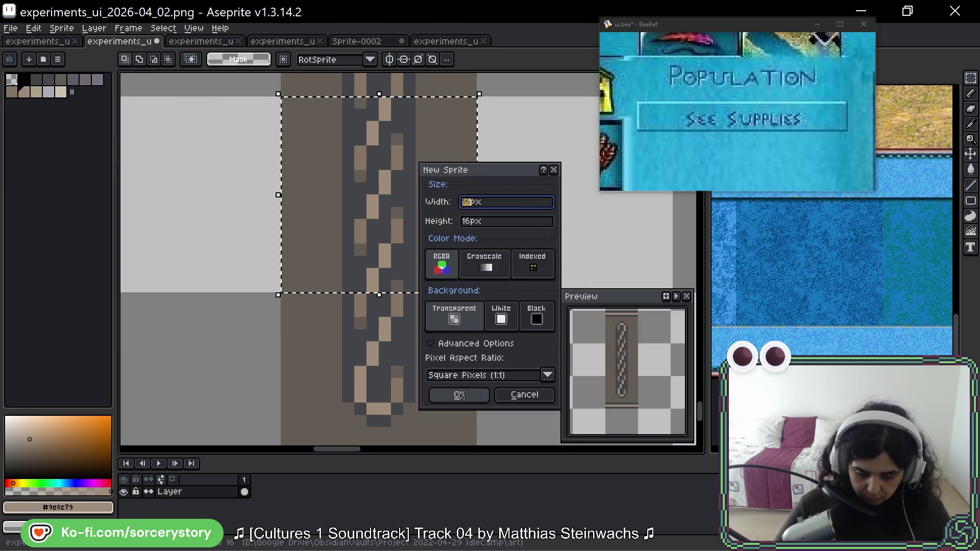
click(459, 396)
key(ctrl+v)
scroll(417, 268, up, 4)
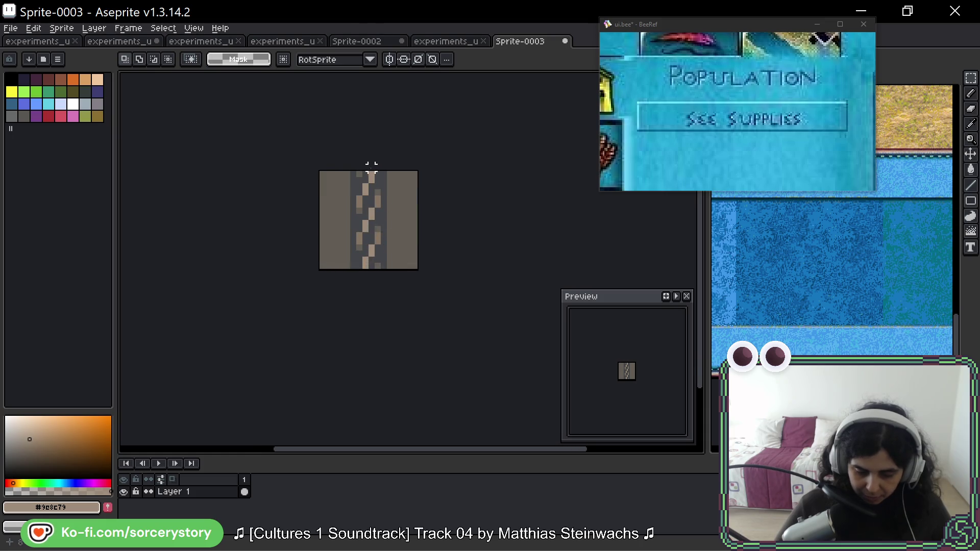
Turn on Tiled in Y Axis mode and centre the chain tile in view.
click(193, 28)
mouse_move(230, 85)
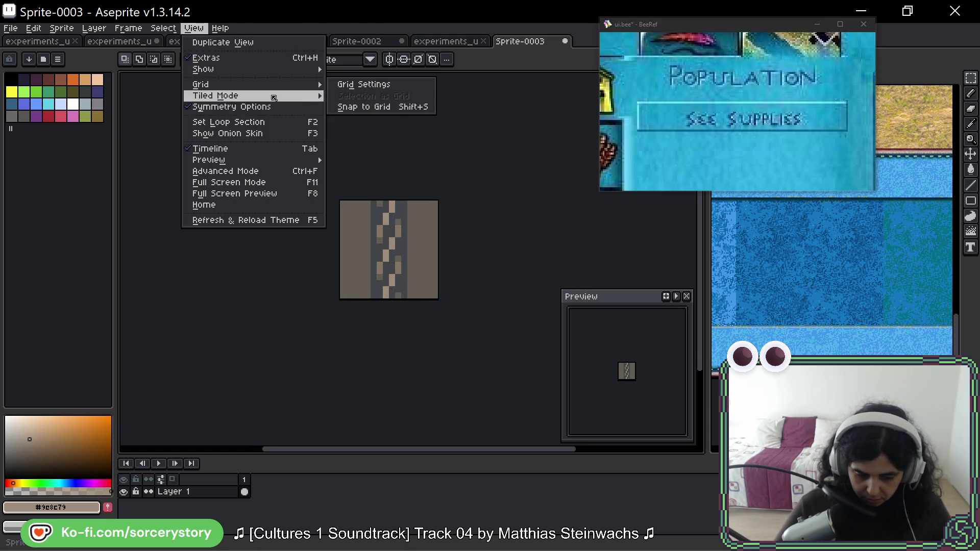
click(390, 130)
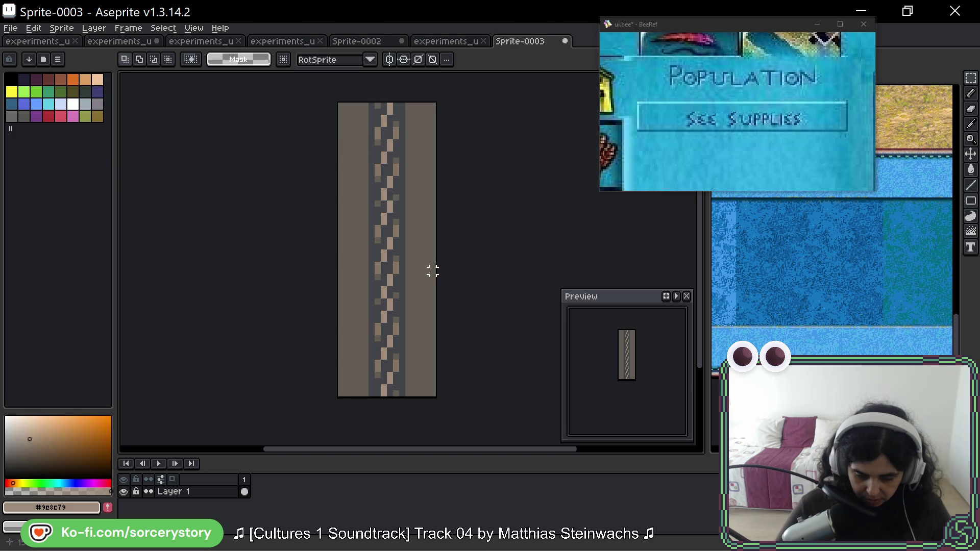
scroll(408, 259, up, 3)
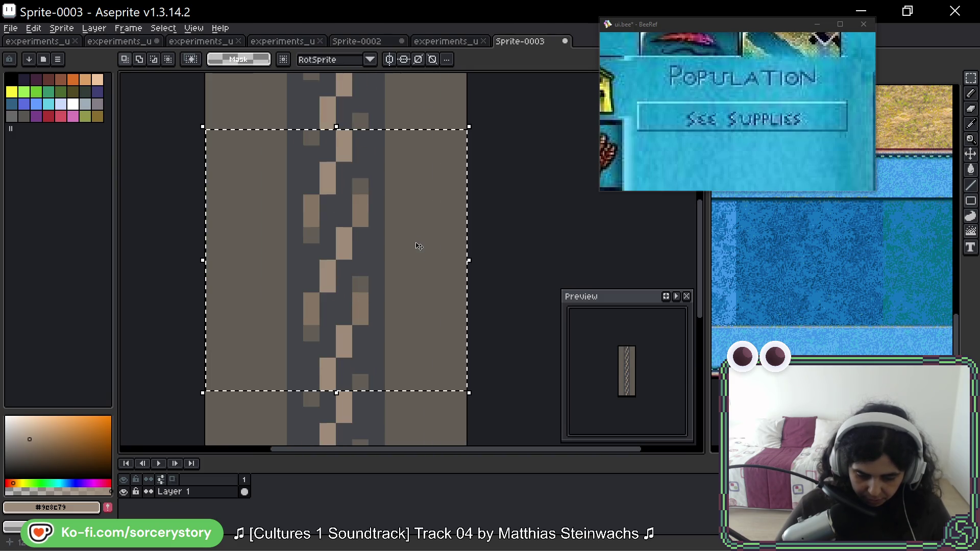
key(space)
drag(399, 155, 452, 140)
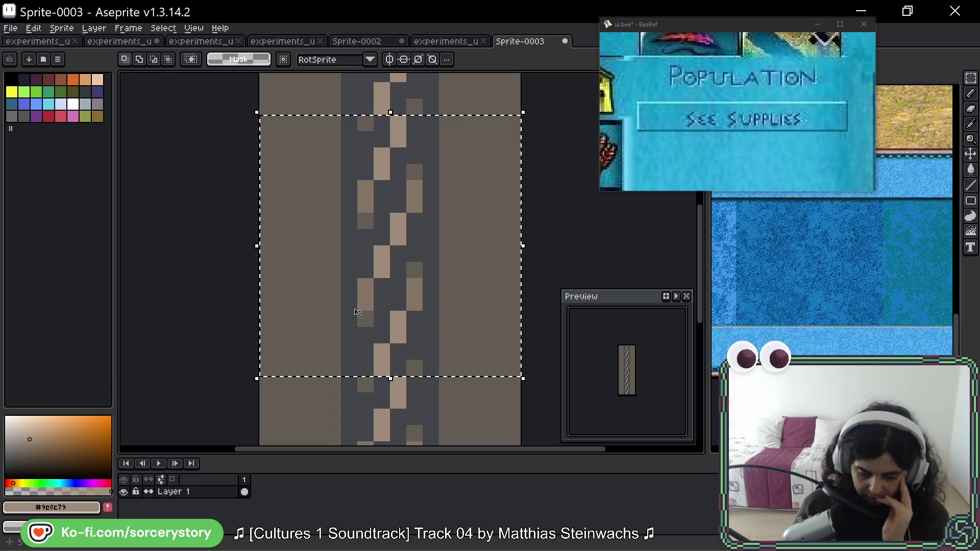
Take the pencil and pick dark grey #434549 from the canvas.
key(b)
alt+click(422, 158)
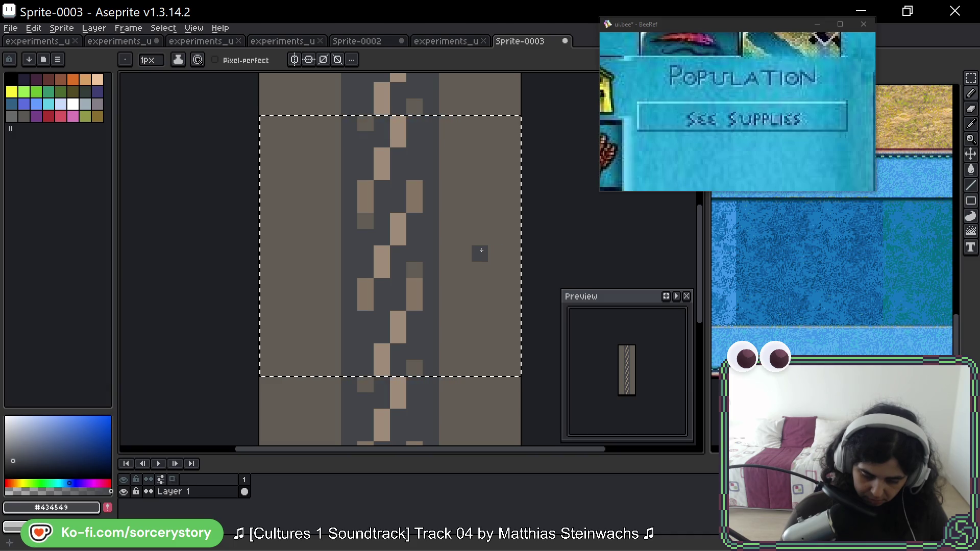
key(alt)
Paint two chain-link pixels tan and cover two others with dark grey.
alt+click(402, 221)
click(412, 226)
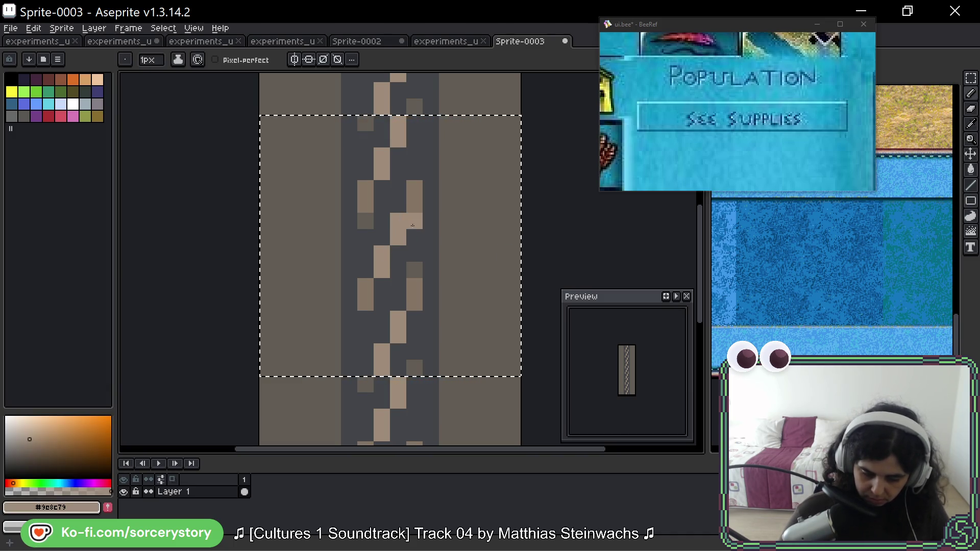
alt+click(382, 286)
click(382, 269)
click(399, 221)
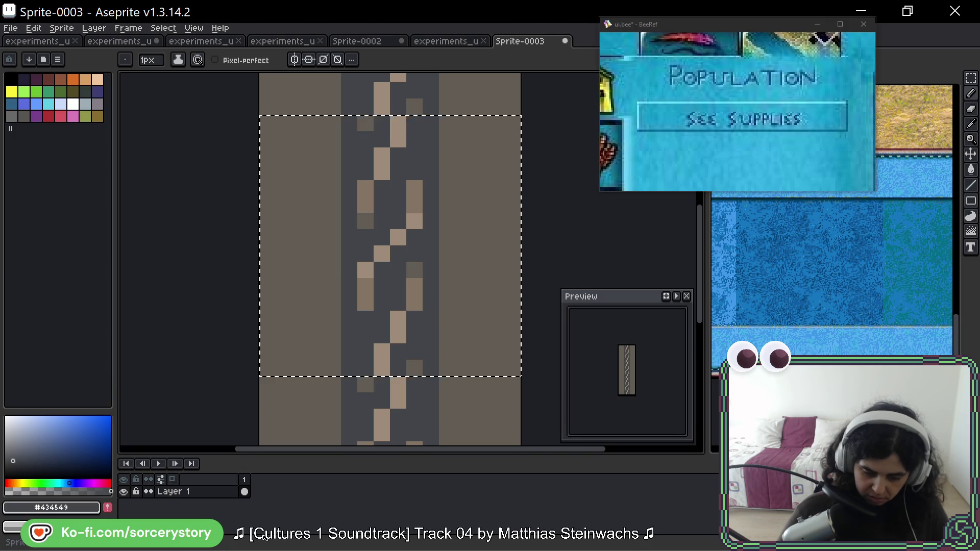
Turn a dark link pixel tan and repaint a tan pixel in darker brown #625d54.
alt+click(399, 239)
click(398, 221)
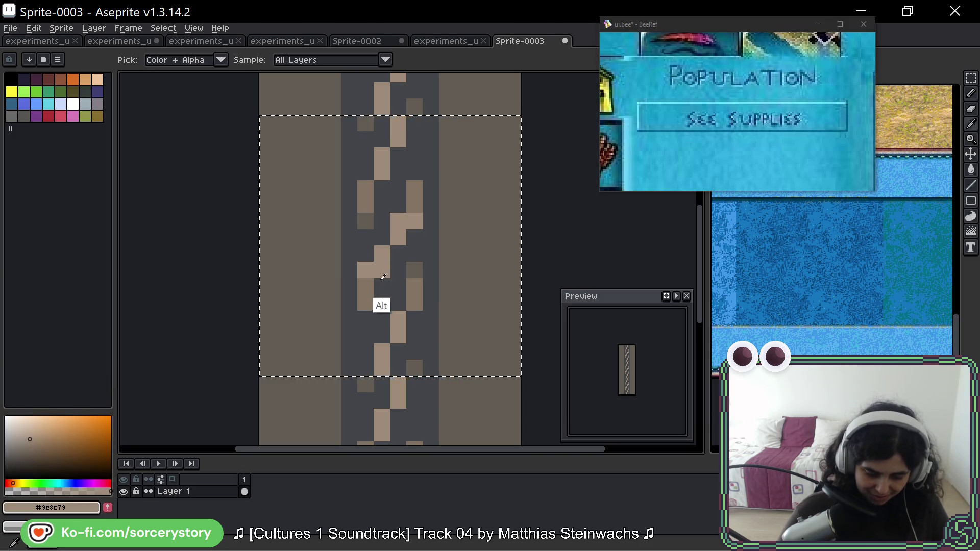
alt+click(369, 252)
alt+click(366, 221)
click(414, 204)
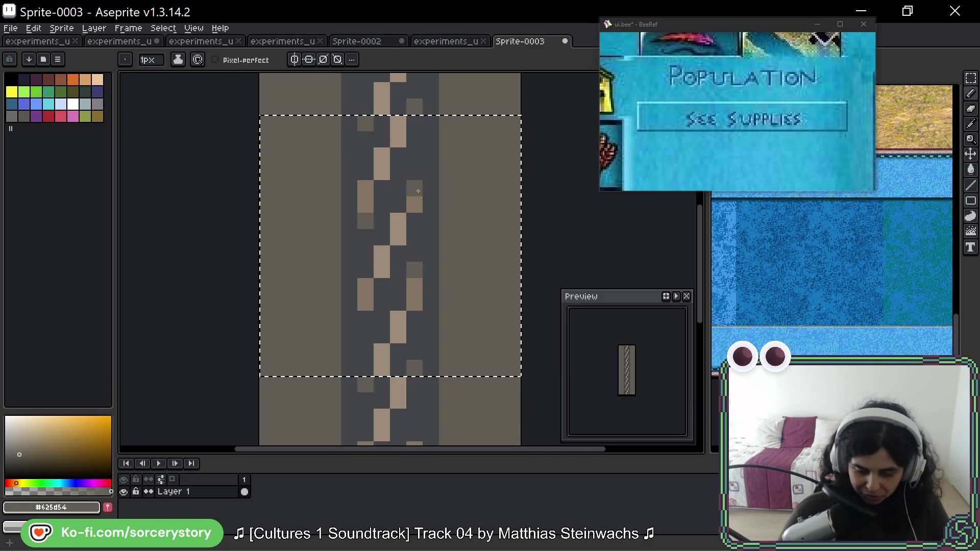
alt+click(367, 284)
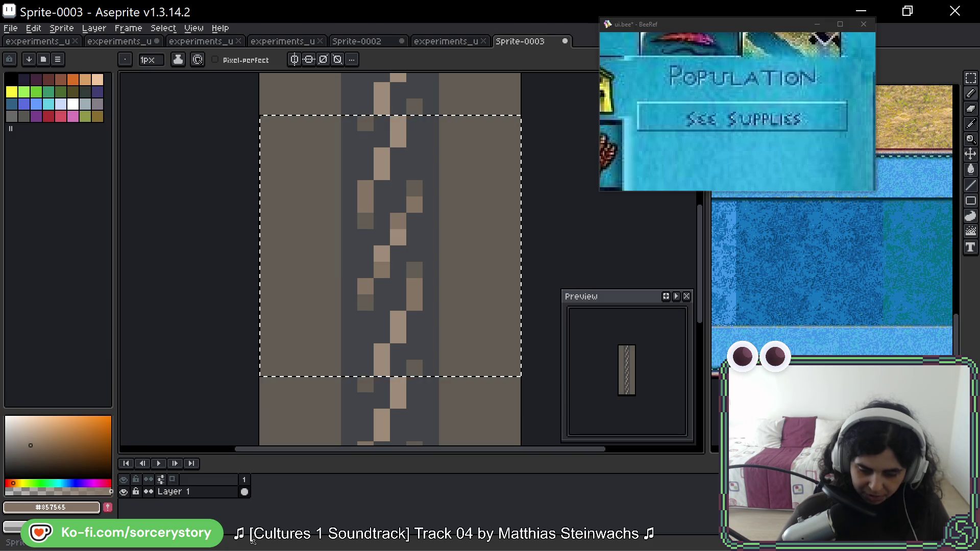
click(971, 77)
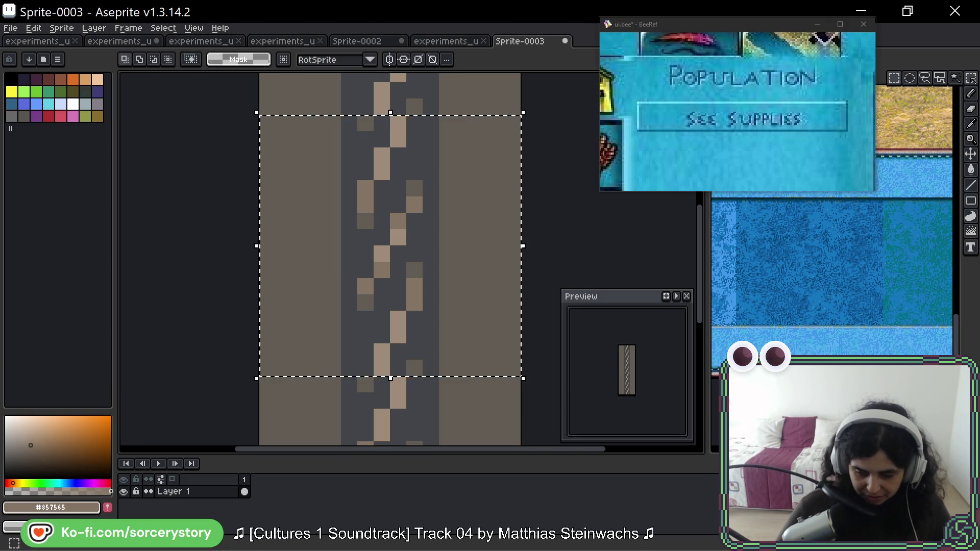
Marquee-select three overlapping blocks of chain links.
click(422, 171)
mouse_move(422, 171)
mouse_down()
mouse_move(431, 220)
mouse_move(382, 204)
mouse_move(416, 237)
mouse_move(414, 256)
mouse_up()
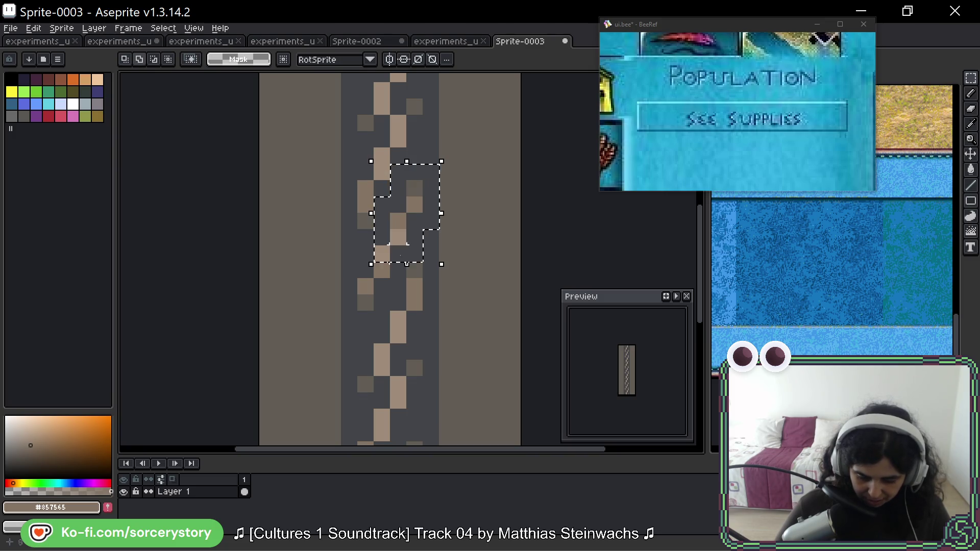
drag(357, 231, 394, 296)
drag(347, 268, 374, 321)
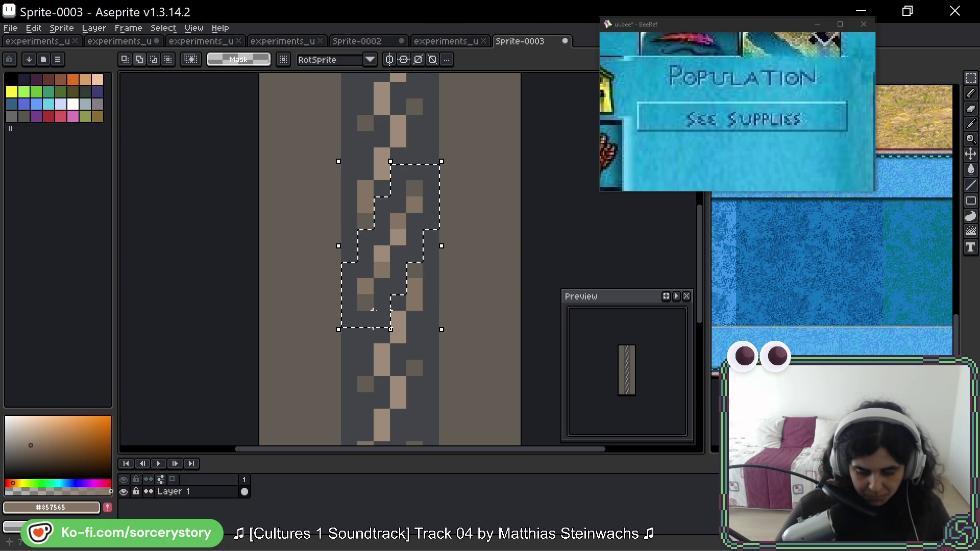
click(396, 250)
Move the selected links a few pixels up the strip and commit them.
mouse_move(396, 249)
mouse_down()
mouse_move(312, 197)
mouse_move(396, 248)
mouse_move(416, 323)
mouse_move(407, 296)
mouse_up()
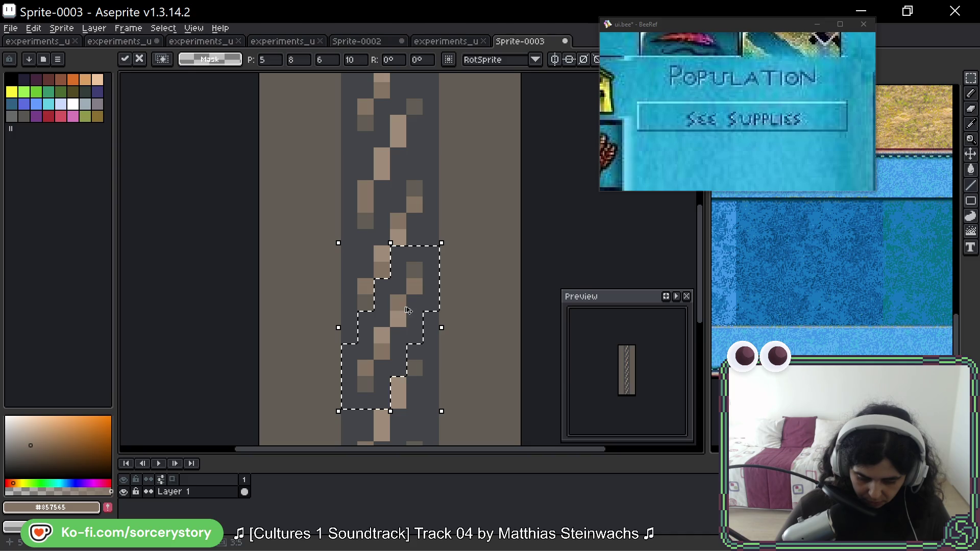
mouse_move(408, 310)
mouse_down()
mouse_move(414, 75)
mouse_move(395, 182)
mouse_up()
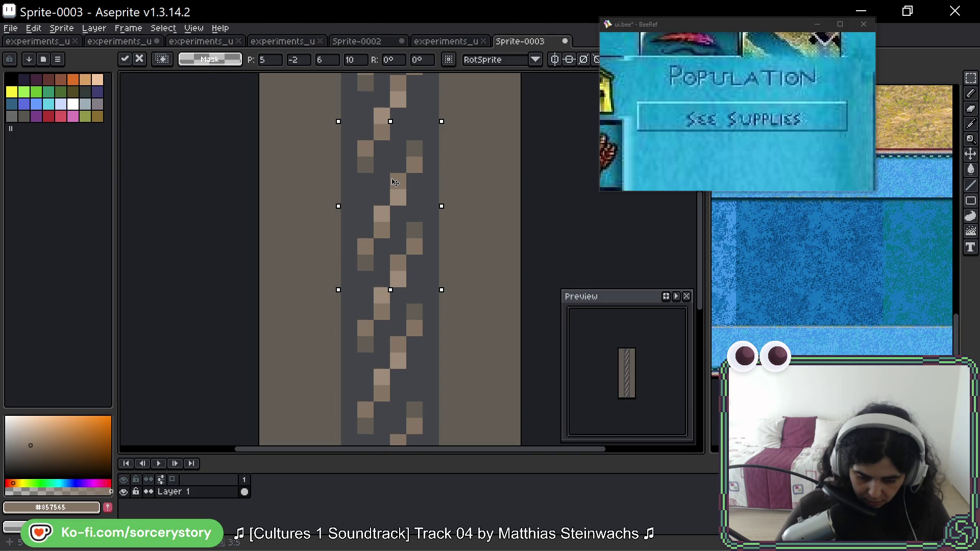
mouse_move(394, 183)
mouse_down()
mouse_move(396, 167)
mouse_move(397, 183)
mouse_up()
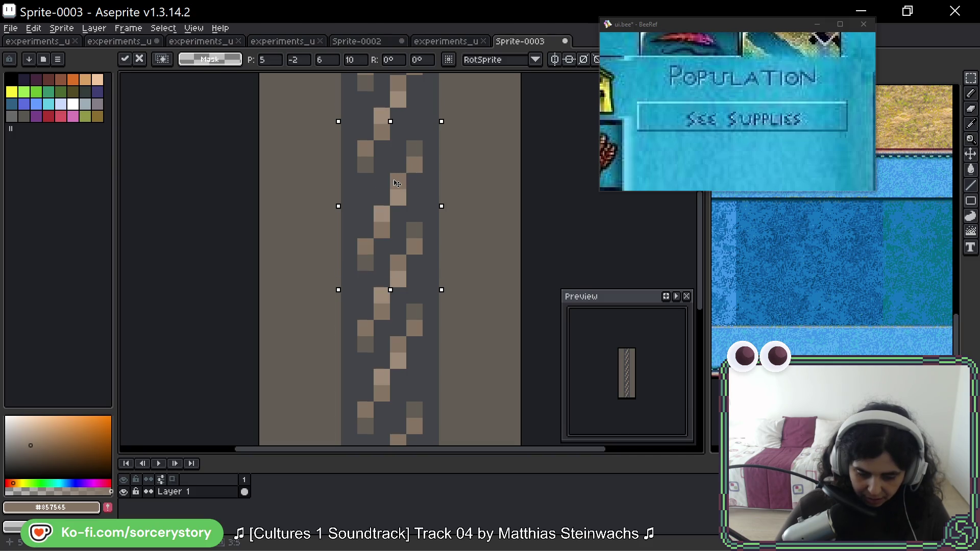
scroll(476, 245, down, 2)
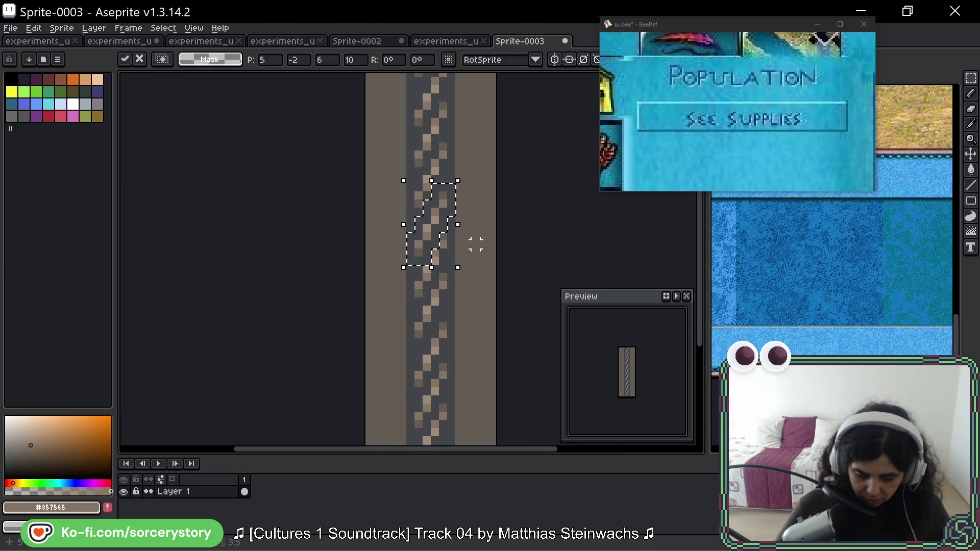
click(461, 299)
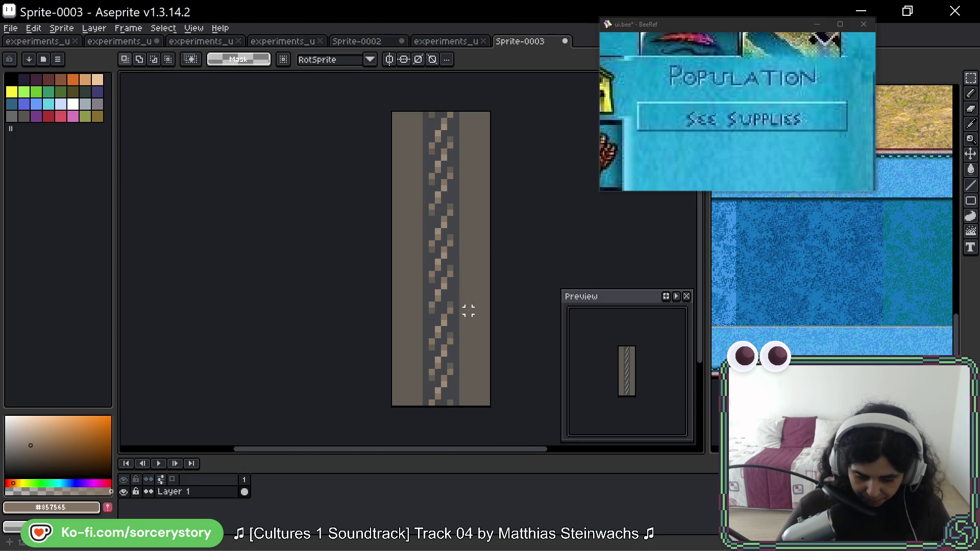
scroll(462, 256, up, 5)
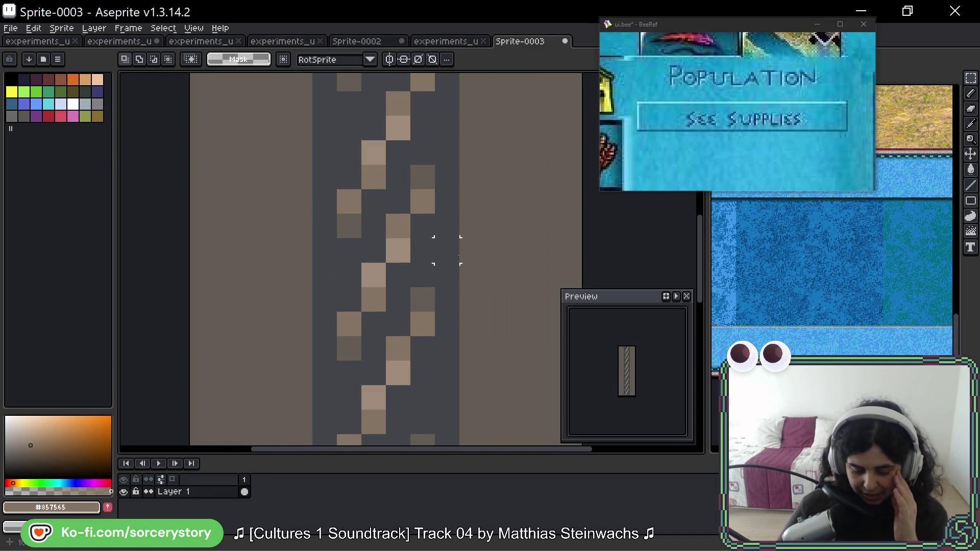
scroll(451, 269, down, 1)
key(ctrl+v)
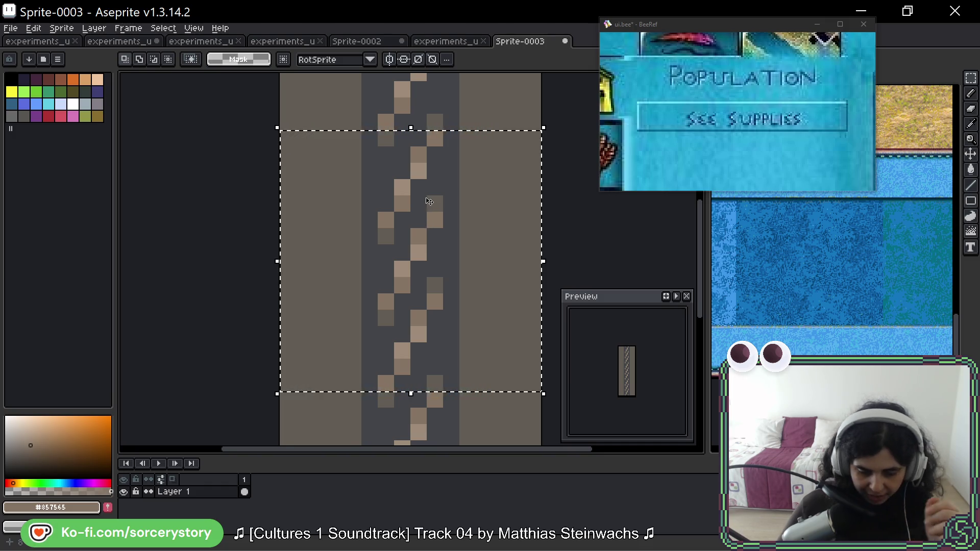
Paint a lighter pixel onto the chain with the pencil.
drag(429, 201, 415, 237)
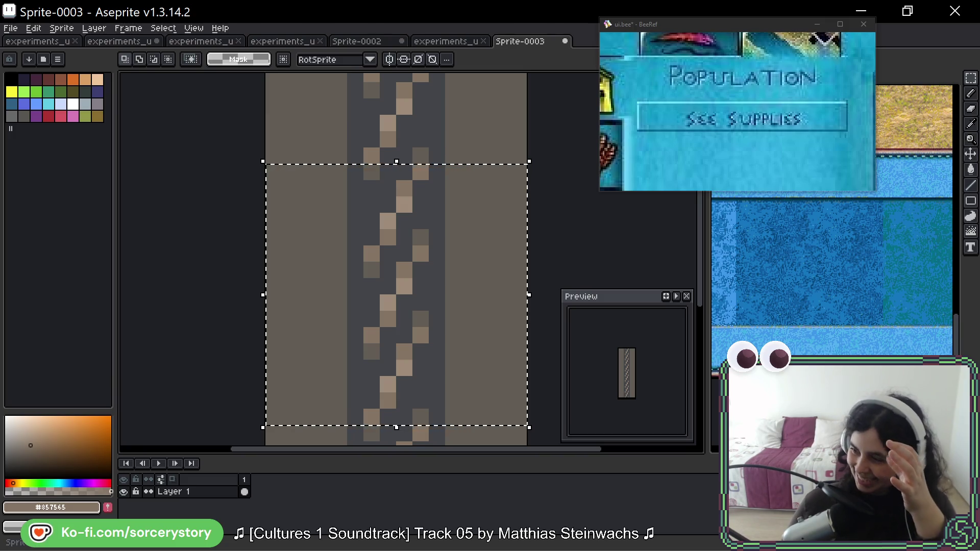
scroll(439, 198, right, 2)
key(b)
click(431, 200)
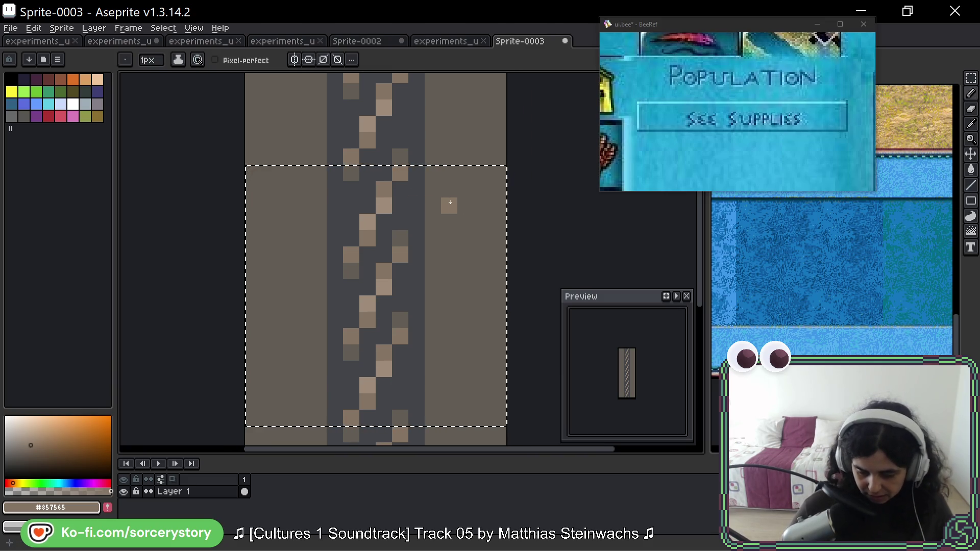
drag(422, 220, 455, 180)
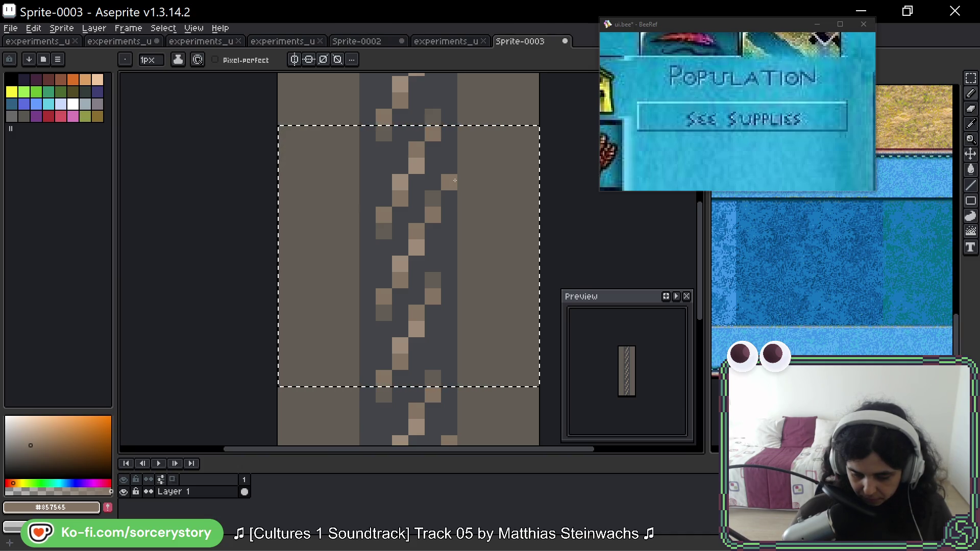
Marquee-select a block of chain links, then clear the selection.
key(ctrl+d)
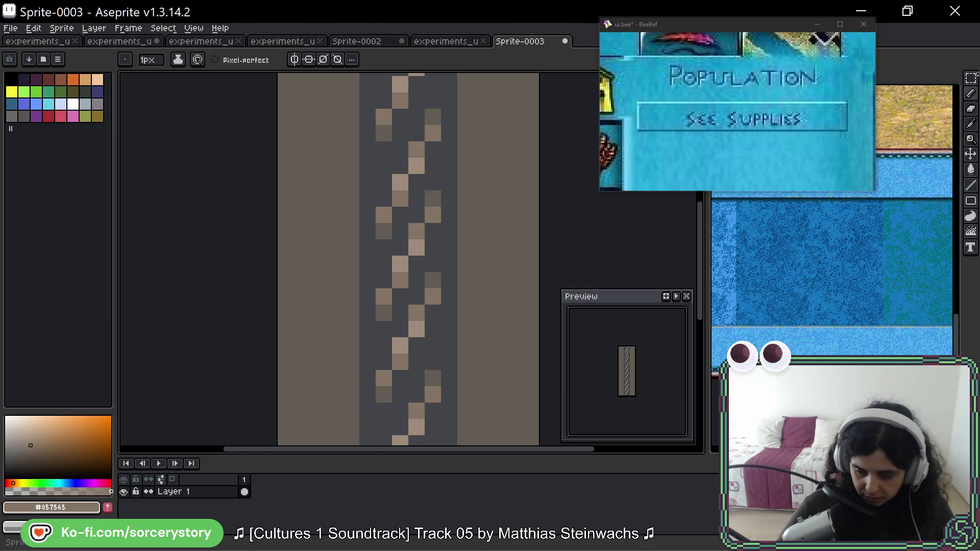
key(m)
scroll(402, 306, up, 1)
drag(370, 309, 336, 347)
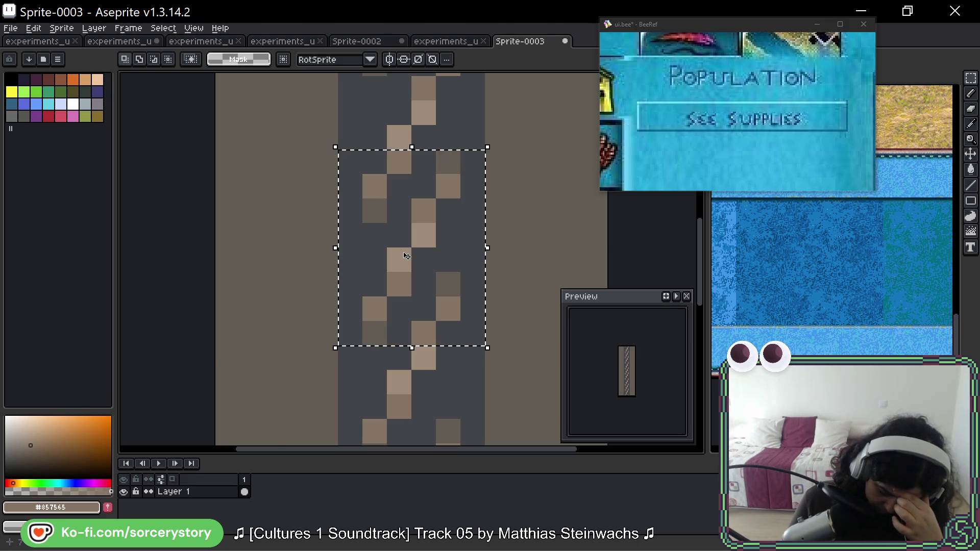
scroll(406, 255, down, 1)
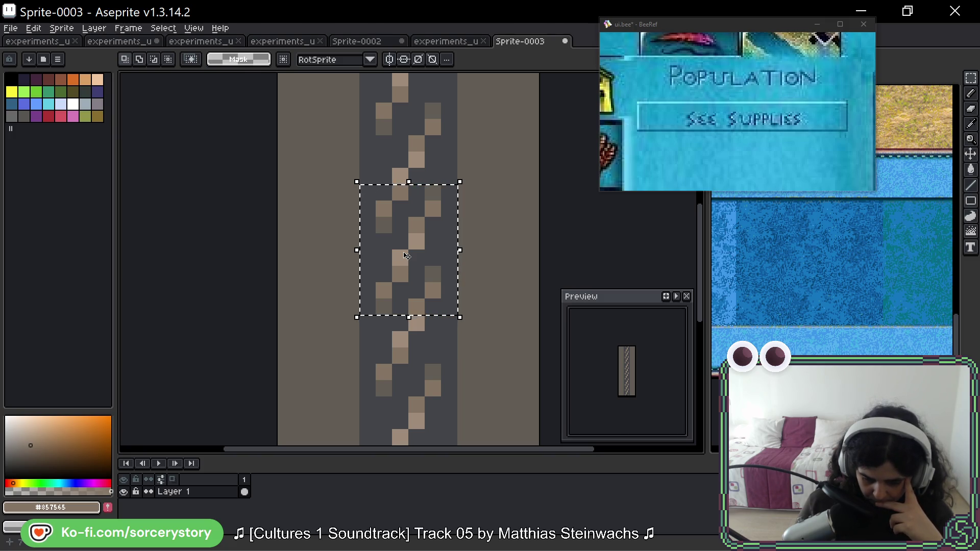
drag(427, 204, 425, 226)
key(ctrl+d)
Nudge a two-pixel block down one pixel and a single pixel up one row.
key(b)
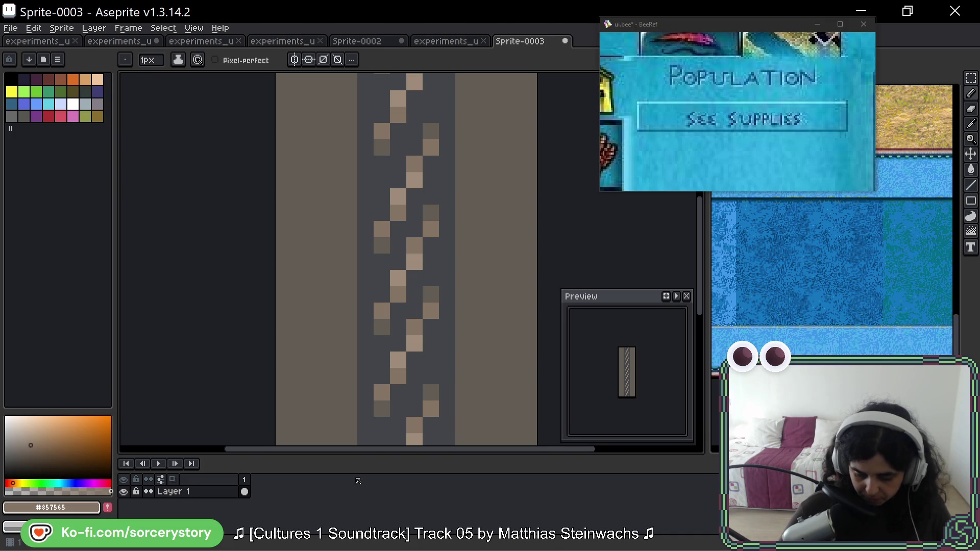
key(m)
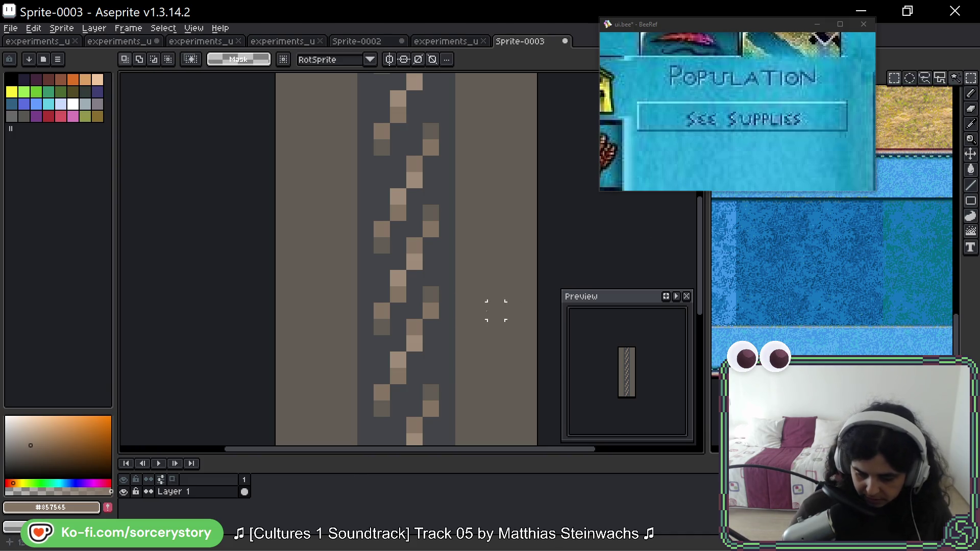
drag(431, 212, 431, 235)
mouse_move(381, 313)
mouse_down()
mouse_move(388, 323)
mouse_move(388, 306)
mouse_up()
click(393, 306)
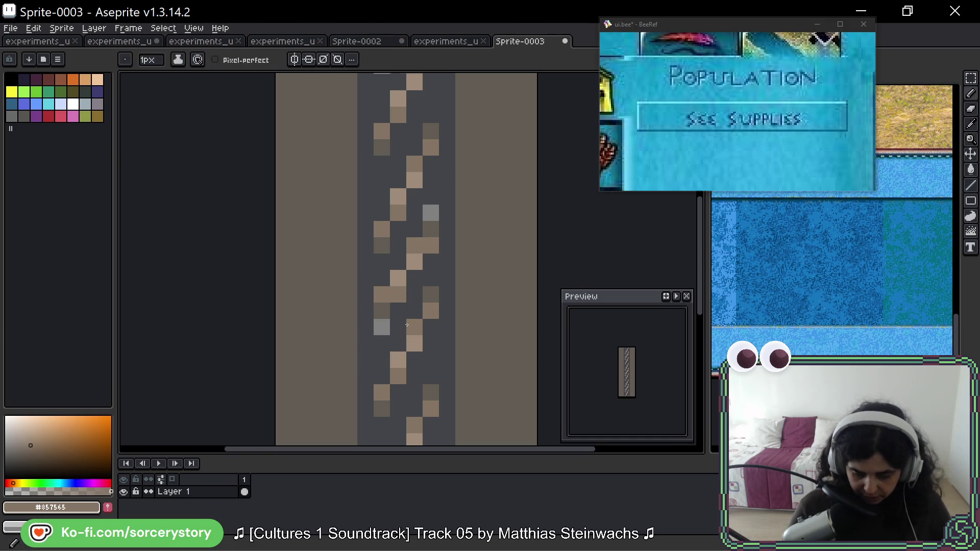
Paint the two stray light grey pixels over with the dark grey background.
alt+click(402, 303)
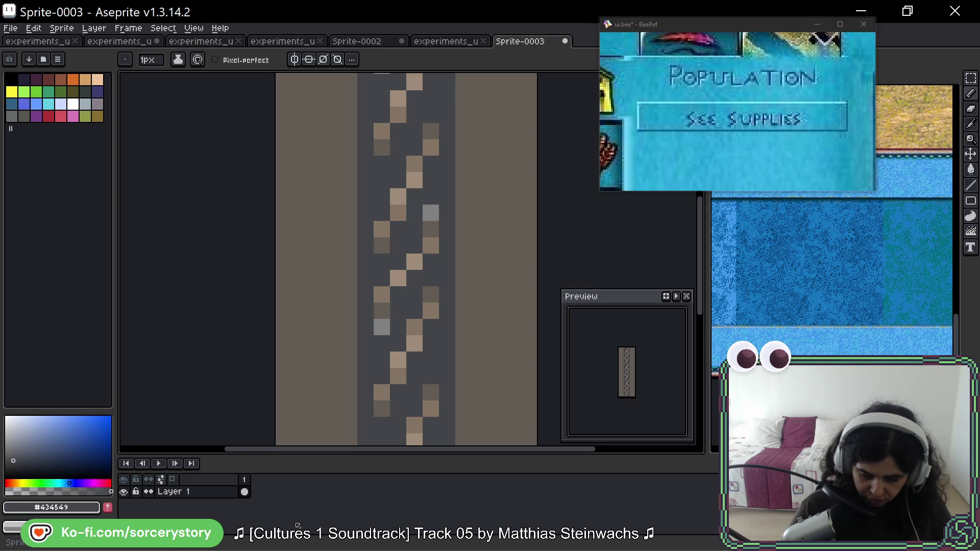
click(431, 212)
click(381, 326)
click(414, 327)
key(ctrl+z)
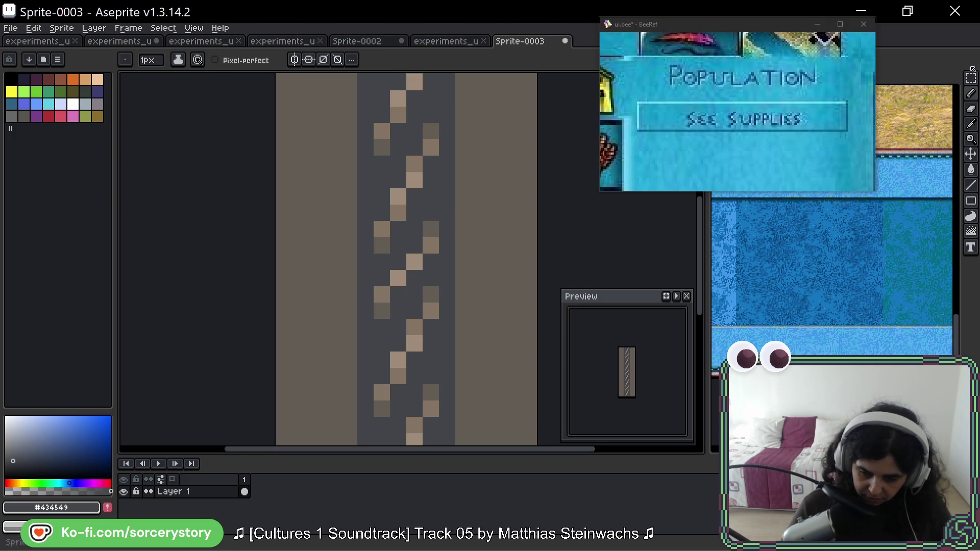
Select a small block of chain pixels and bring up the save dialog.
click(971, 77)
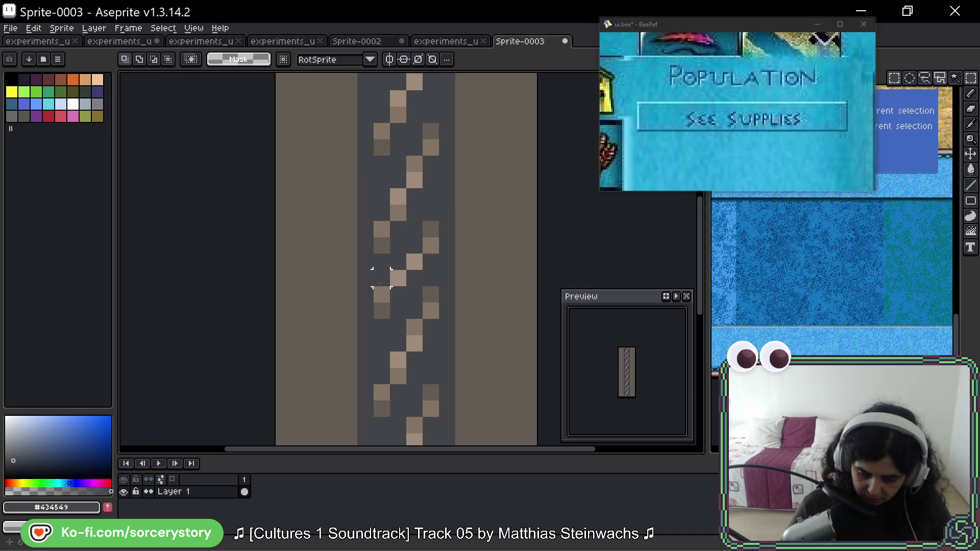
drag(381, 278, 406, 319)
key(ctrl+s)
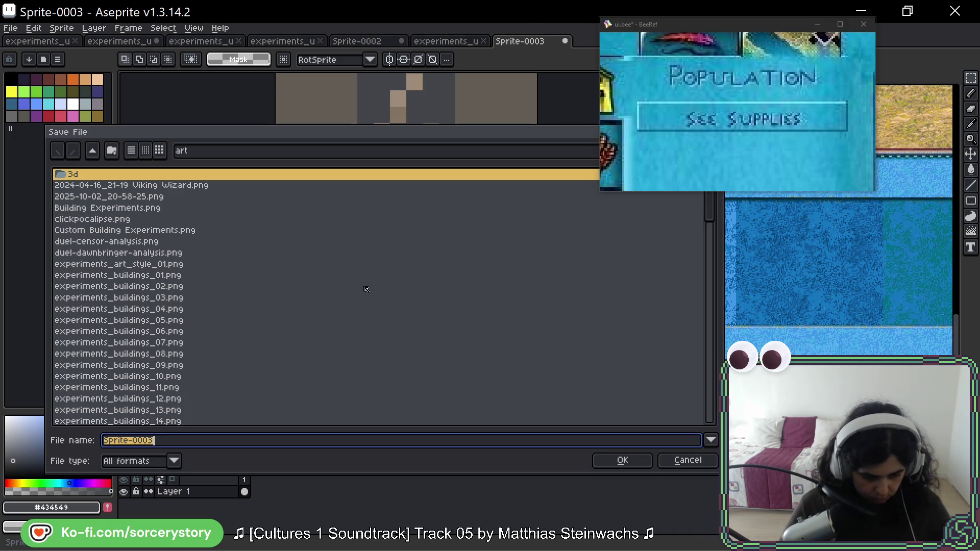
Cancel the save dialog and undo an accidental white fill.
key(Escape)
mouse_move(372, 290)
mouse_down()
mouse_move(375, 327)
mouse_move(392, 326)
mouse_move(414, 279)
mouse_up()
key(ctrl+z)
Select the upper-right chain links, shift them several pixels along the strip and commit.
drag(391, 238, 440, 288)
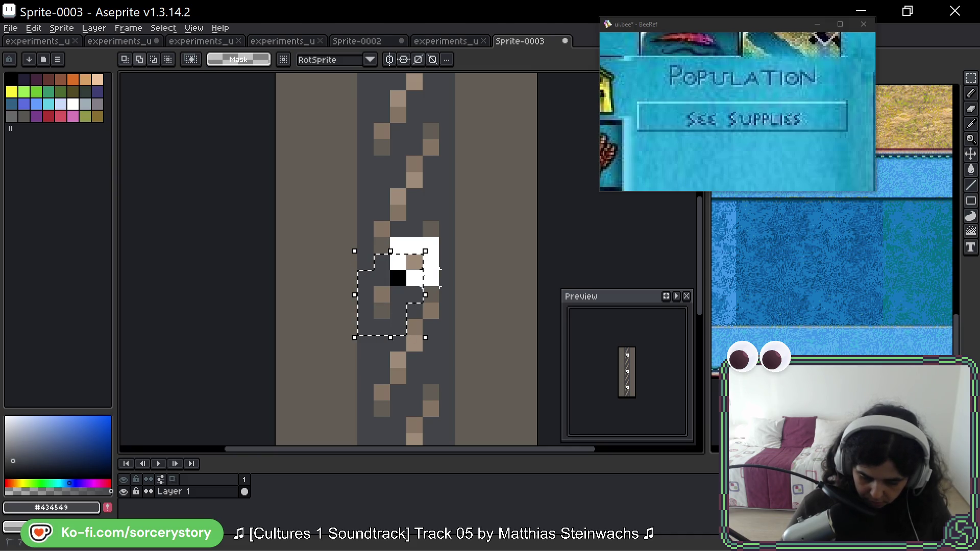
mouse_move(424, 222)
mouse_down()
mouse_move(458, 271)
mouse_move(429, 255)
mouse_move(429, 176)
mouse_move(430, 197)
mouse_up()
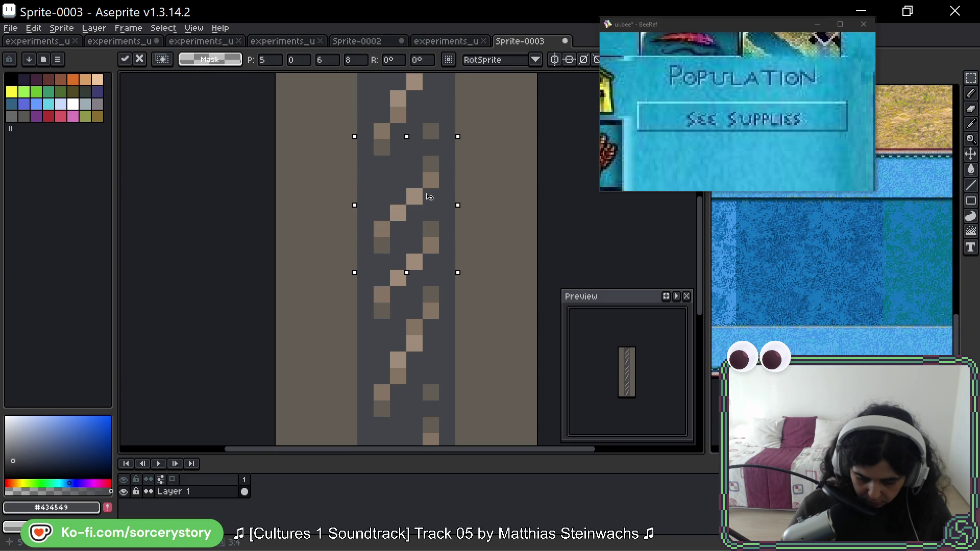
mouse_move(430, 197)
mouse_down()
mouse_move(424, 126)
mouse_move(422, 296)
mouse_move(436, 234)
mouse_move(417, 290)
mouse_move(417, 257)
mouse_move(432, 298)
mouse_up()
key(Return)
scroll(452, 284, down, 4)
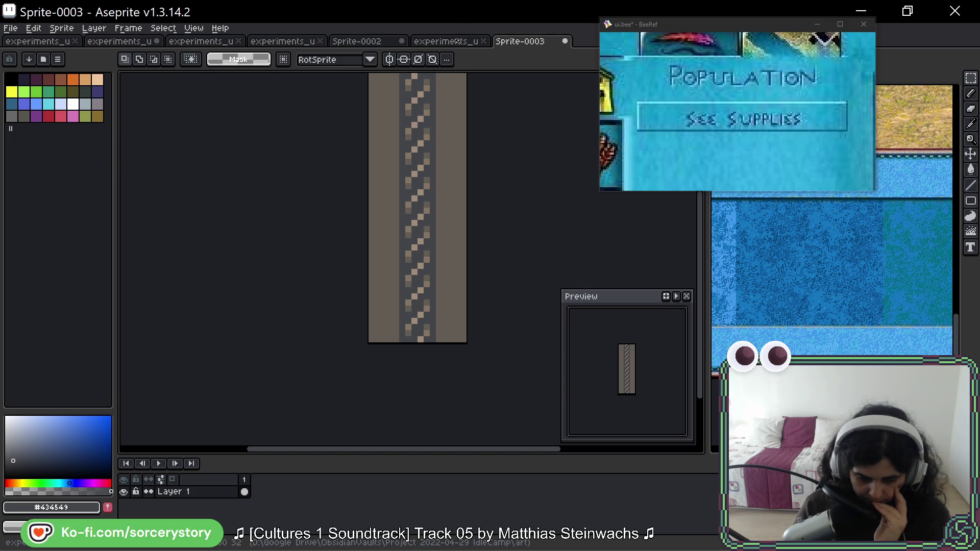
Copy the middle 16×16 chain tile and paste it beside the chain pillar in experiments_ui_2026-04_02.png.
drag(434, 152, 435, 176)
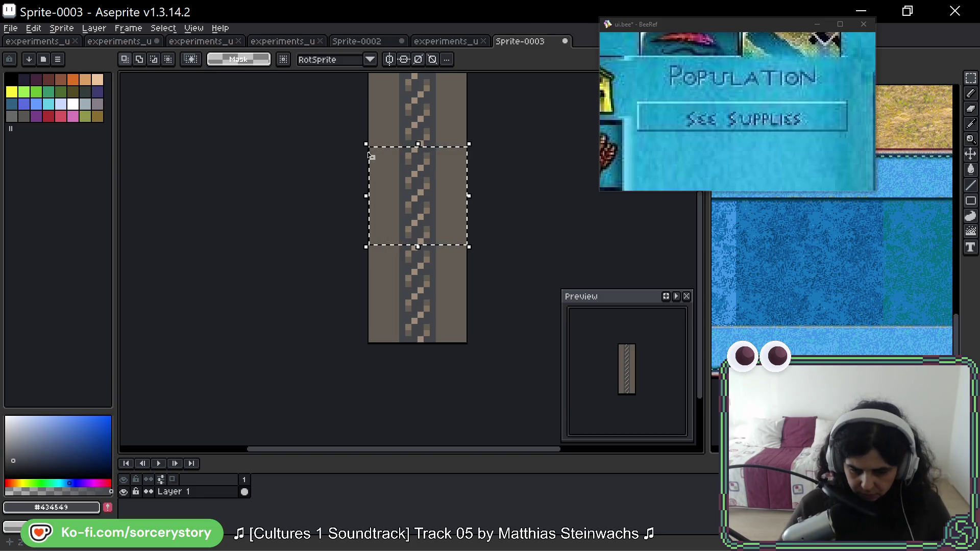
click(120, 41)
scroll(438, 204, up, 2)
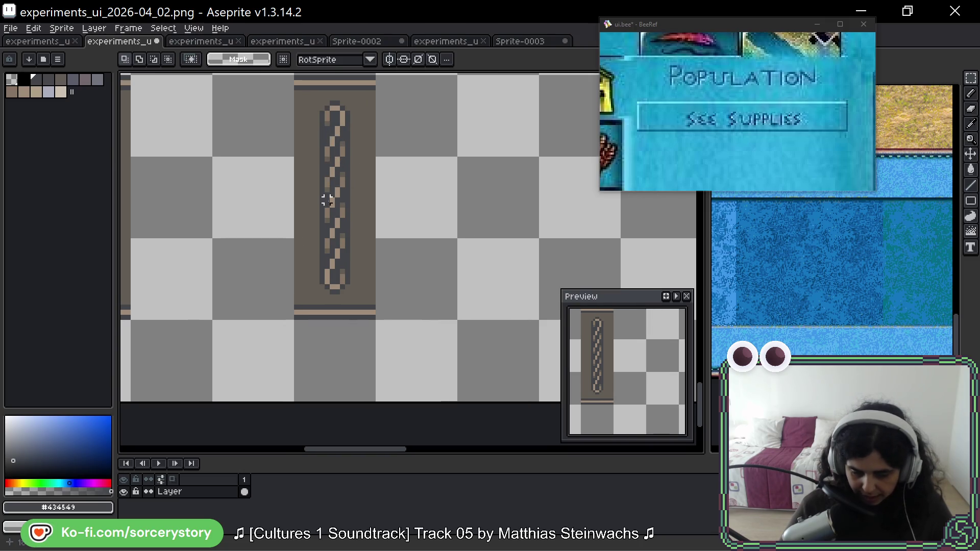
key(ctrl+v)
drag(443, 271, 455, 210)
key(ctrl+d)
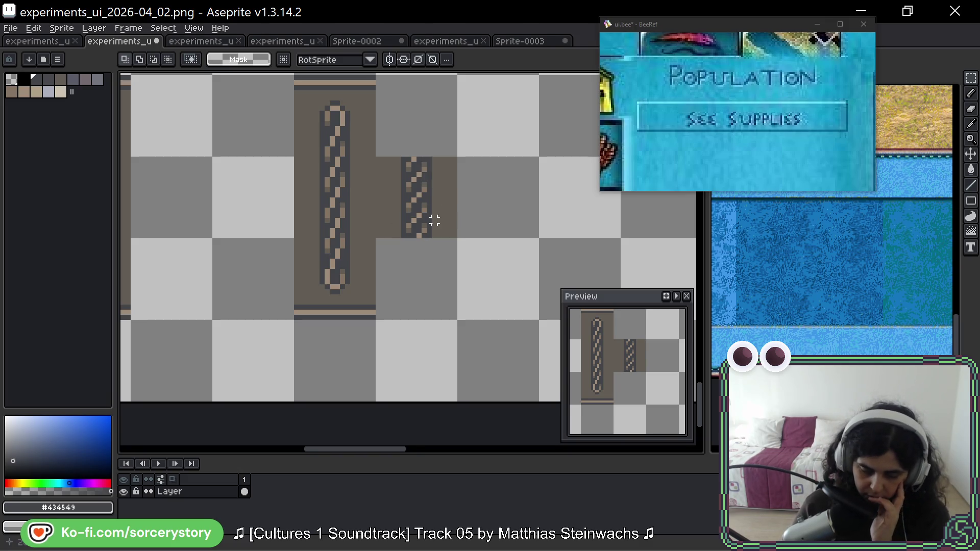
Check the Sprite-0002 and experiments_ui_2025-11_07 sheets, then return to Sprite-0003.
scroll(443, 210, down, 2)
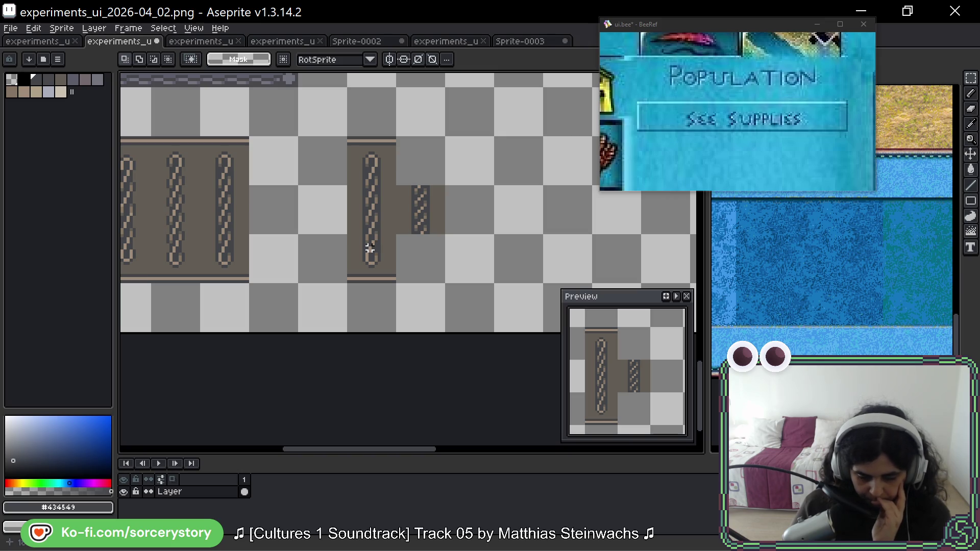
scroll(370, 248, up, 2)
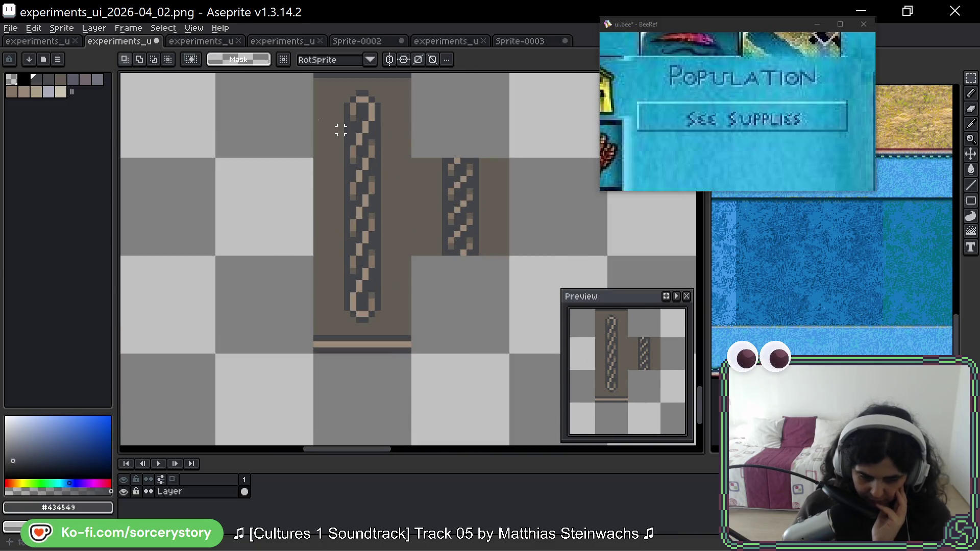
click(360, 42)
click(440, 41)
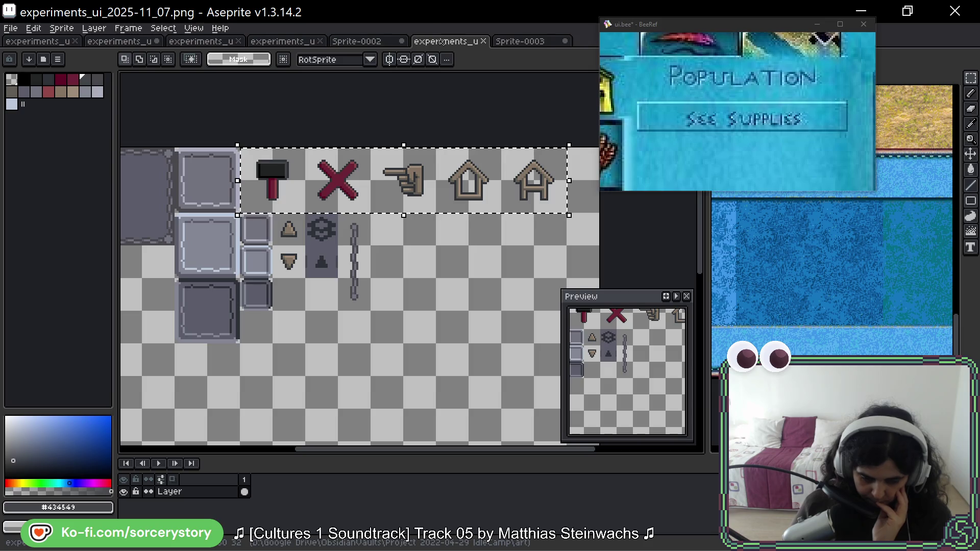
drag(516, 41, 192, 45)
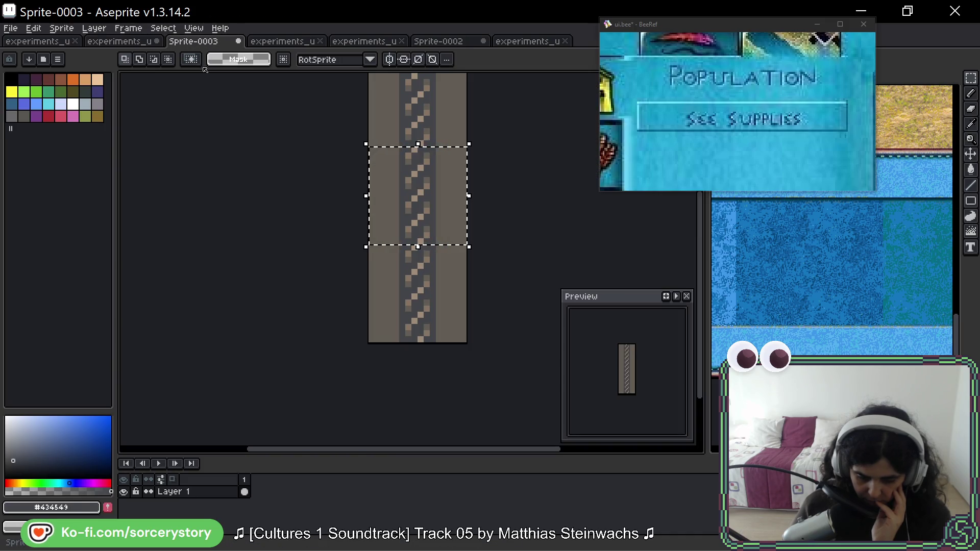
scroll(428, 194, up, 3)
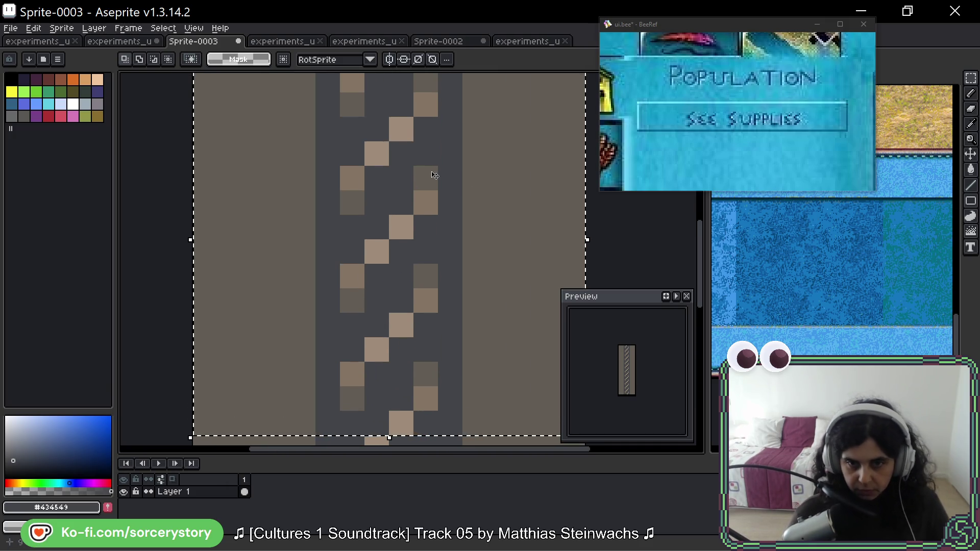
Repaint lower link pixels in light tan, mid-brown and dark grey with the pencil.
key(b)
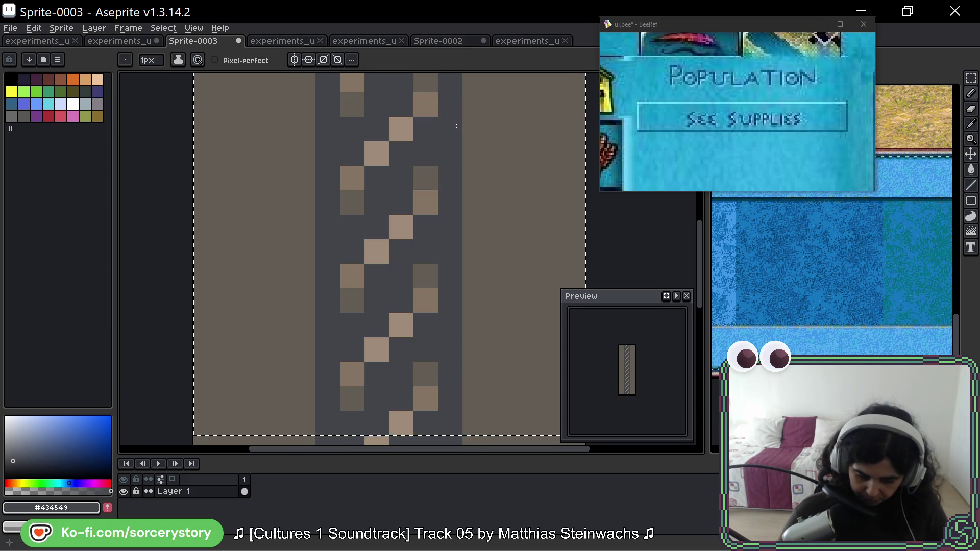
alt+click(401, 227)
click(376, 276)
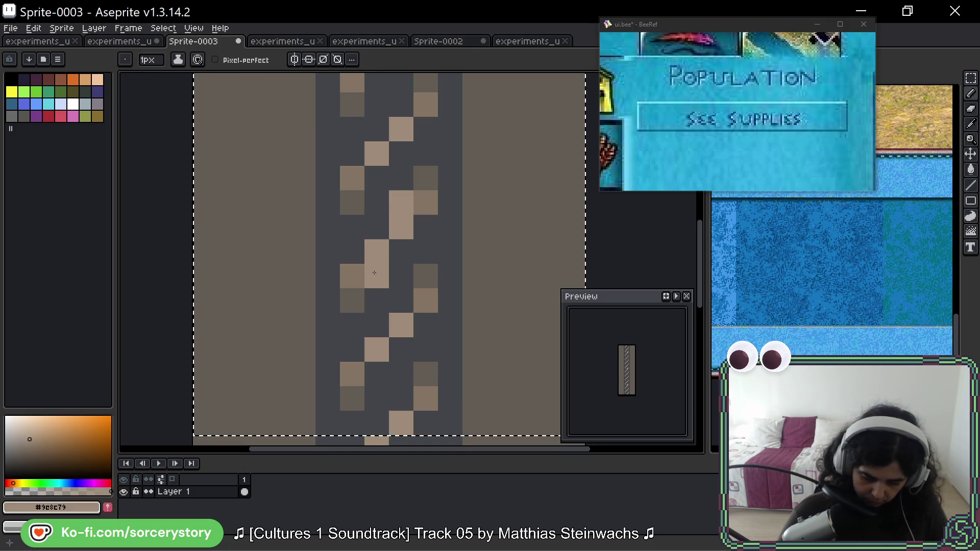
alt+click(353, 276)
drag(352, 300, 359, 324)
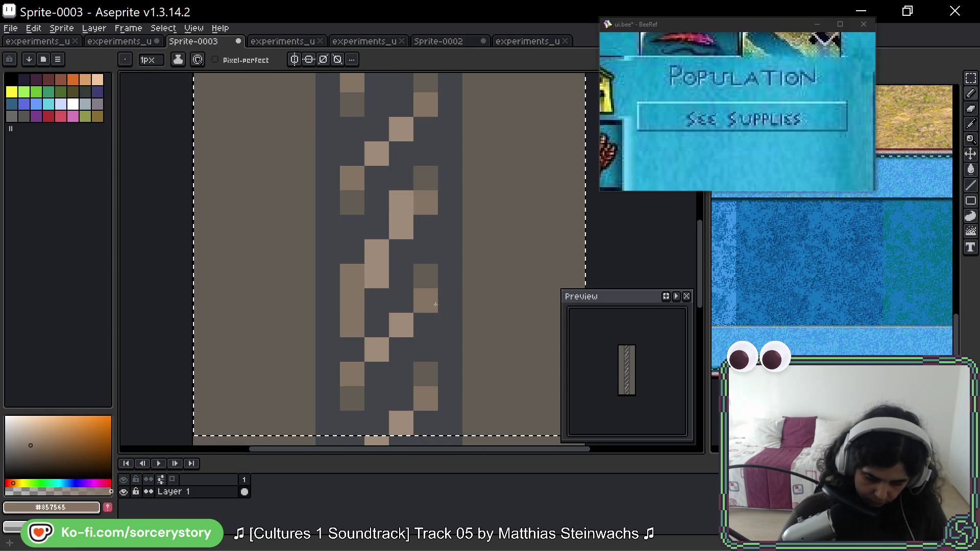
alt+click(352, 250)
click(352, 275)
Touch up the upper link in tan and dark grey, then undo those recent repaints.
alt+click(433, 197)
click(426, 153)
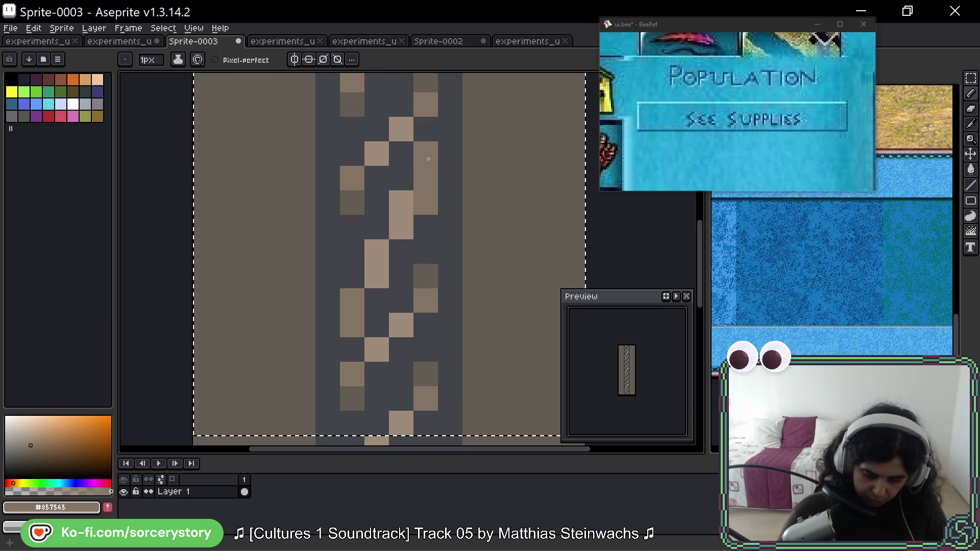
alt+click(437, 249)
drag(433, 202, 433, 166)
key(ctrl+z)
key(ctrl+z)
key(ctrl+z)
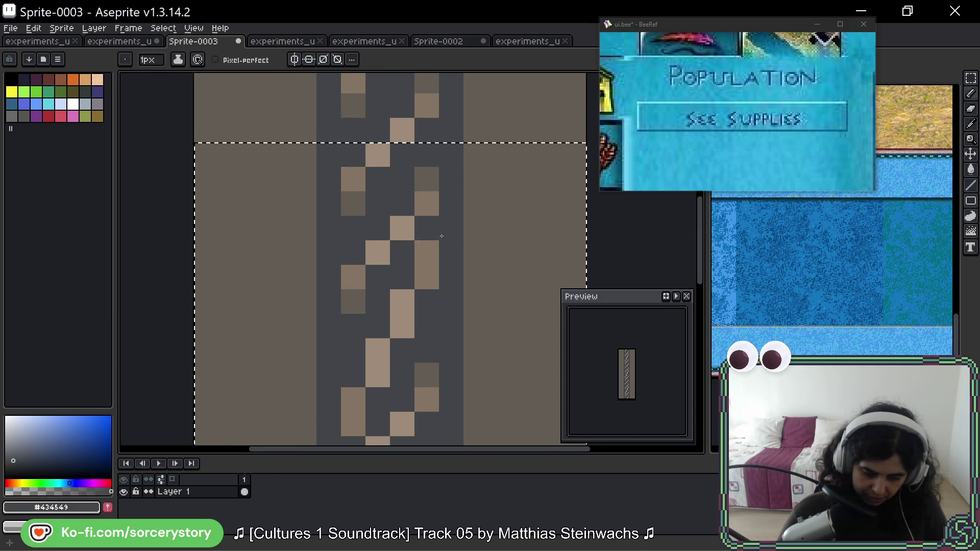
key(ctrl+z)
key(ctrl+z)
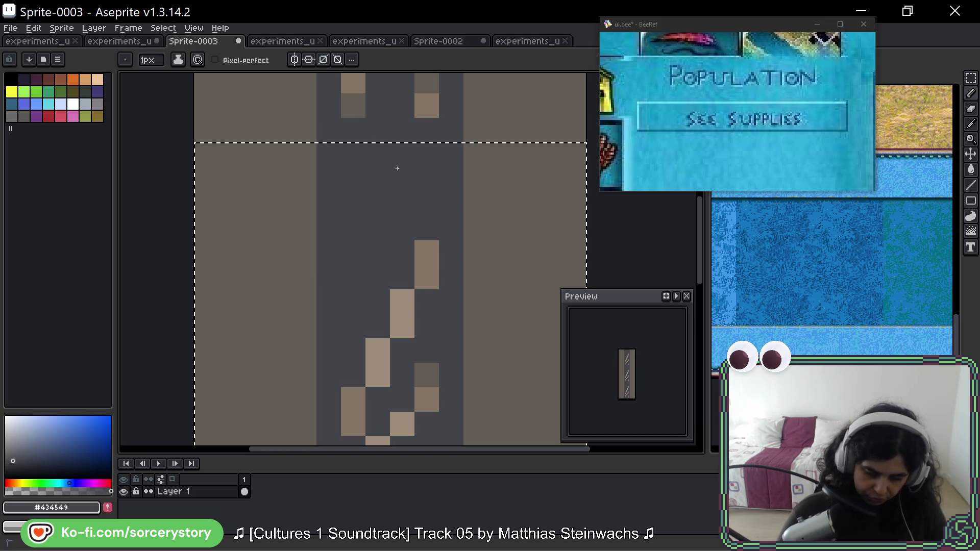
Undo the two bottom tan pixels, sample the mid-brown, and load the duel palette preset.
scroll(368, 286, down, 5)
key(ctrl+z)
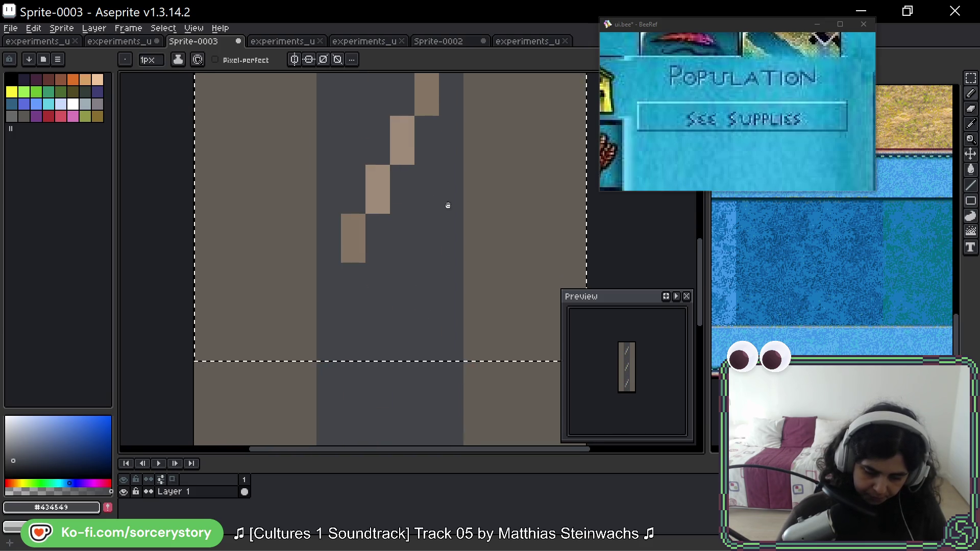
scroll(444, 230, up, 3)
drag(444, 254, 440, 227)
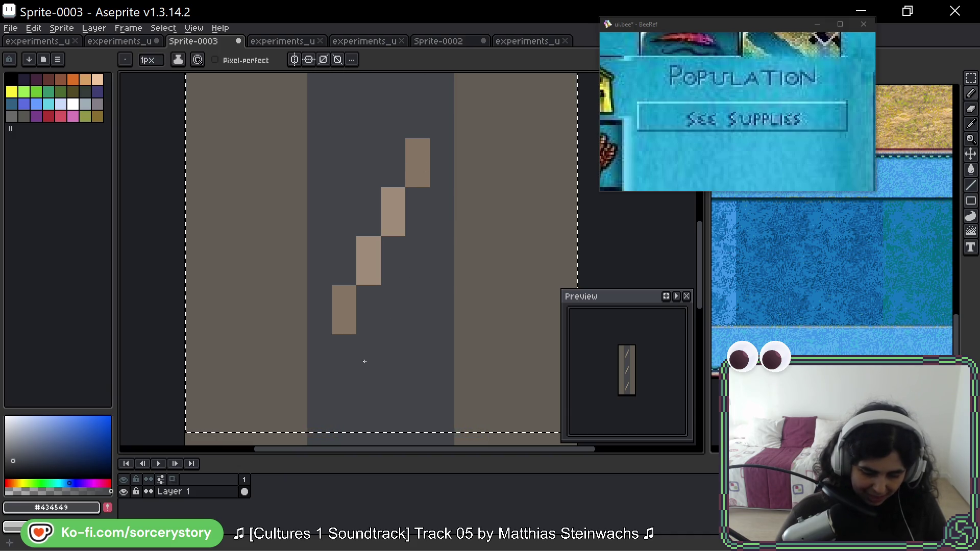
alt+click(357, 332)
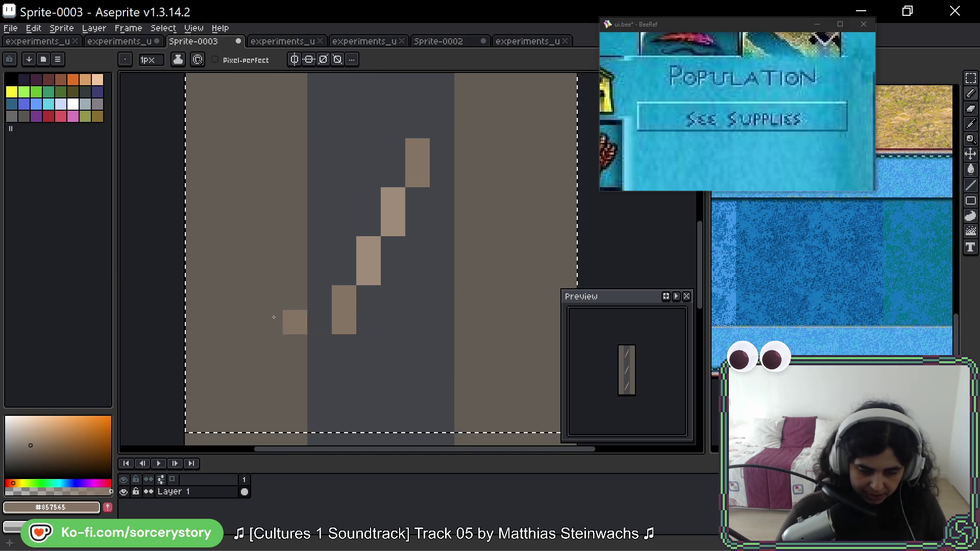
click(28, 59)
click(176, 112)
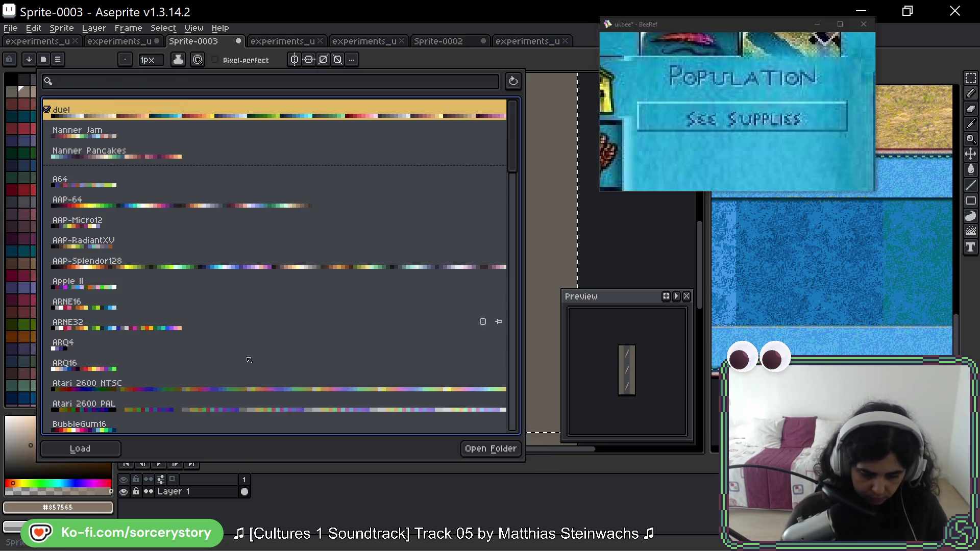
key(Escape)
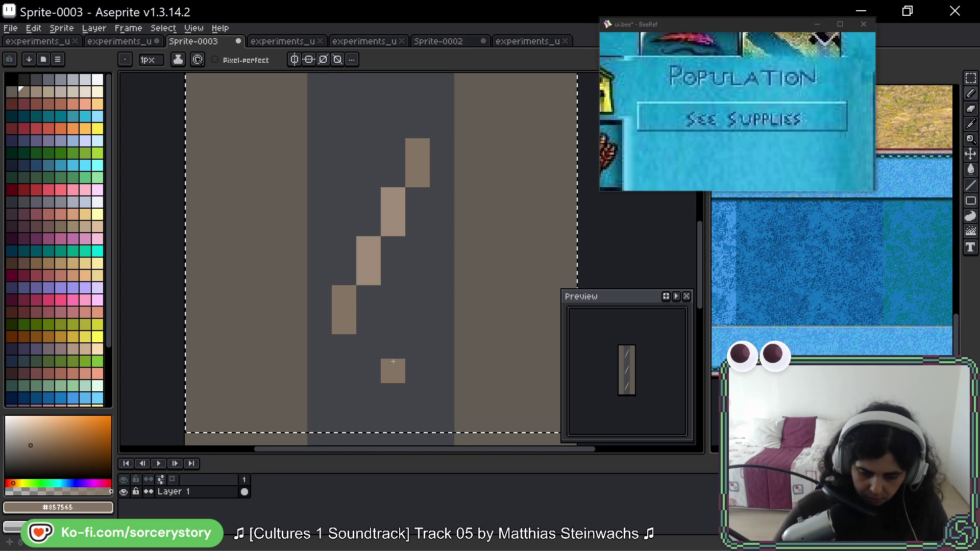
Use dark brown sampled from the UI sheet to paint pixels beside and atop the tan diagonal.
scroll(389, 368, down, 5)
scroll(331, 160, up, 3)
key(ctrl+shift+Tab)
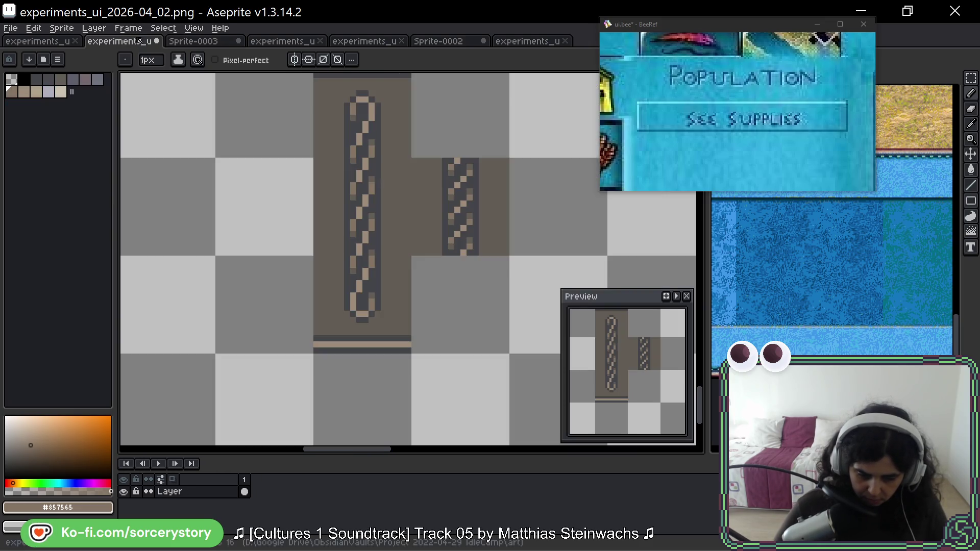
scroll(368, 302, up, 3)
alt+click(390, 318)
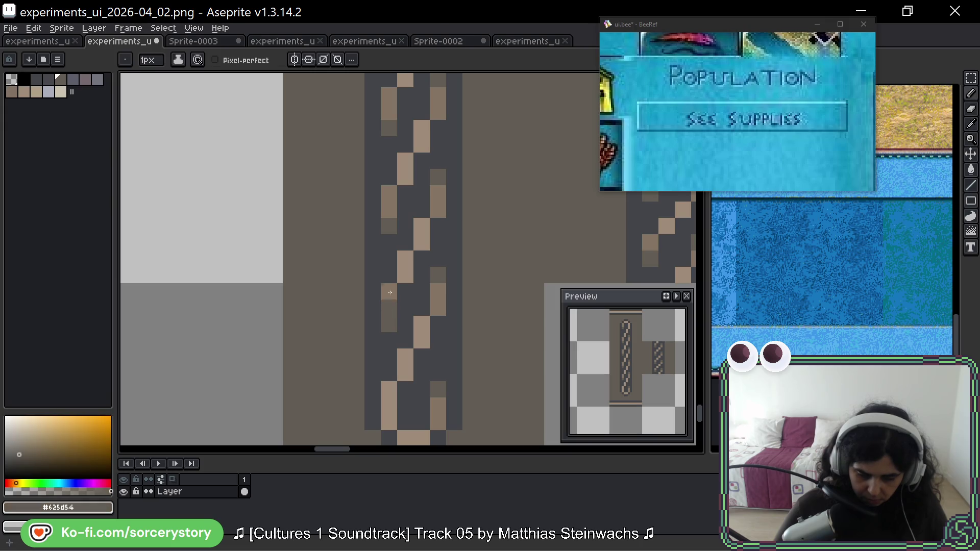
key(ctrl+Tab)
click(366, 310)
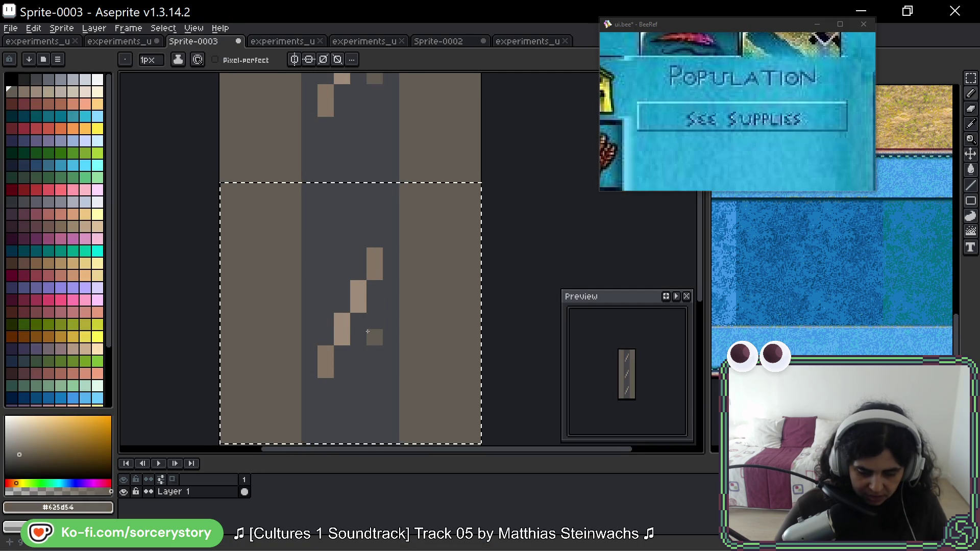
scroll(375, 307, down, 2)
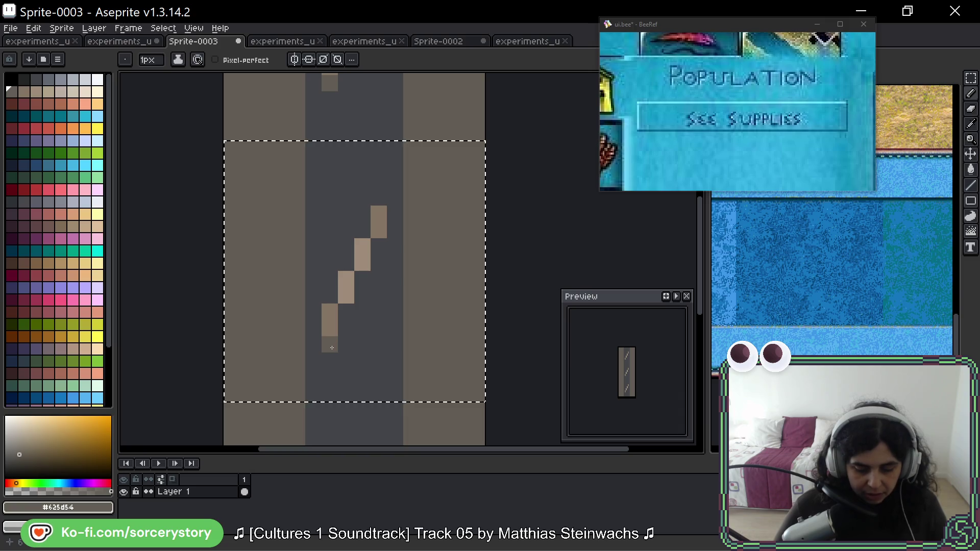
click(379, 213)
alt+click(371, 235)
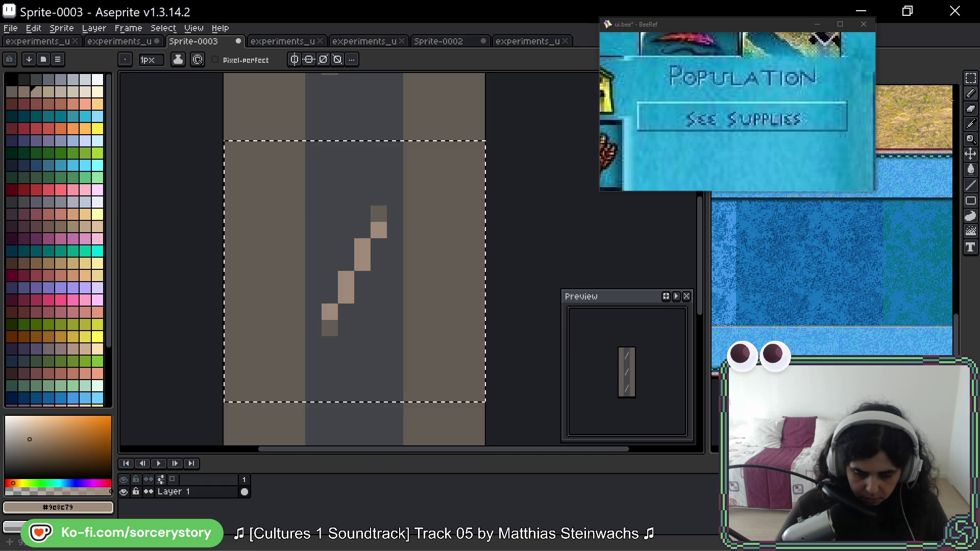
Box-select the top, middle and lower parts of the diagonal stroke and move it down one pixel.
key(m)
click(330, 213)
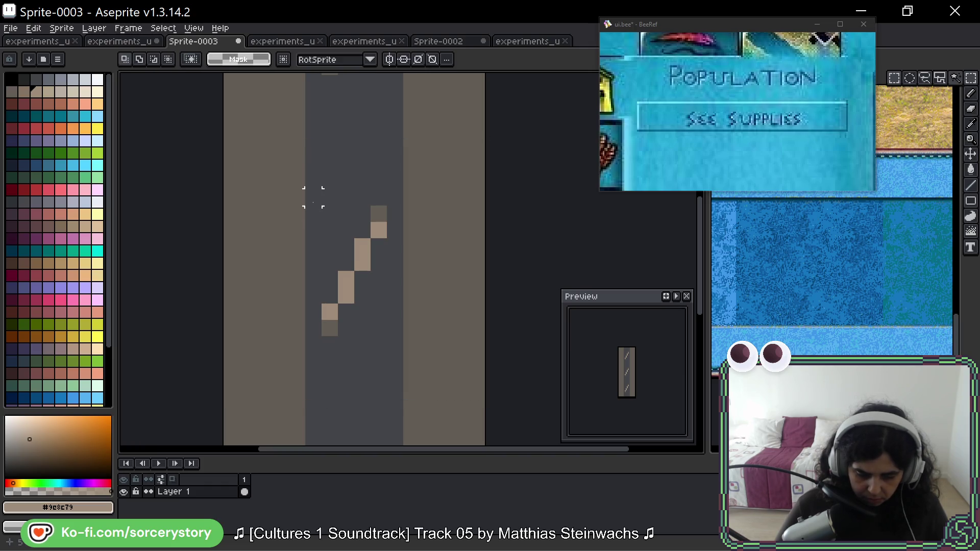
drag(358, 191, 395, 232)
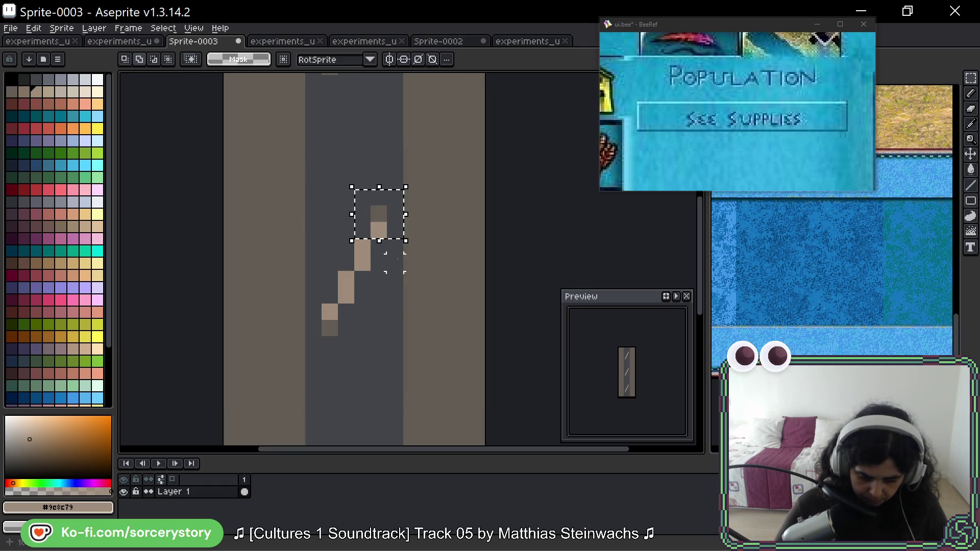
drag(336, 238, 388, 290)
mouse_move(322, 255)
mouse_down()
mouse_move(386, 314)
mouse_move(371, 320)
mouse_move(362, 366)
mouse_move(373, 138)
mouse_move(361, 148)
mouse_up()
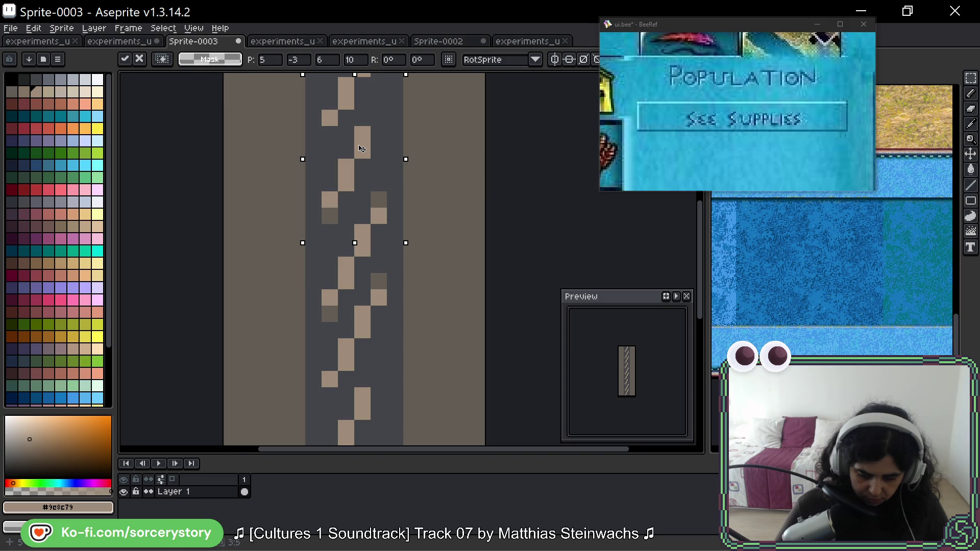
drag(361, 153, 362, 173)
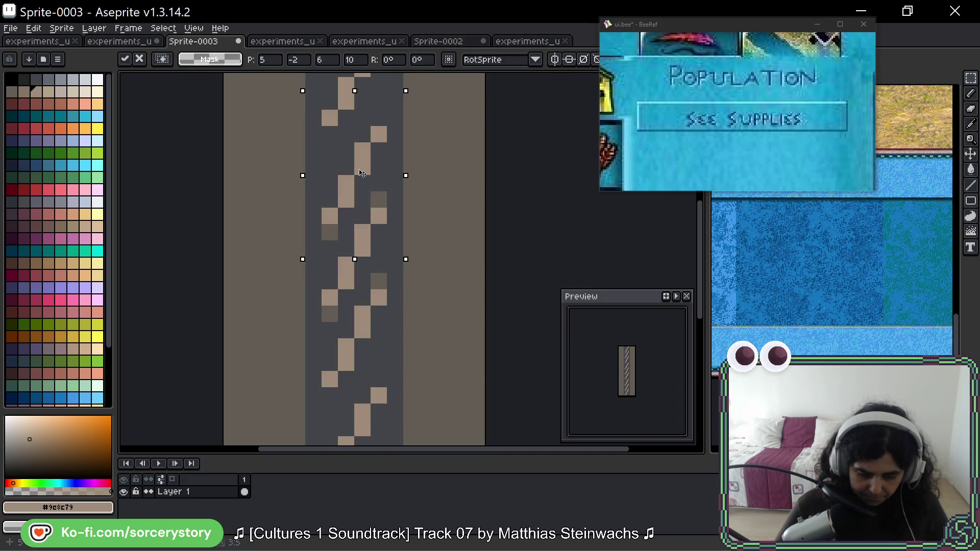
Drop the moved stroke and add a dark #625d54 pixel below the stroke's end.
drag(361, 173, 362, 174)
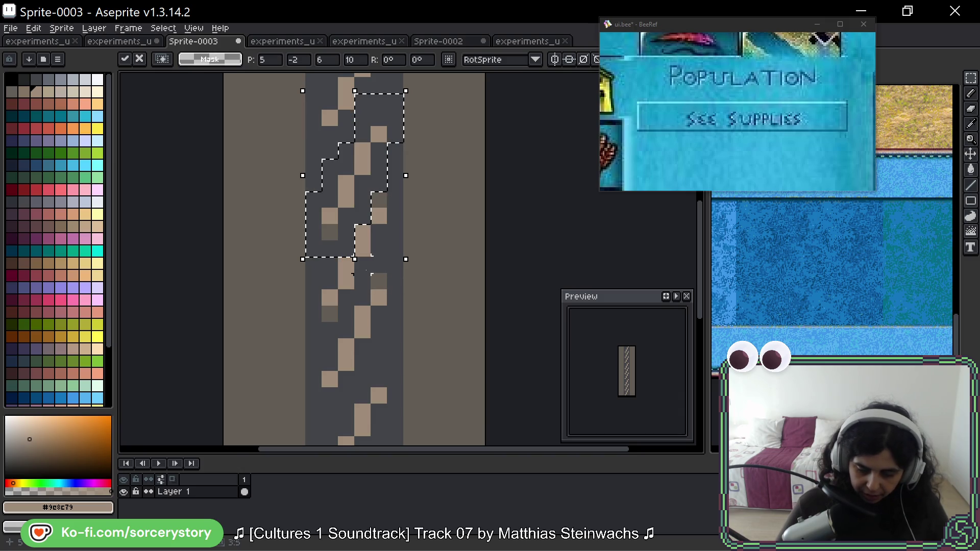
key(ctrl+z)
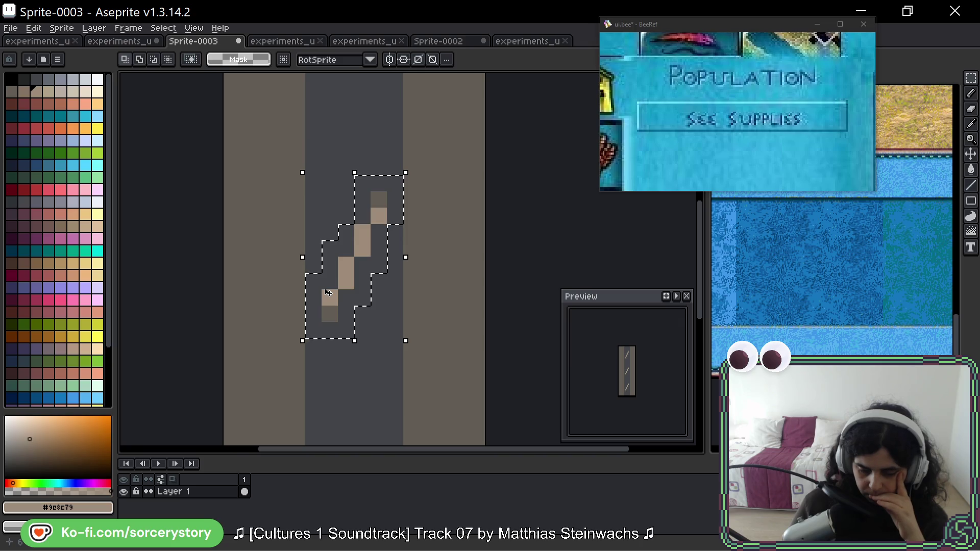
scroll(396, 170, up, 3)
key(b)
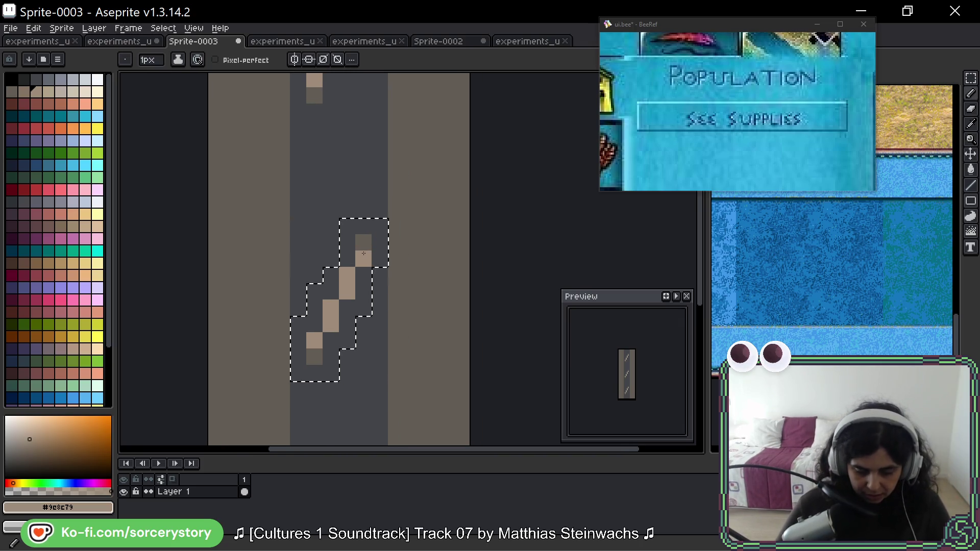
scroll(366, 243, down, 4)
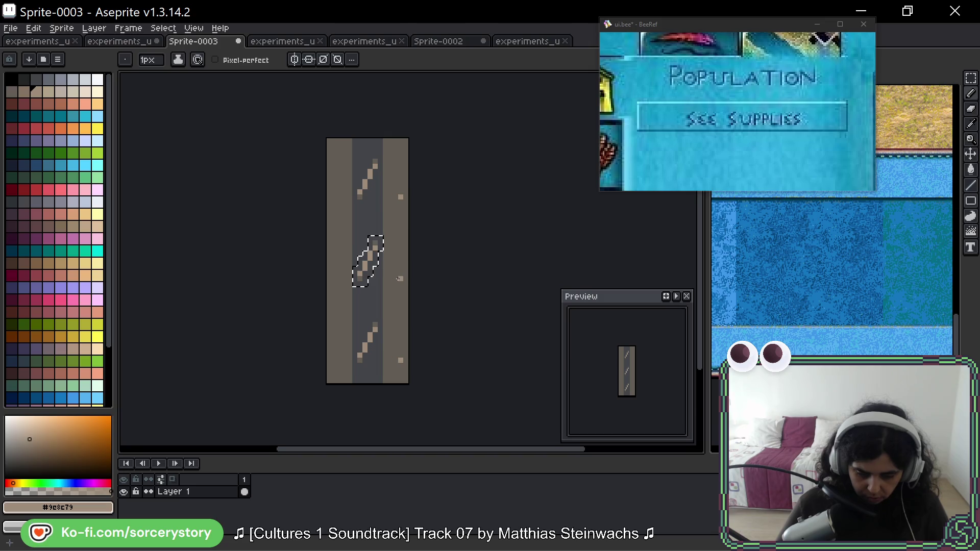
scroll(375, 264, up, 2)
scroll(375, 264, up, 2)
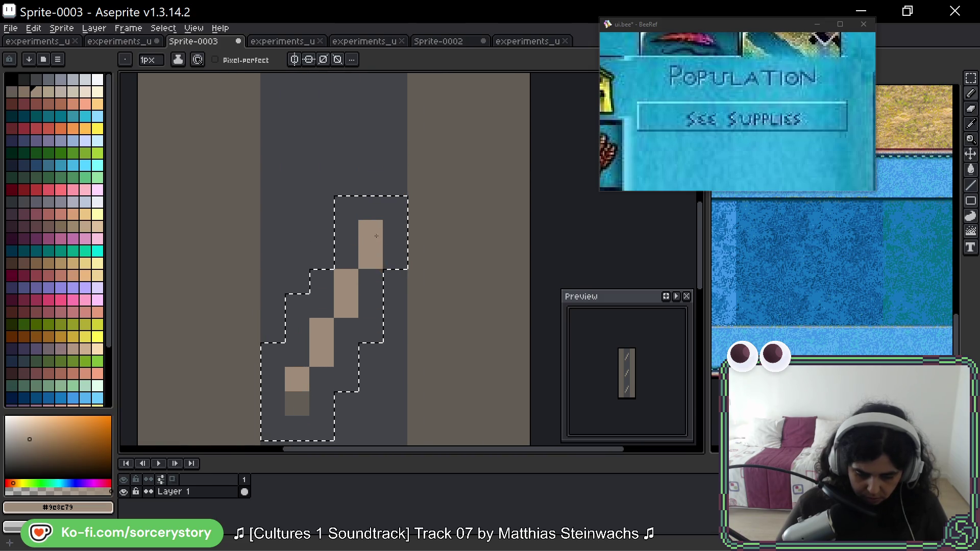
alt+click(297, 403)
click(297, 428)
click(361, 207)
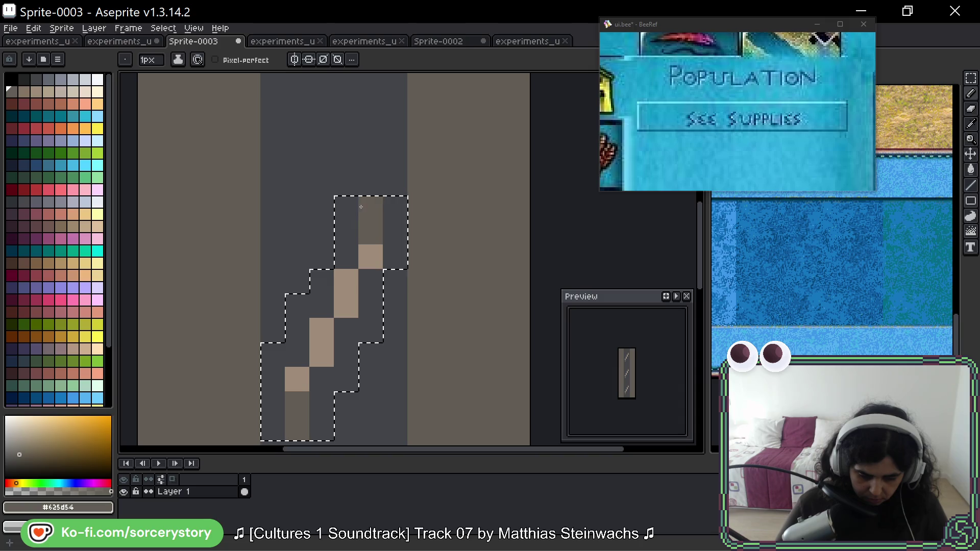
key(ctrl+z)
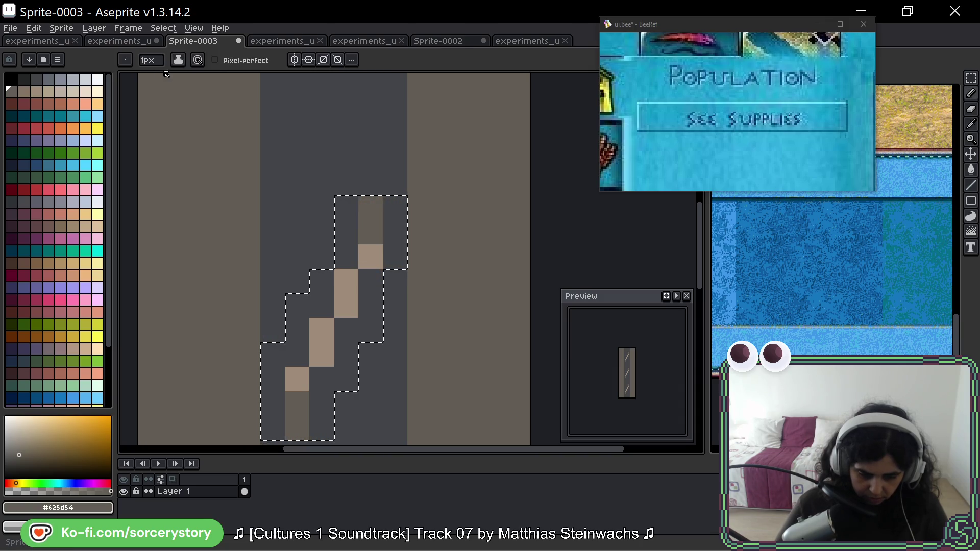
Sample #857565 from the panel sheet and paint the stroke's upper end pixel with it.
click(126, 43)
alt+click(443, 202)
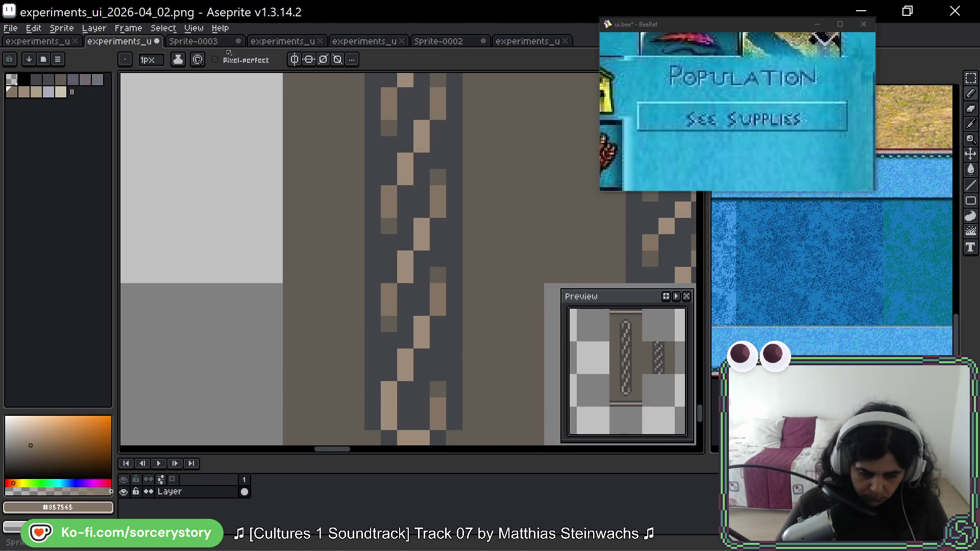
click(217, 41)
click(376, 231)
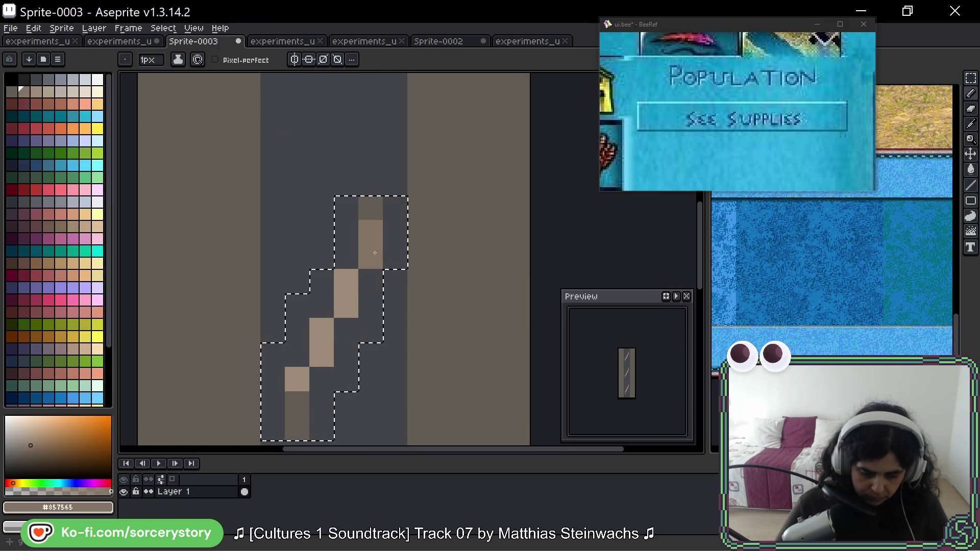
scroll(398, 268, down, 3)
scroll(398, 267, left, 1)
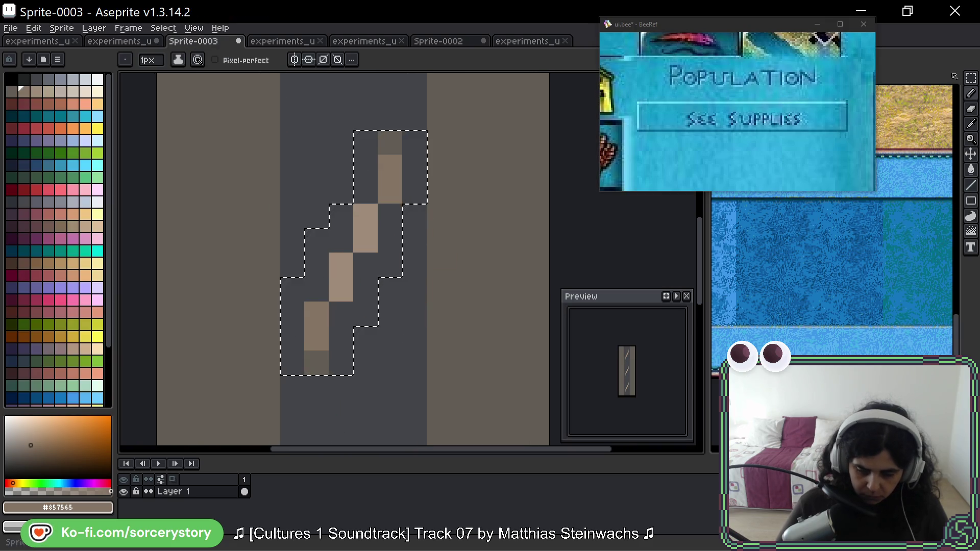
key(i)
Refine the stroke selection, shift it one pixel up and right, and commit it.
key(m)
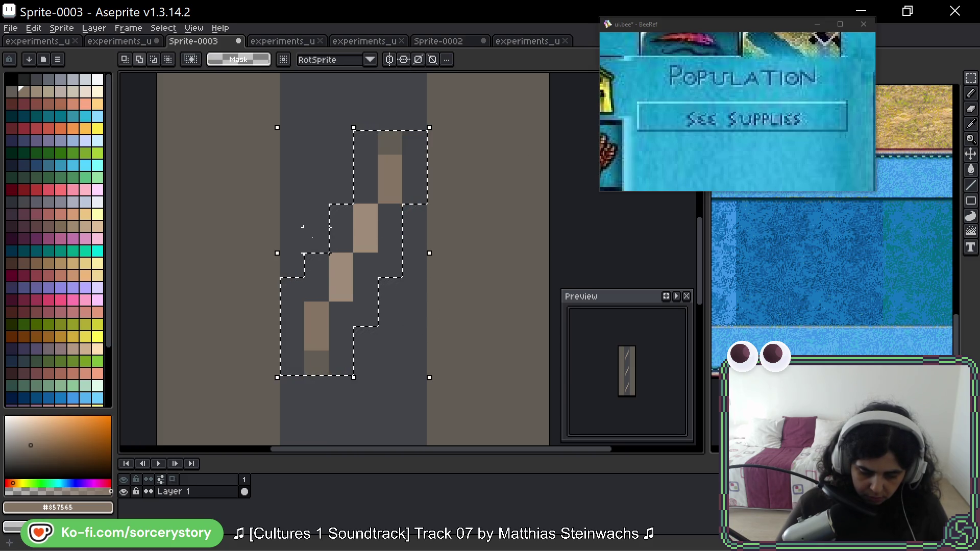
drag(295, 377, 314, 379)
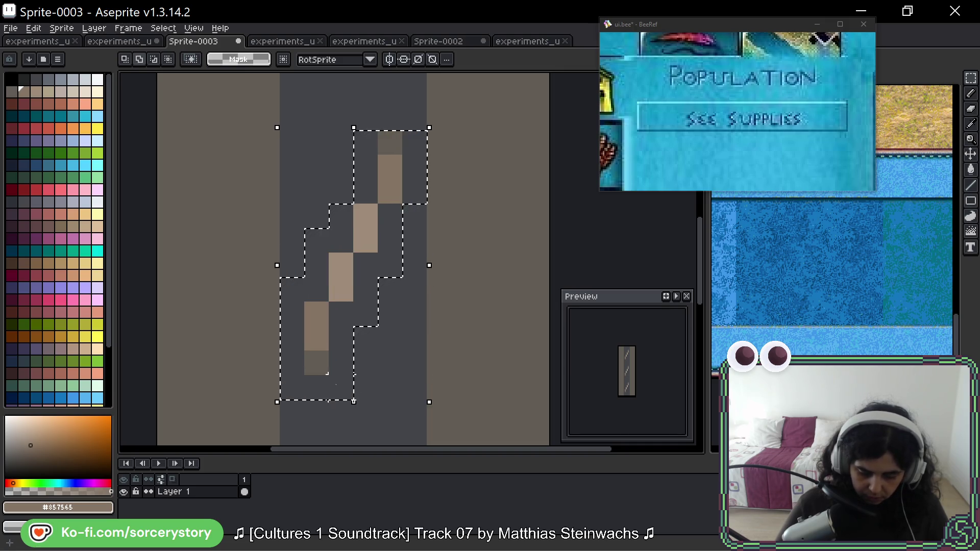
drag(414, 117, 414, 119)
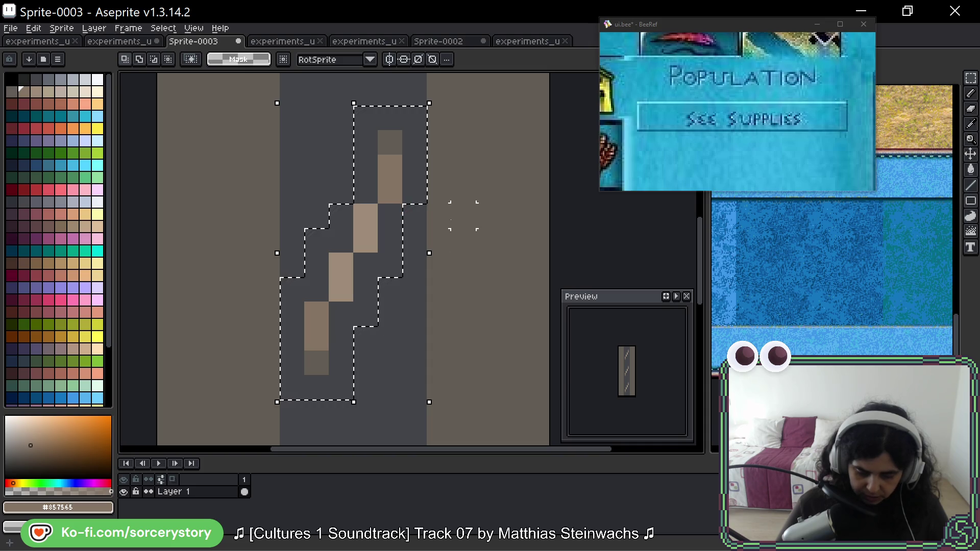
scroll(442, 221, down, 2)
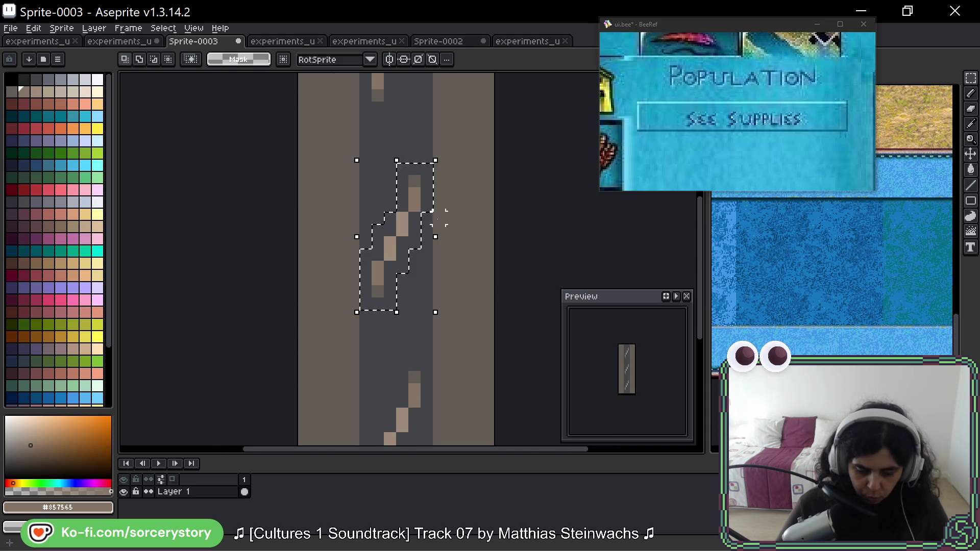
scroll(439, 218, up, 3)
click(262, 312)
click(360, 344)
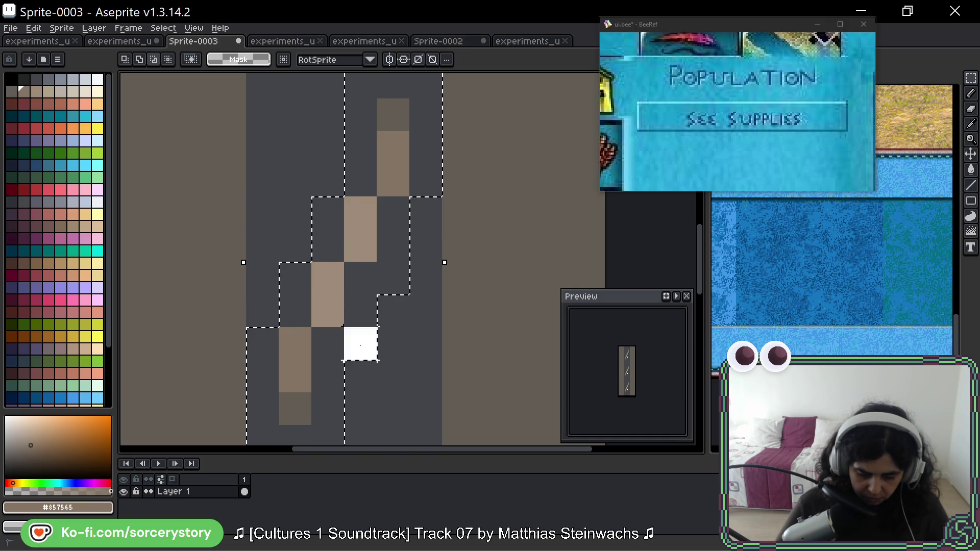
scroll(430, 289, down, 3)
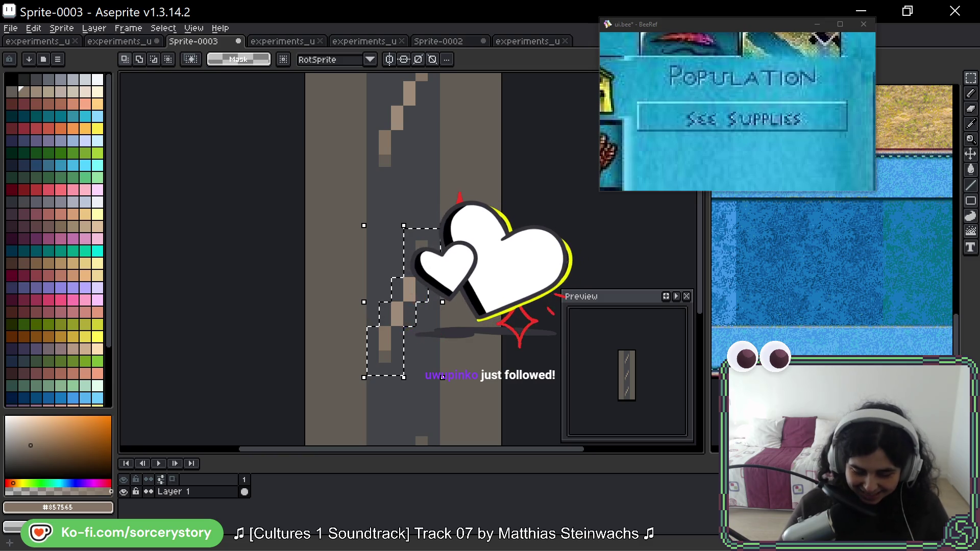
scroll(422, 276, up, 2)
mouse_move(409, 280)
mouse_down()
mouse_move(285, 275)
mouse_move(435, 272)
mouse_move(423, 164)
mouse_move(391, 302)
mouse_move(412, 118)
mouse_move(396, 283)
mouse_move(396, 120)
mouse_move(394, 280)
mouse_up()
key(Return)
scroll(438, 280, down, 4)
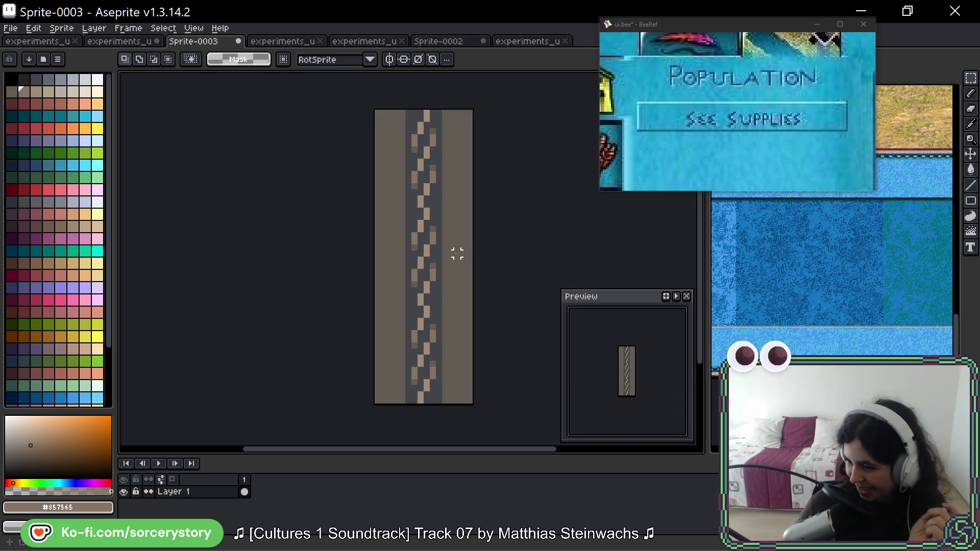
scroll(482, 254, right, 1)
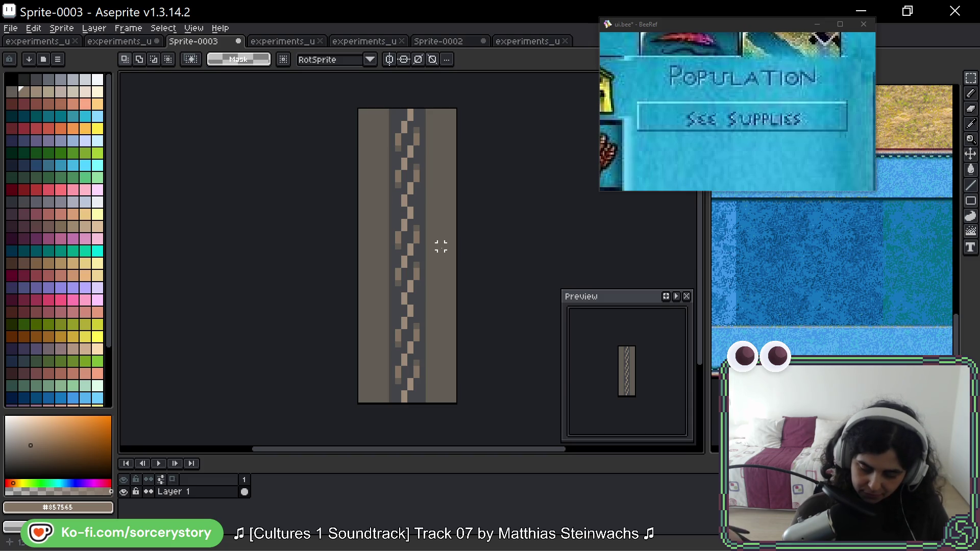
Extend the tan stroke at both ends and add lighter #9c8c79 highlight pixels on the link.
key(ctrl+z)
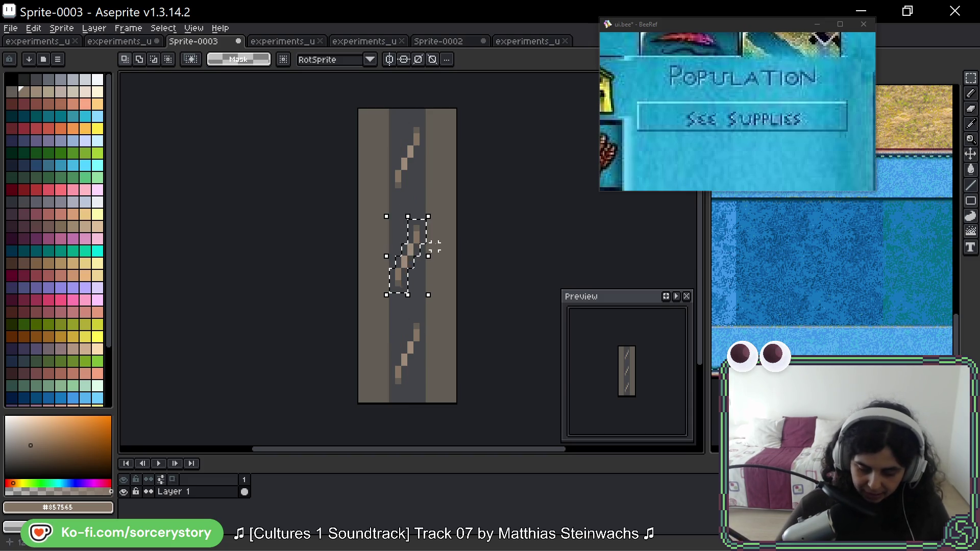
scroll(412, 219, up, 4)
key(b)
click(409, 217)
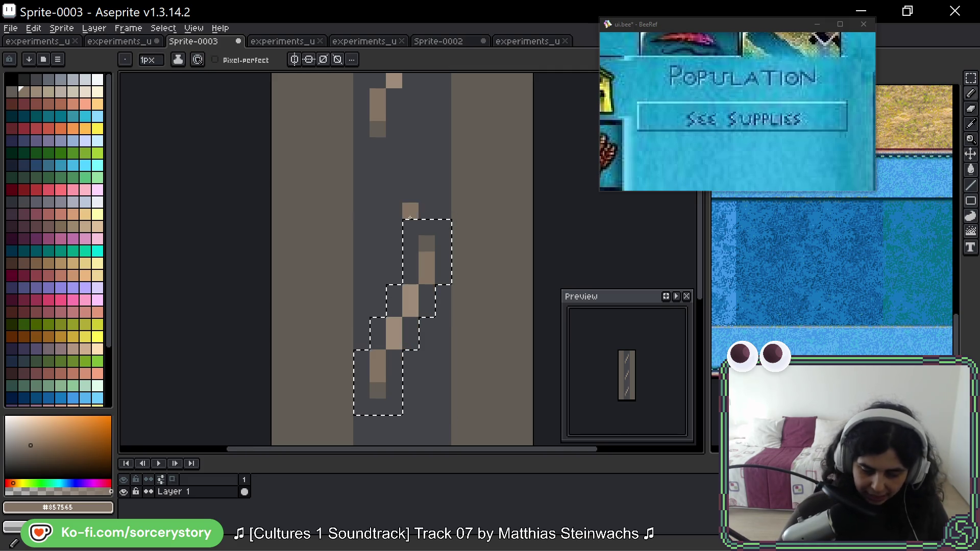
alt+click(431, 257)
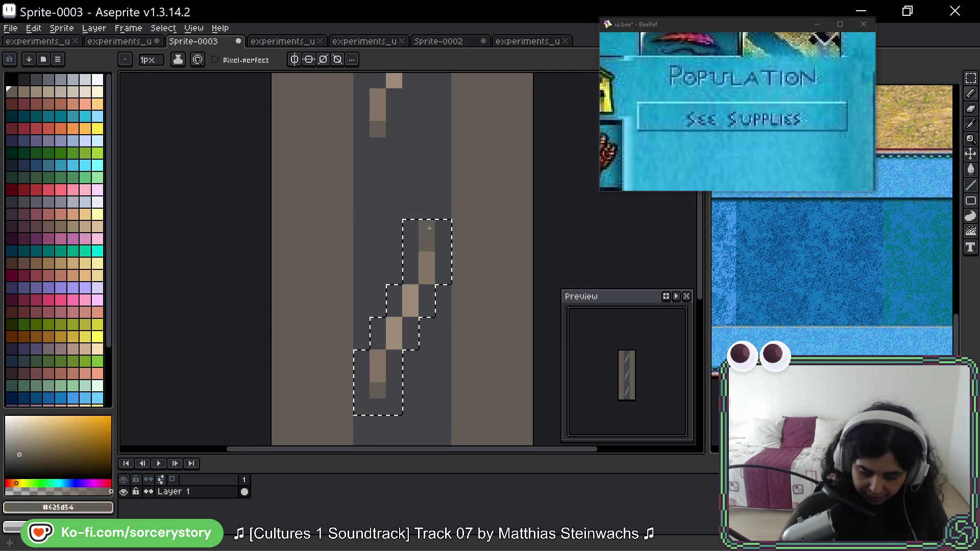
click(378, 145)
click(379, 388)
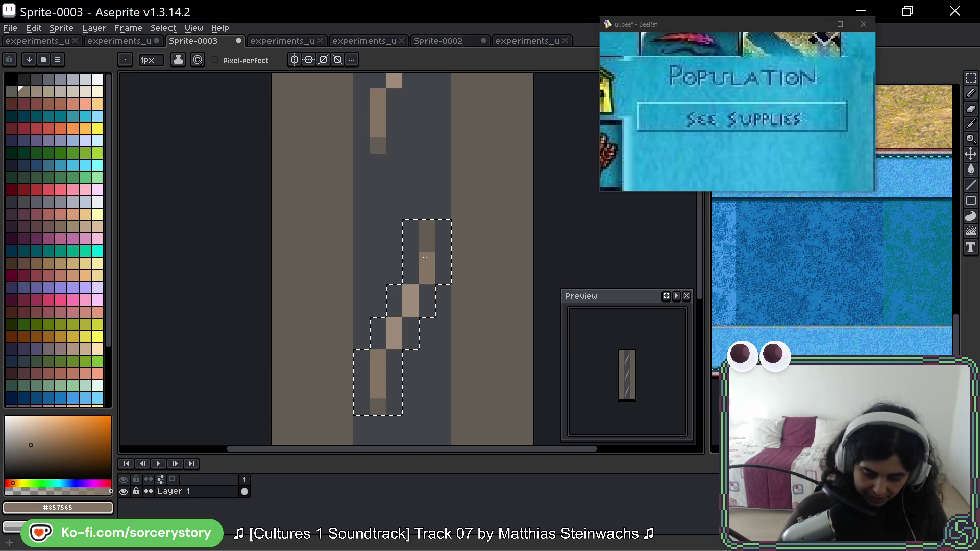
click(410, 112)
alt+click(393, 337)
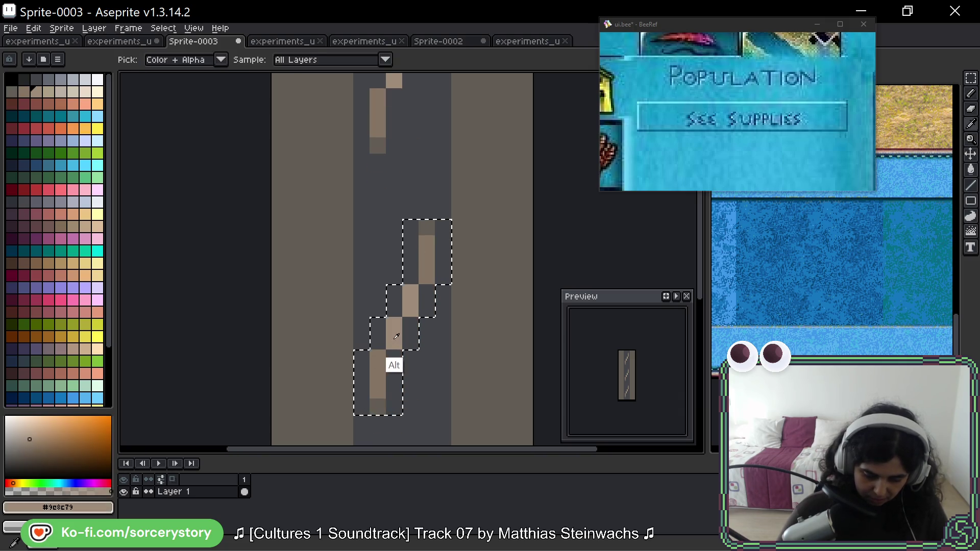
click(377, 357)
click(434, 276)
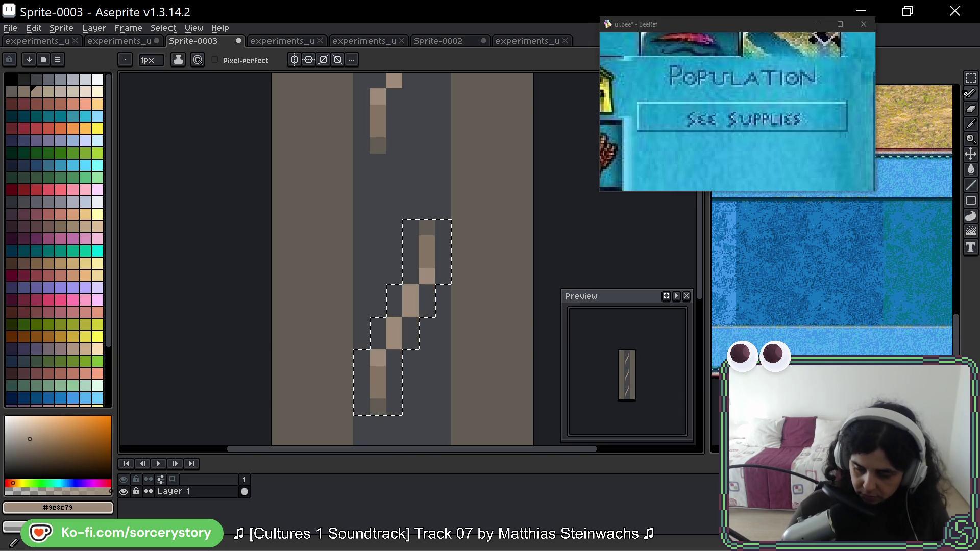
Grow the selection a row top and bottom, then paste a stroke copy 14 pixels down and undo it.
key(m)
drag(404, 203, 451, 224)
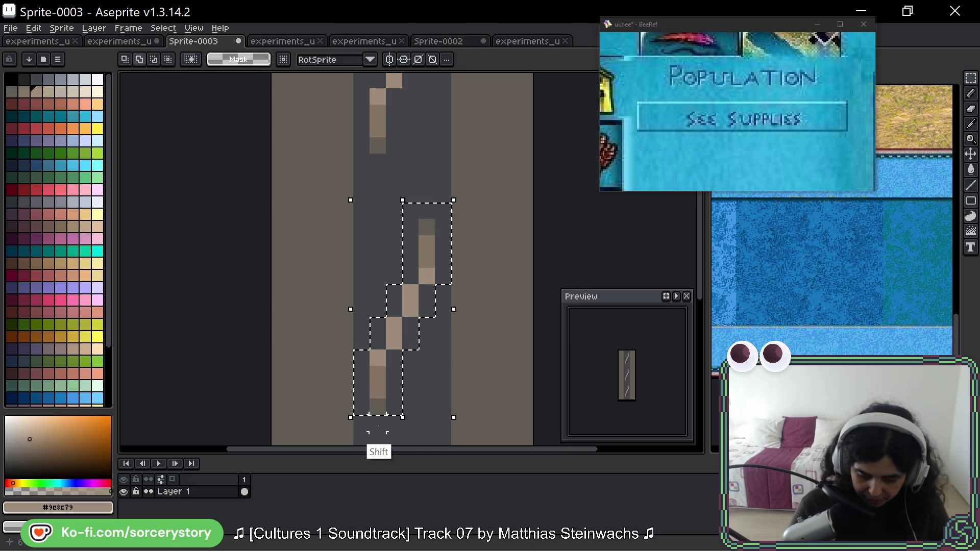
drag(355, 416, 402, 432)
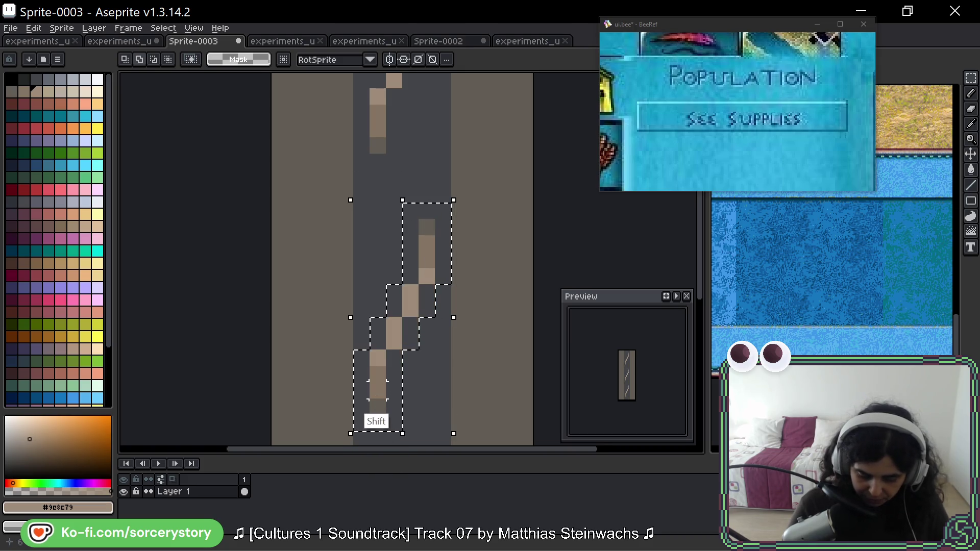
scroll(403, 255, down, 3)
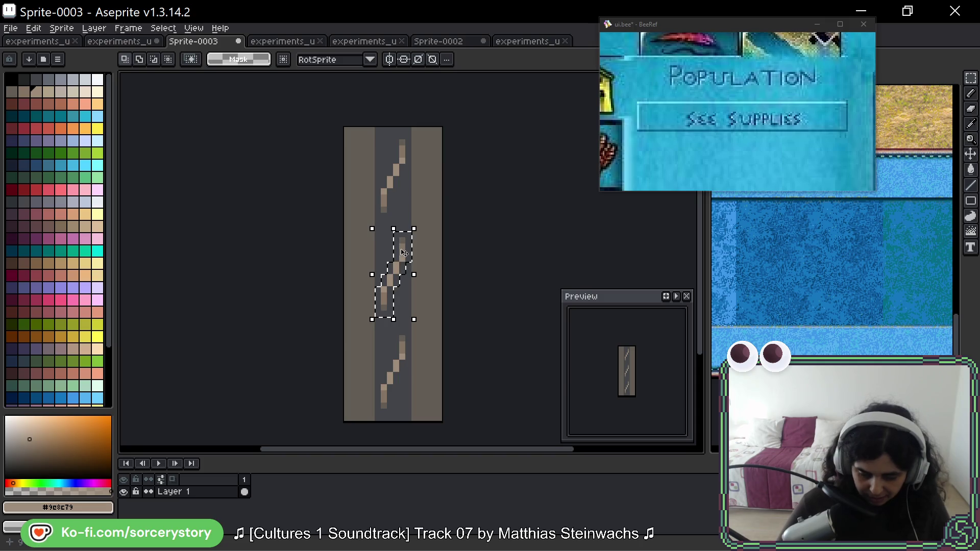
key(ctrl+v)
key(Right)
key(Right)
key(Right)
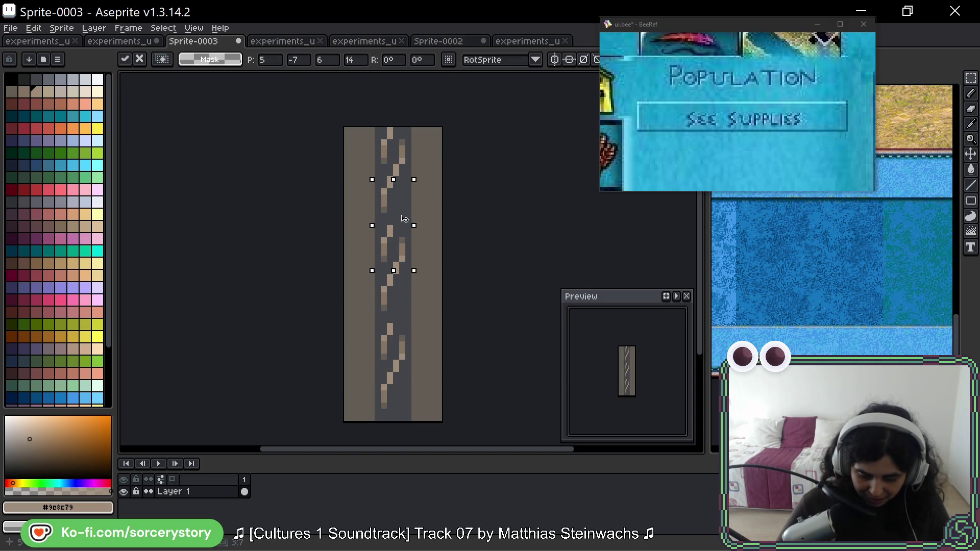
key(Up)
key(Up)
key(Up)
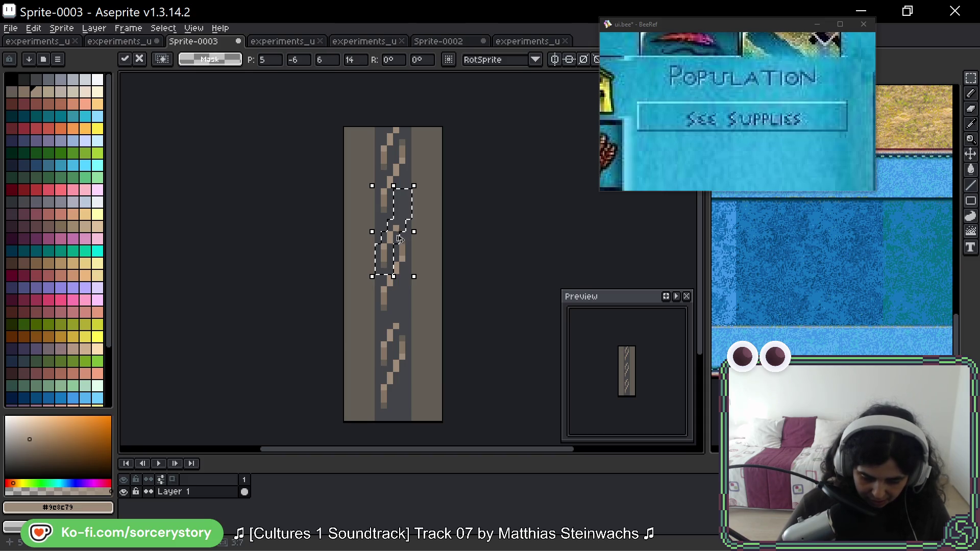
mouse_move(391, 240)
mouse_down()
mouse_move(392, 378)
mouse_move(393, 328)
mouse_up()
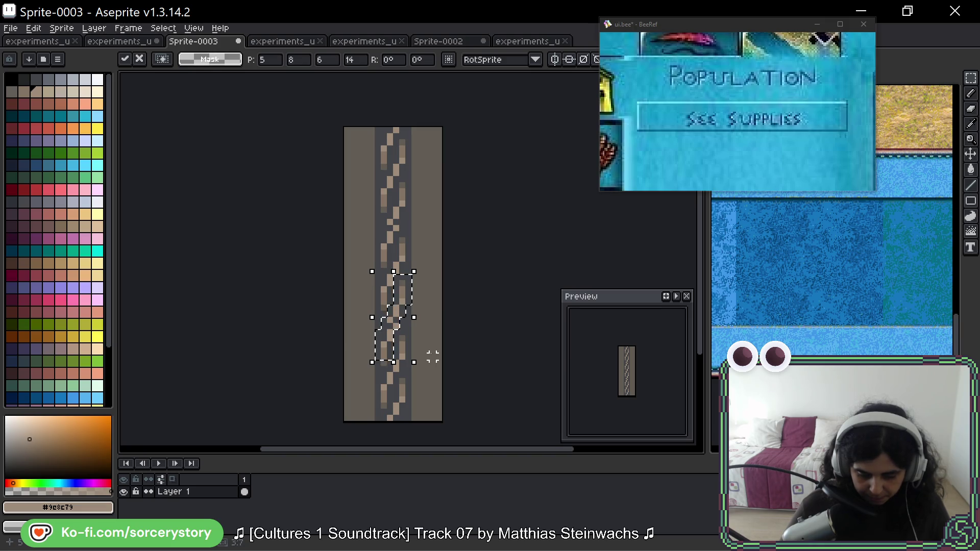
key(ctrl+z)
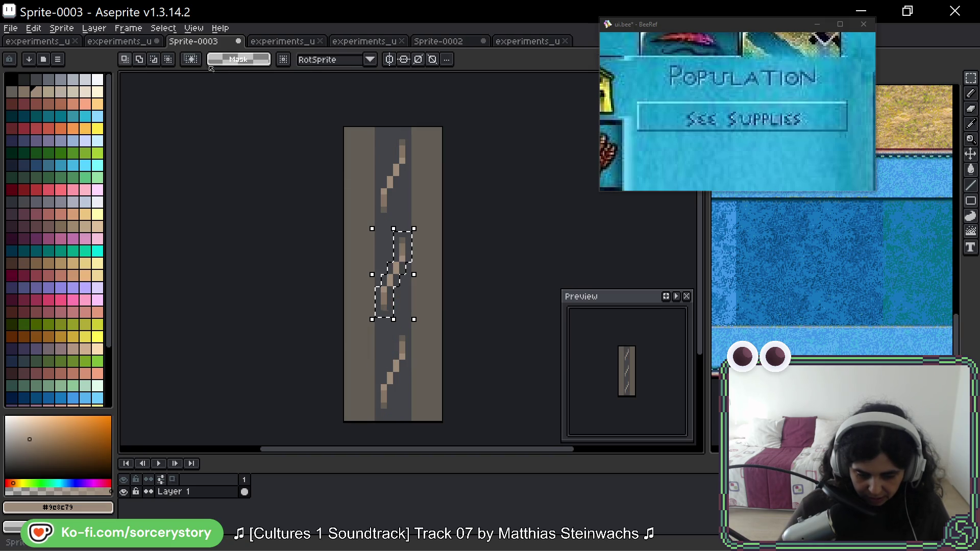
Switch to the UI tile sheet and select one link section of its chain border.
key(ctrl+shift+Tab)
mouse_move(422, 258)
mouse_down()
mouse_move(407, 237)
mouse_move(193, 218)
mouse_move(333, 321)
mouse_up()
scroll(331, 304, down, 2)
drag(373, 198, 290, 313)
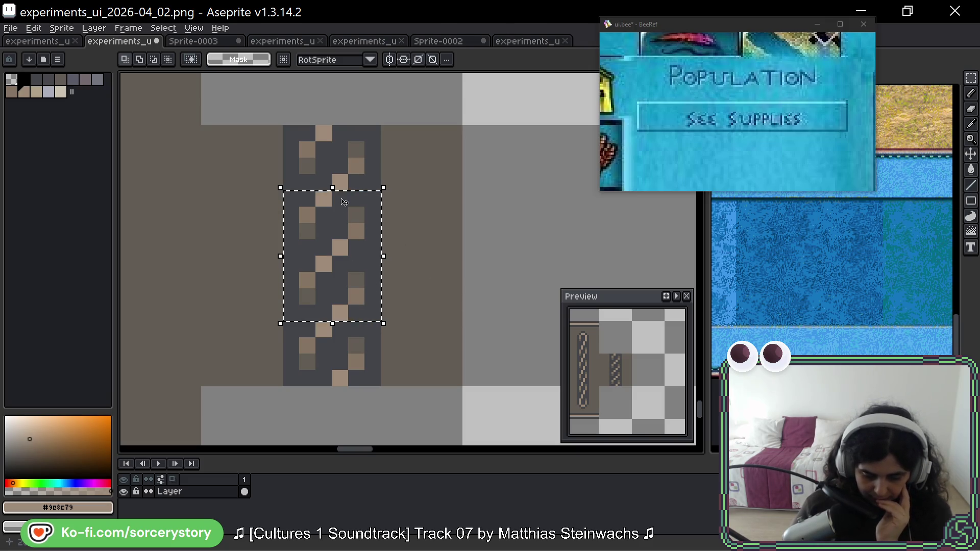
Marquee-select a chain link along the tile sheet's chain border column.
click(199, 41)
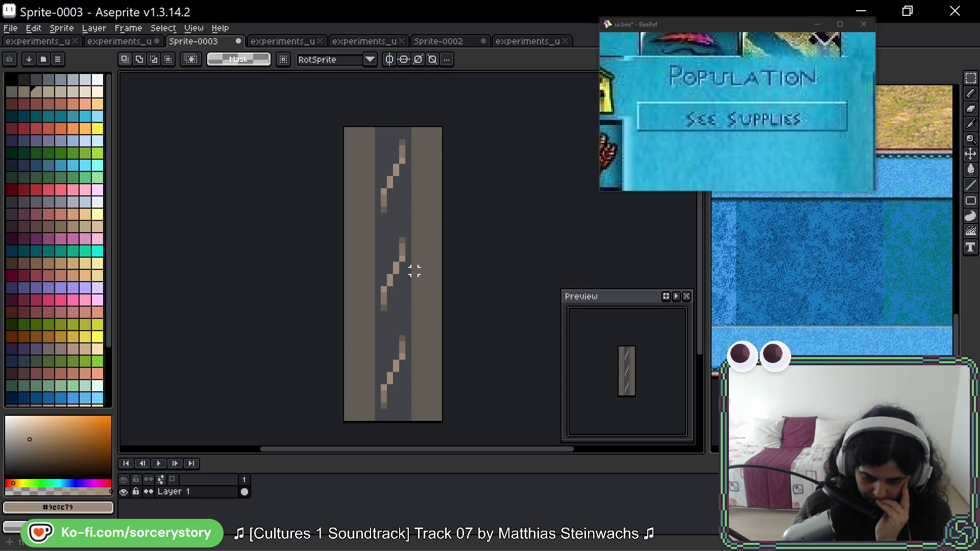
click(120, 41)
scroll(301, 241, down, 4)
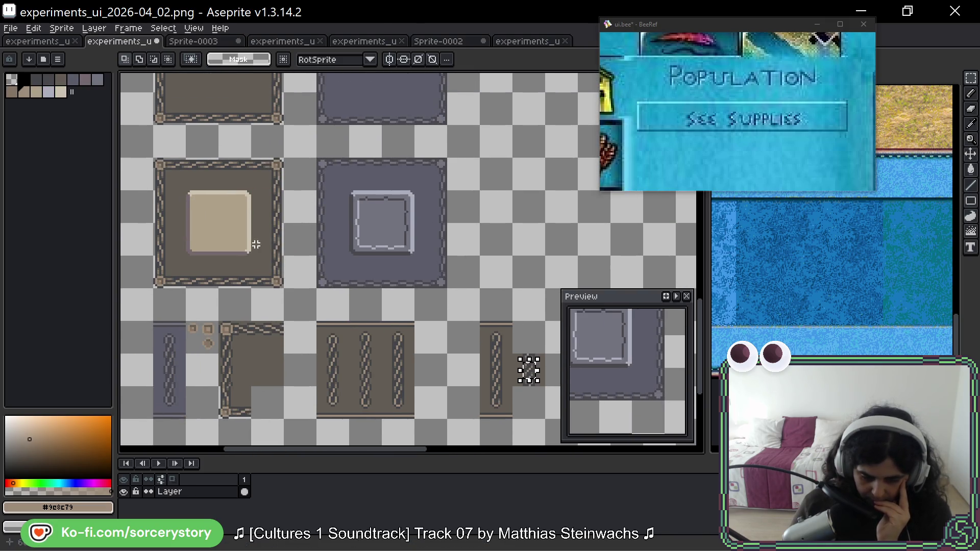
scroll(256, 245, up, 5)
drag(339, 252, 340, 256)
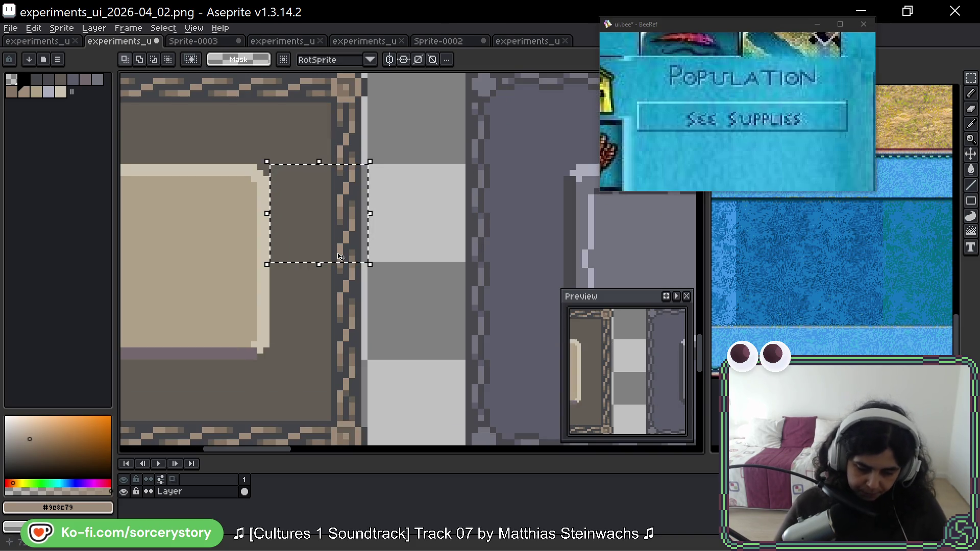
scroll(365, 103, up, 4)
drag(365, 90, 368, 156)
mouse_move(329, 118)
mouse_down()
mouse_move(406, 317)
mouse_move(397, 234)
mouse_up()
mouse_move(299, 185)
mouse_down()
mouse_move(340, 357)
mouse_move(338, 346)
mouse_up()
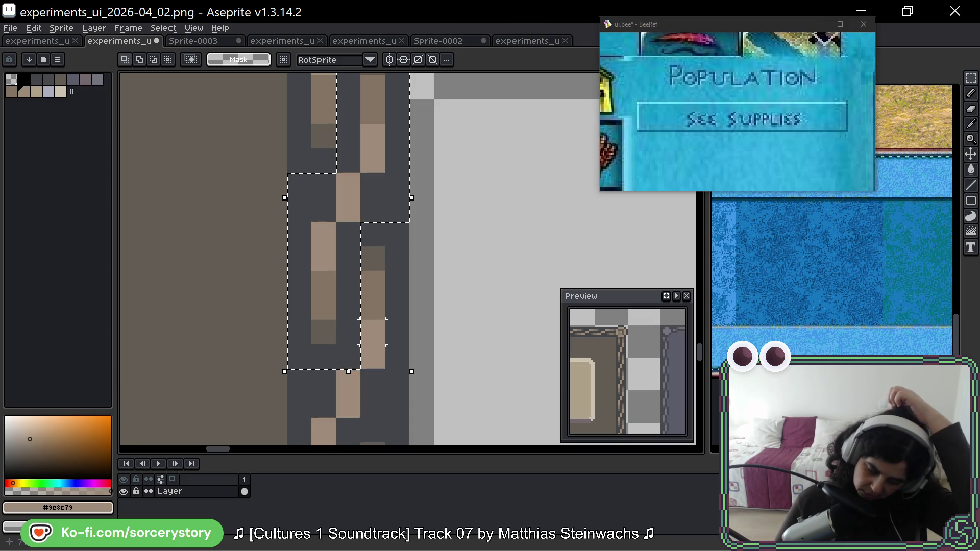
Pan up along the chain border, then switch back to Sprite-0003.
scroll(374, 332, down, 3)
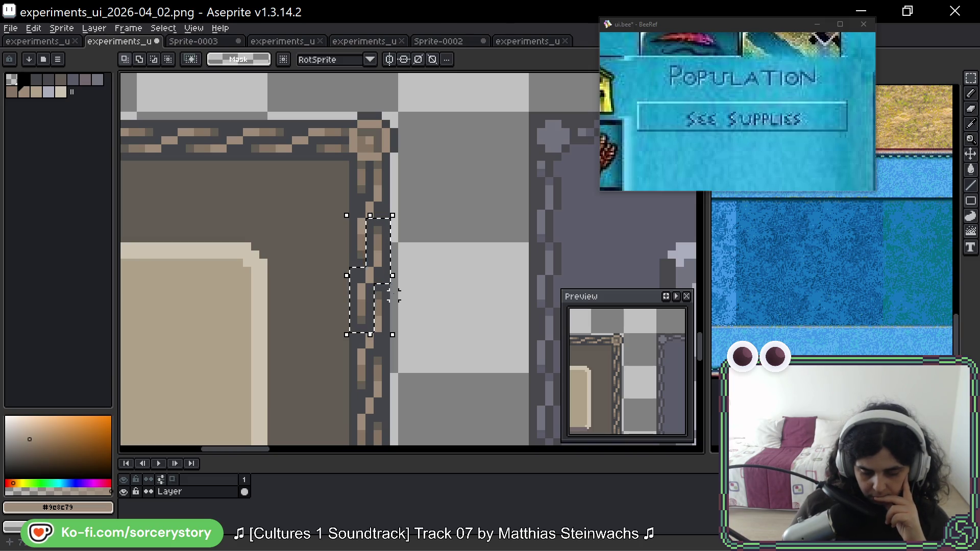
drag(413, 337, 400, 210)
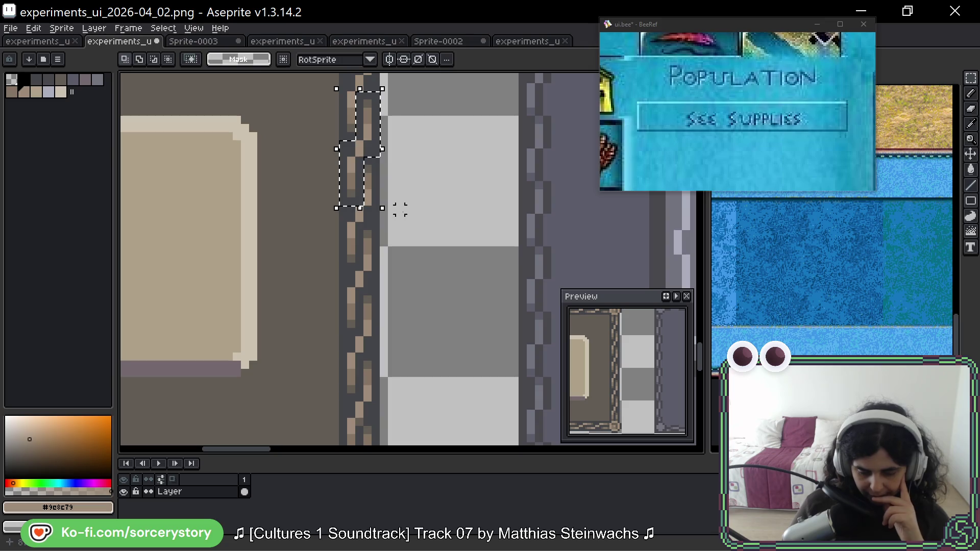
mouse_move(367, 168)
mouse_down()
mouse_move(367, 151)
mouse_move(359, 213)
mouse_move(341, 184)
mouse_up()
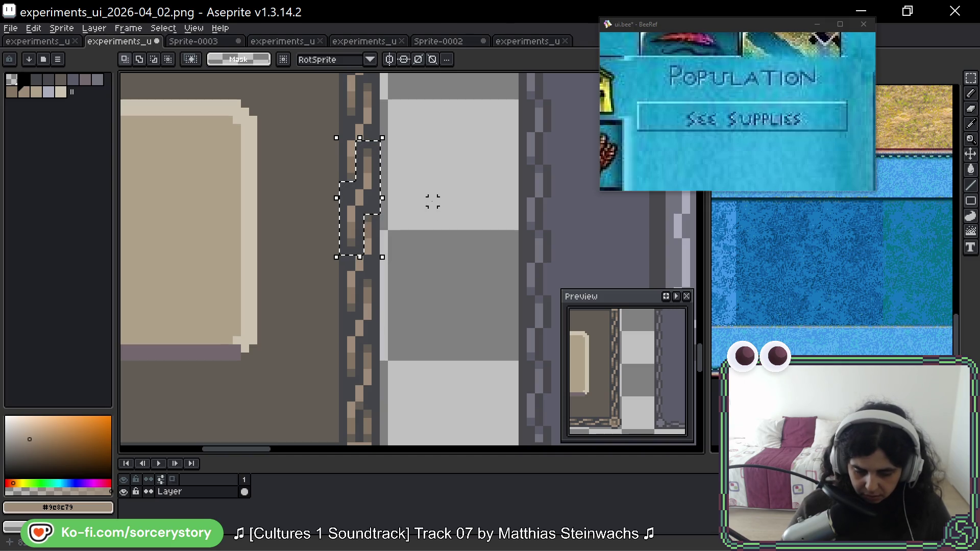
scroll(433, 202, down, 2)
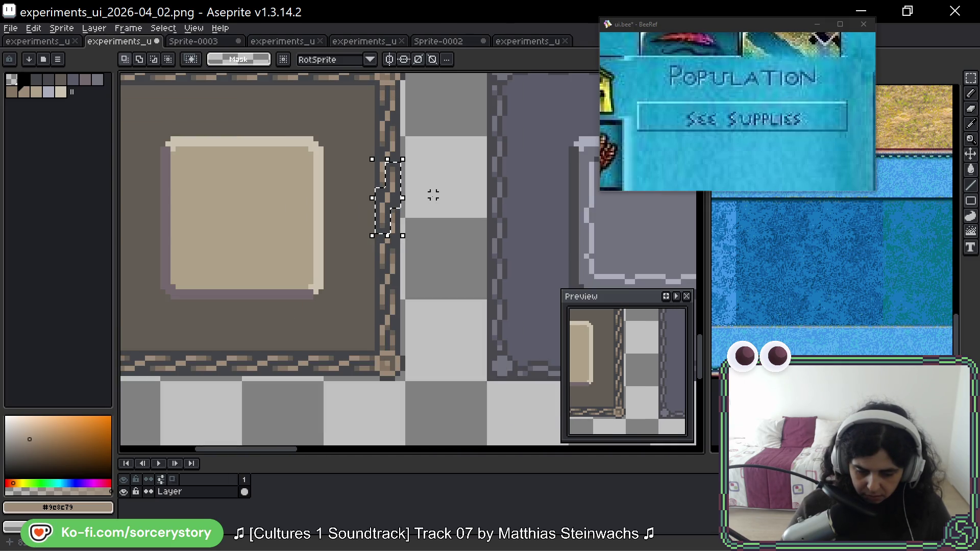
key(ctrl+Tab)
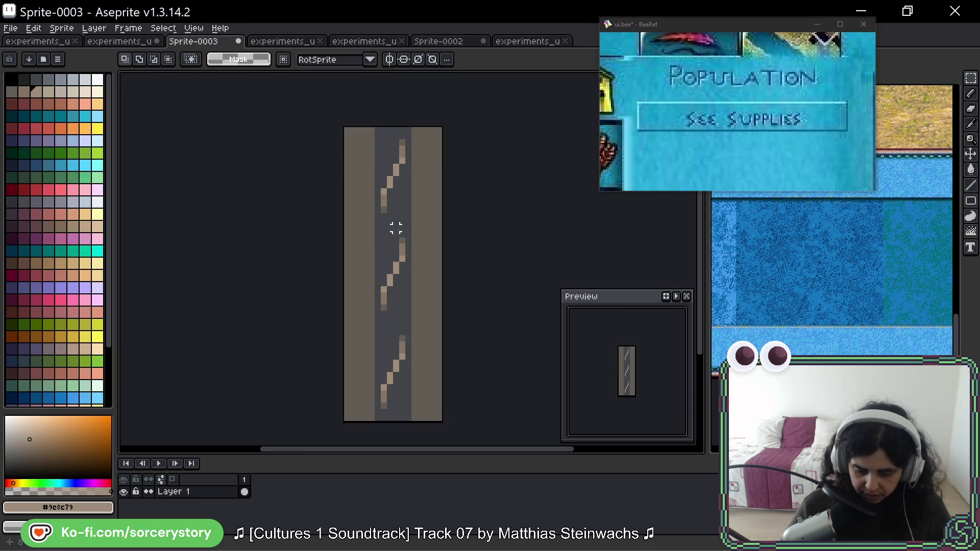
Try a white chain-loop sketch, undo it, and select the upper diagonal stroke.
mouse_move(405, 177)
mouse_down()
mouse_move(407, 323)
mouse_move(380, 335)
mouse_up()
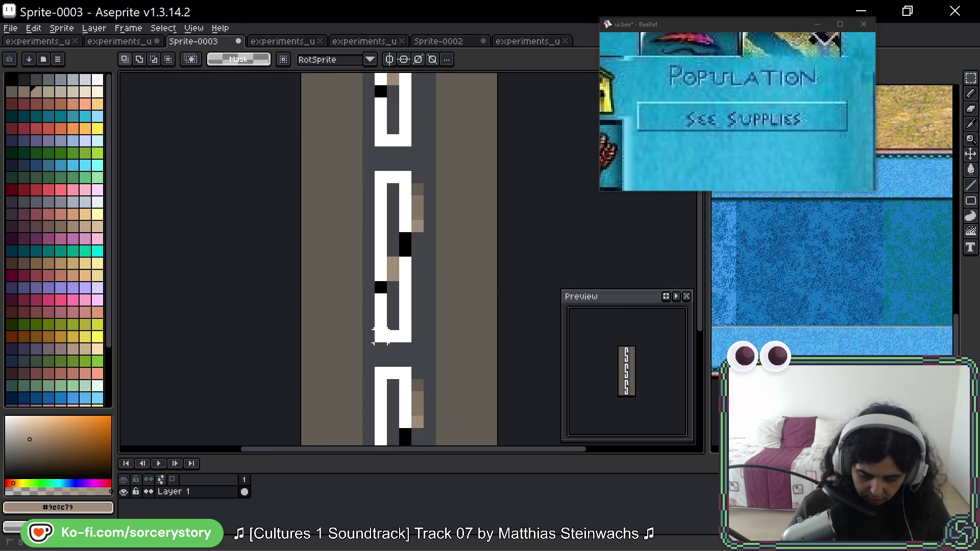
key(ctrl+z)
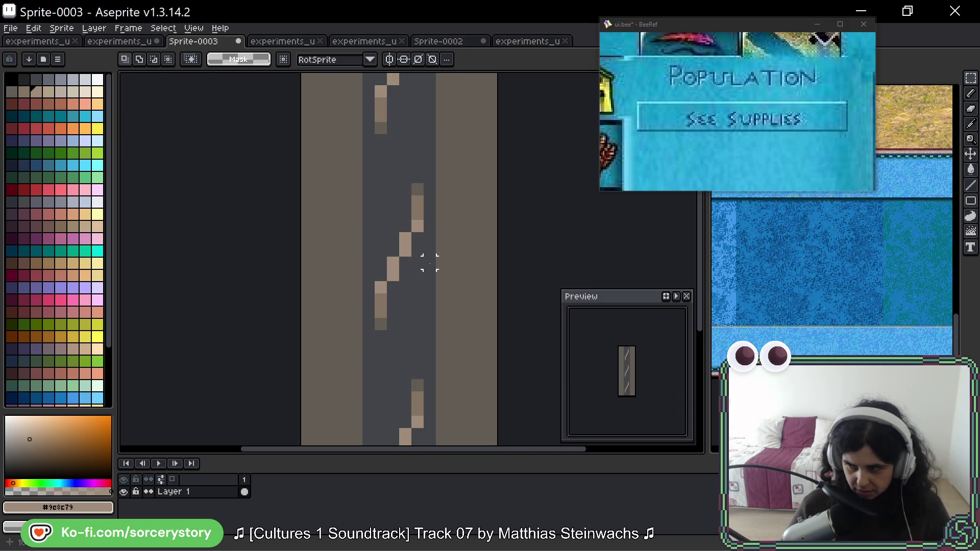
scroll(429, 262, up, 3)
drag(431, 117, 353, 267)
drag(329, 217, 405, 316)
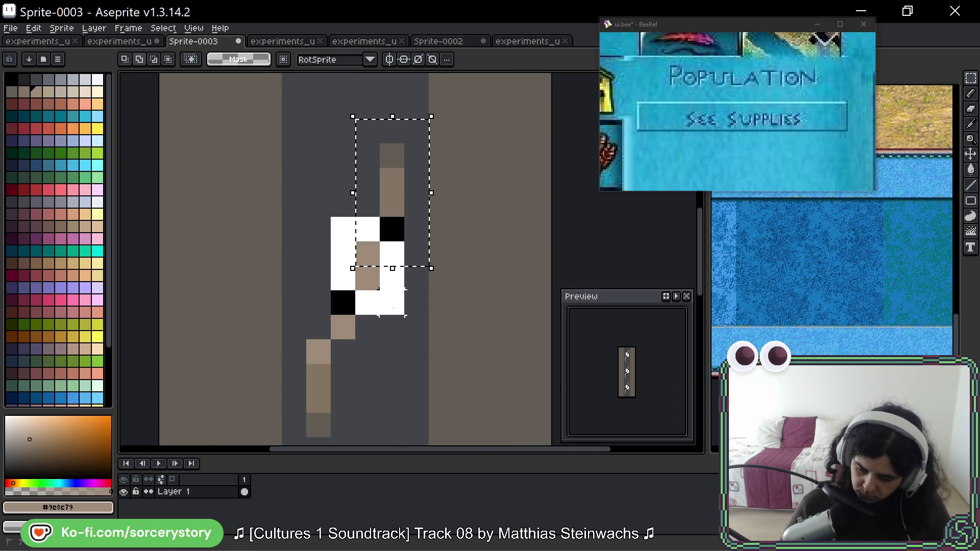
Compare with and without the white loop, then move the stroke copy down beside the original.
key(ctrl+y)
key(ctrl+z)
scroll(326, 296, down, 2)
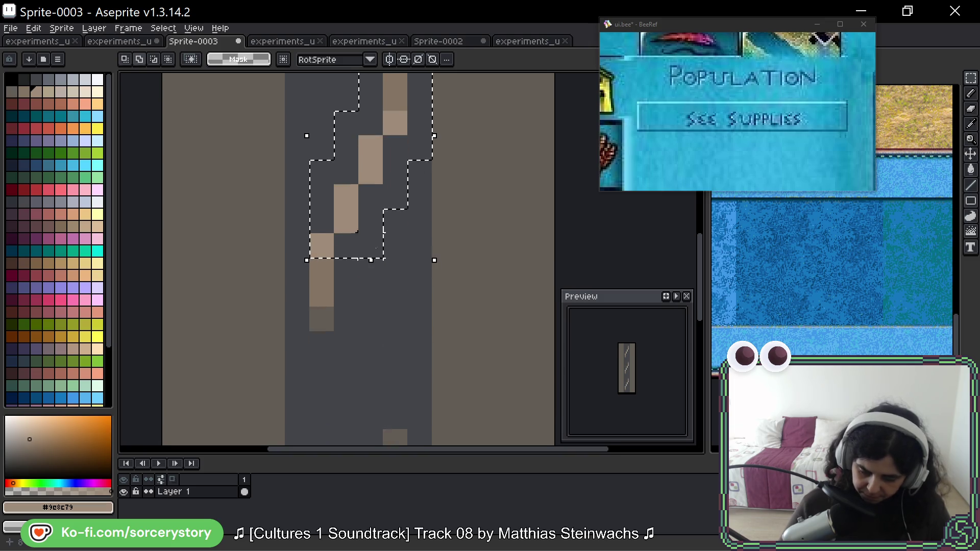
key(ctrl+y)
key(ctrl+z)
scroll(358, 330, down, 1)
mouse_move(376, 236)
mouse_down()
mouse_move(376, 345)
mouse_move(372, 139)
mouse_up()
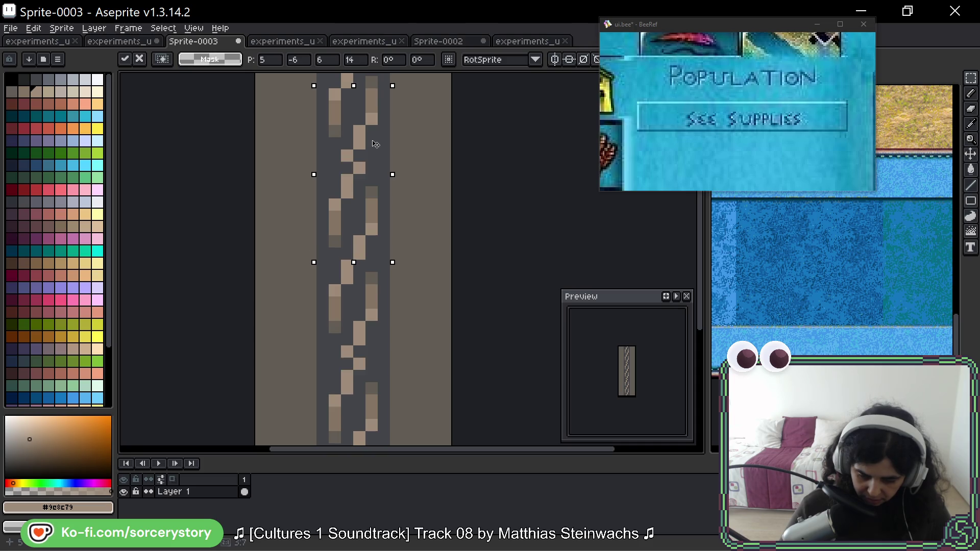
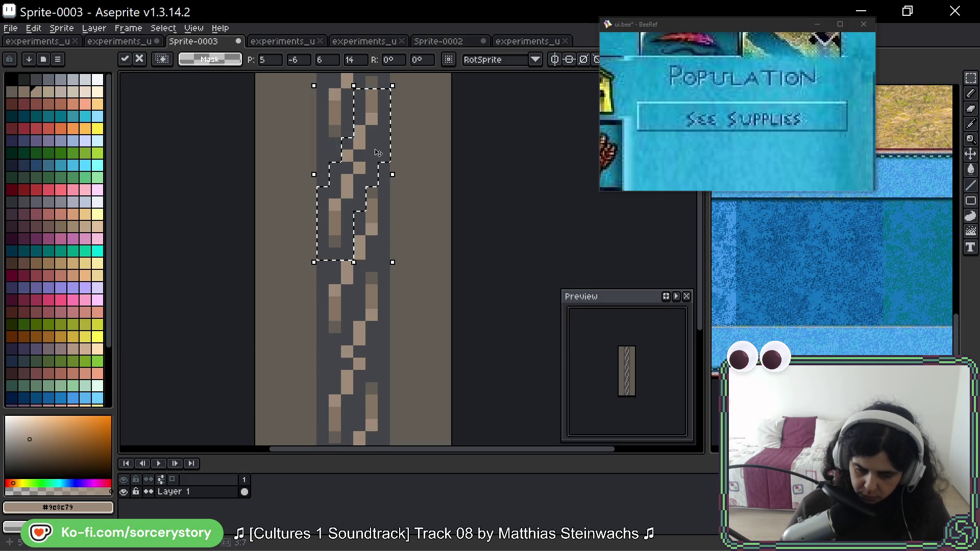
Commit the moved rope section in Sprite-0003, then bring up the experiments_ui_2026-04_02.png panel sheet.
key(ctrl+d)
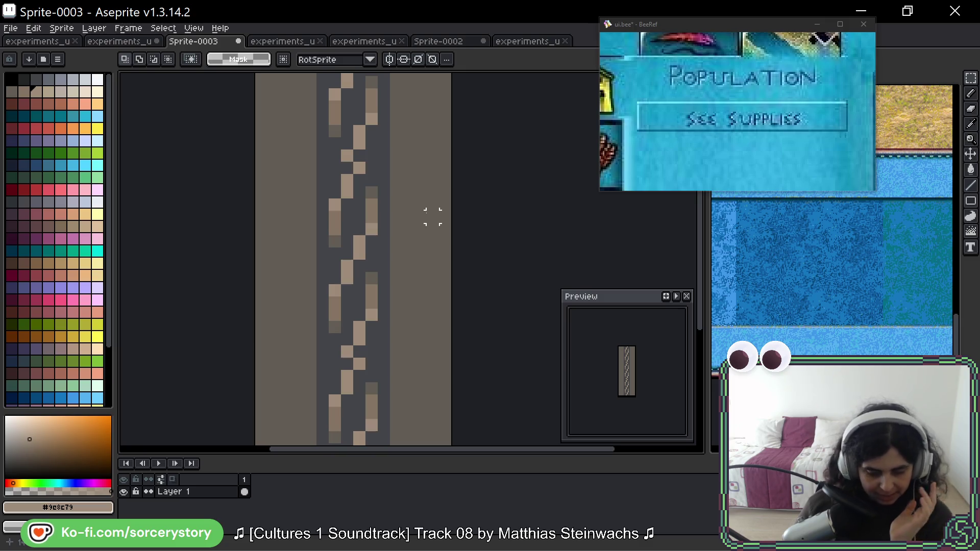
scroll(433, 216, down, 2)
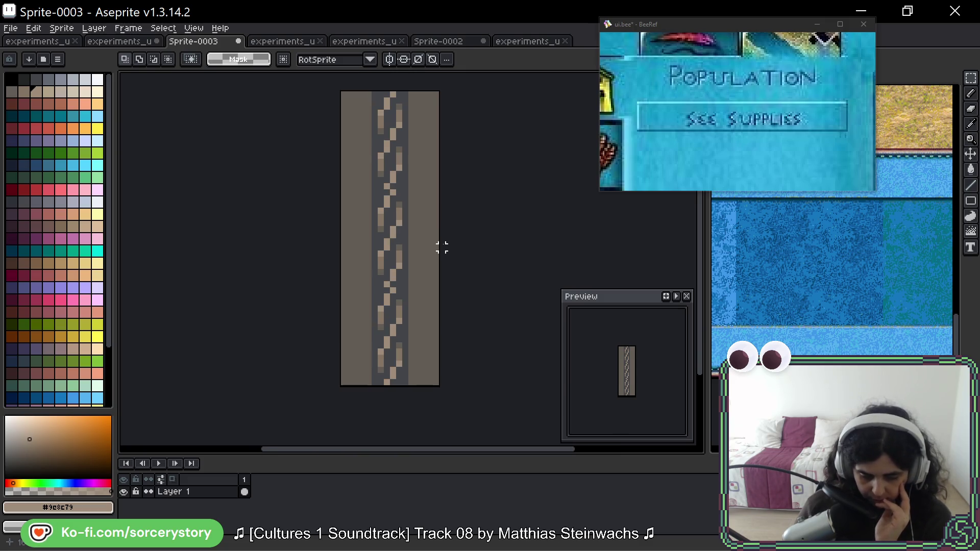
key(ctrl+shift+Tab)
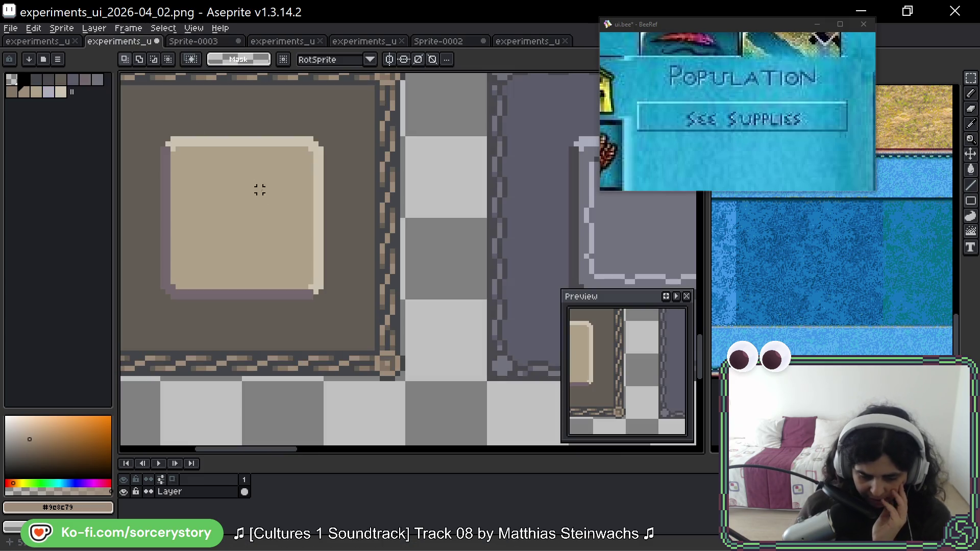
Copy a strip of the border column from the experiments_ui_2026-04_02.png panel sheet.
scroll(362, 220, up, 1)
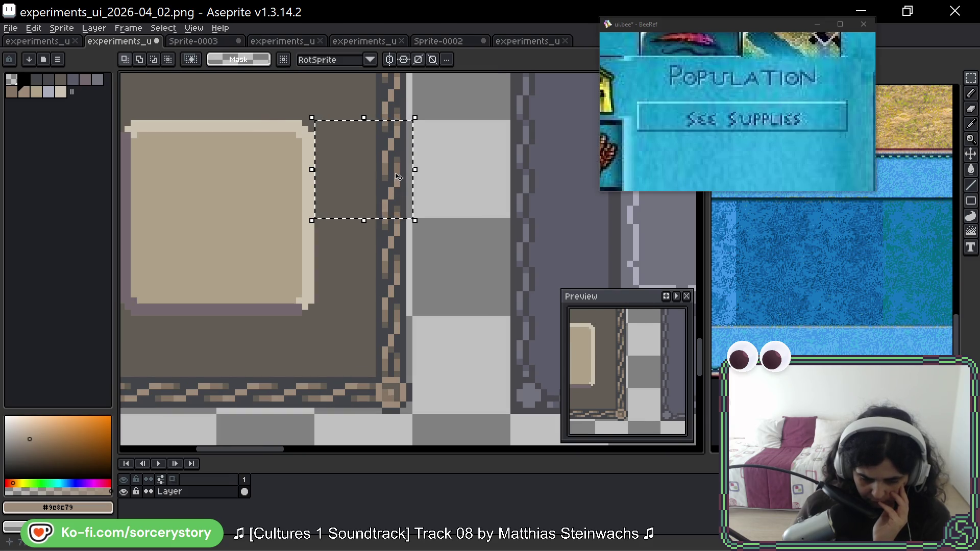
scroll(398, 190, up, 2)
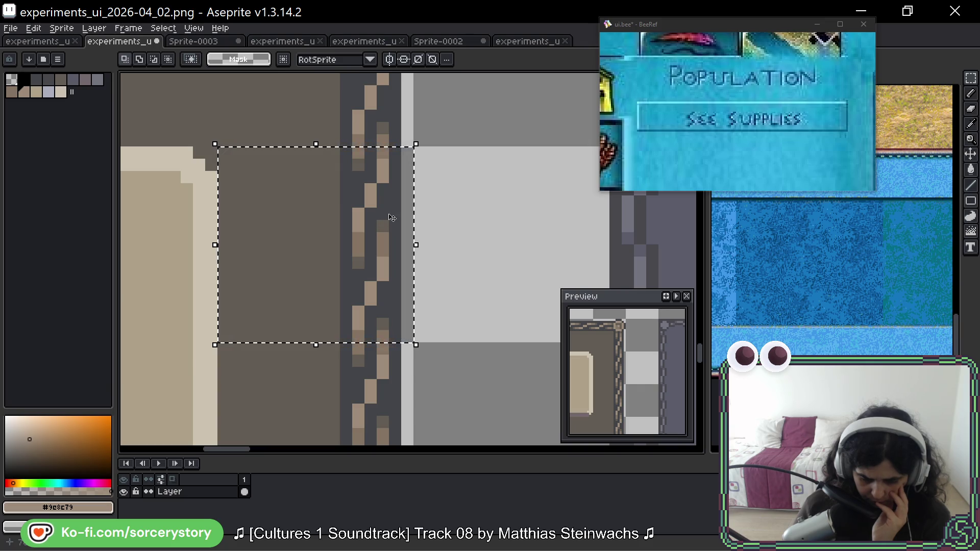
click(350, 178)
key(ctrl+d)
drag(346, 153, 402, 344)
key(ctrl+c)
Paste the border strip into Sprite-0003 and move it to the left edge.
key(ctrl+Tab)
key(ctrl+v)
mouse_move(404, 238)
mouse_down()
mouse_move(348, 238)
mouse_move(357, 239)
mouse_up()
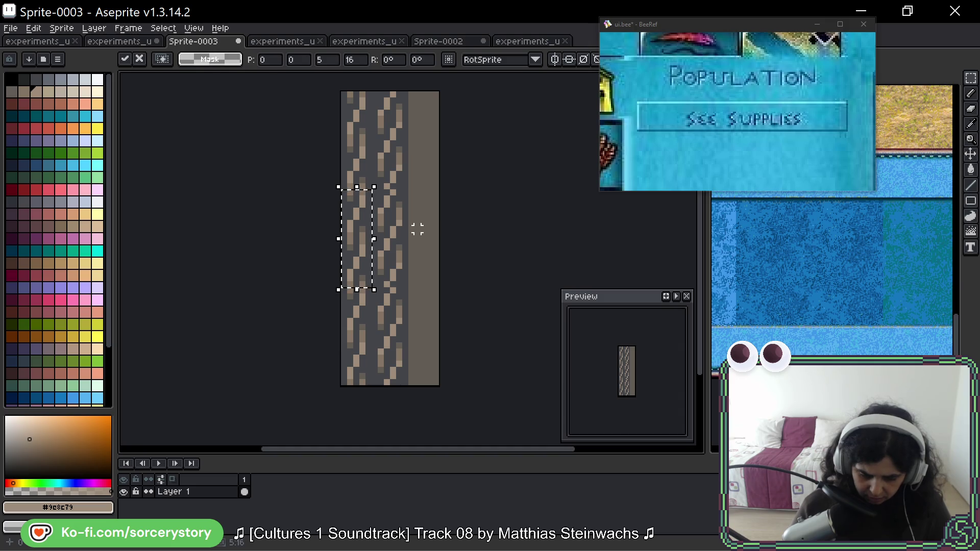
Drop the pasted strip in place and select a block of the right rope strand.
click(418, 229)
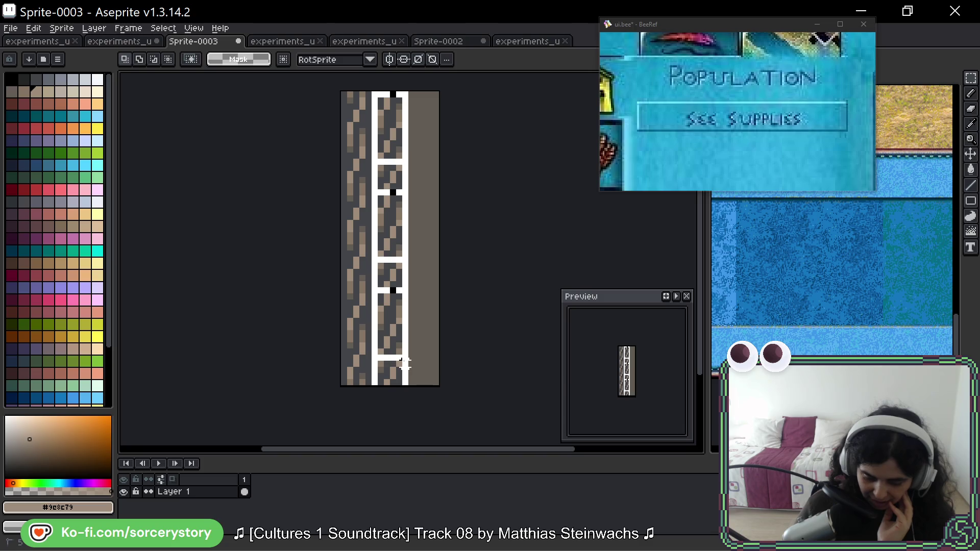
drag(371, 188, 411, 290)
scroll(403, 276, up, 2)
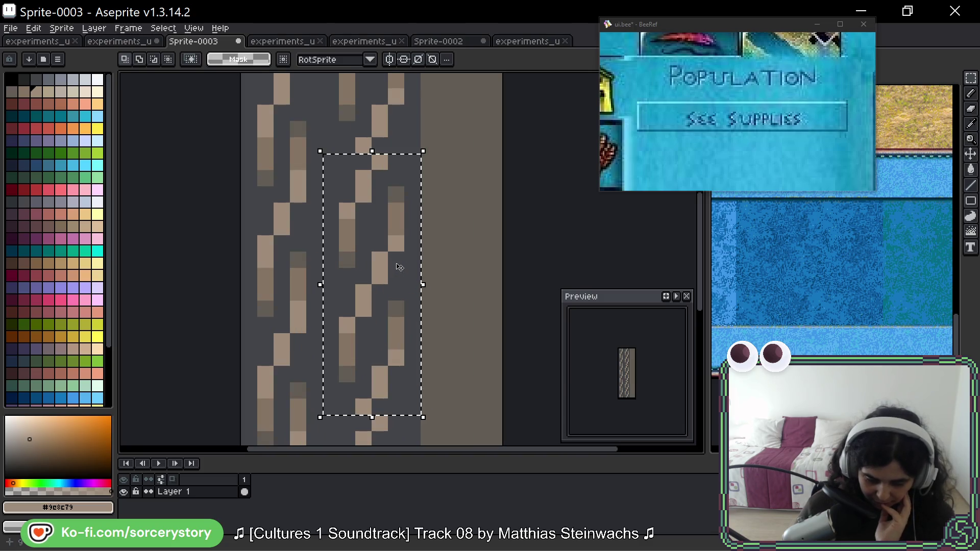
drag(395, 305, 399, 291)
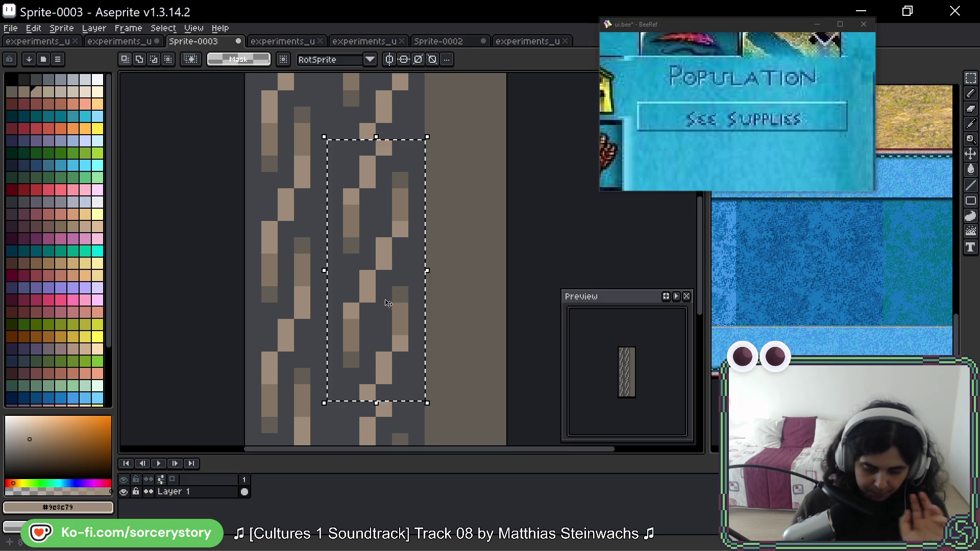
scroll(388, 204, down, 2)
Reselect a trimmed section of the right strand and shift it up one pixel.
key(ctrl+d)
drag(385, 139, 420, 239)
mouse_move(368, 180)
mouse_down()
mouse_move(417, 204)
mouse_move(418, 319)
mouse_up()
key(ctrl+z)
mouse_move(392, 237)
mouse_down()
mouse_move(337, 336)
mouse_move(407, 360)
mouse_up()
mouse_move(382, 290)
mouse_down()
mouse_move(383, 250)
mouse_move(383, 271)
mouse_up()
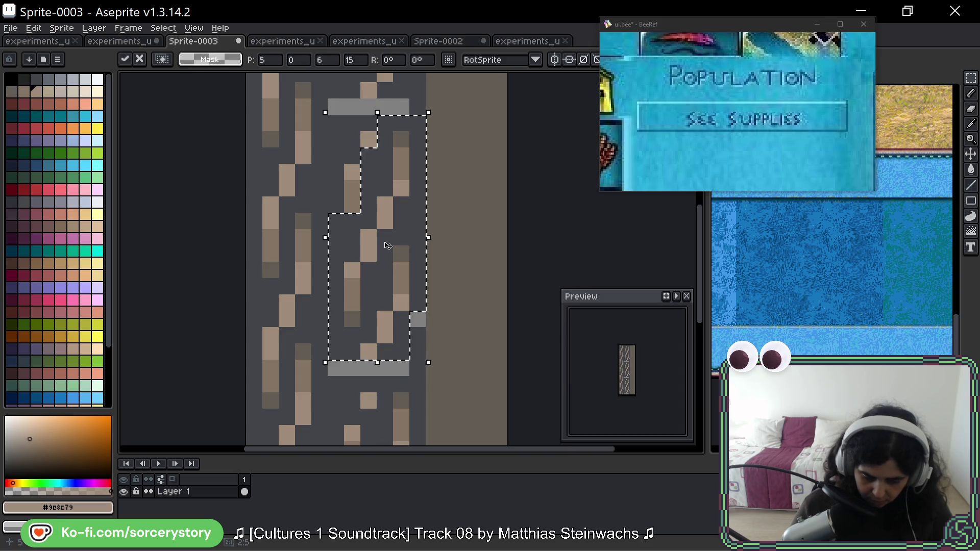
key(ctrl+d)
With the Pencil, paint over stray brown pixels and the grey gap bar in background #434549.
key(b)
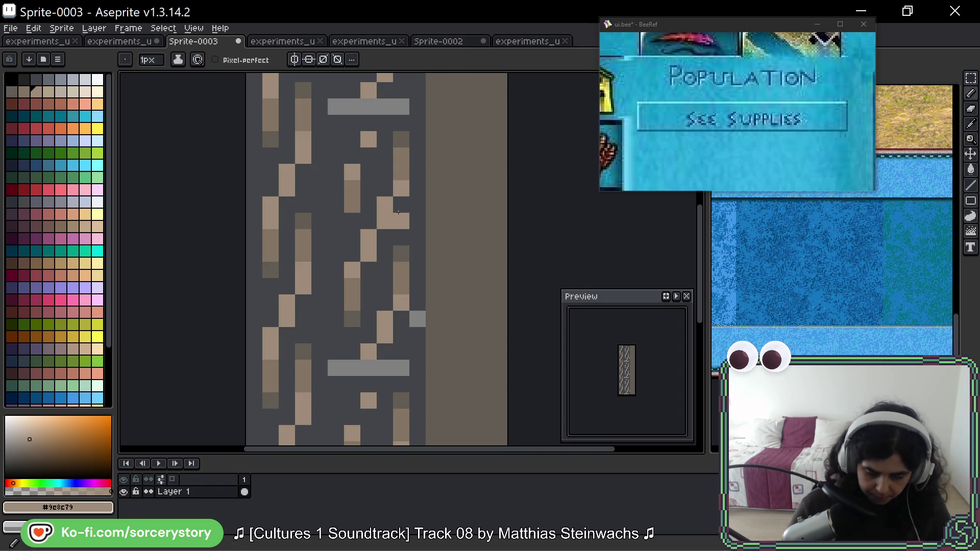
alt+click(401, 238)
drag(401, 253, 401, 304)
click(418, 318)
drag(389, 351, 334, 368)
click(368, 401)
Redraw the strand's rising diagonal using sampled dark grey-brown, light brown and tan pixels.
key(space)
drag(409, 325, 389, 304)
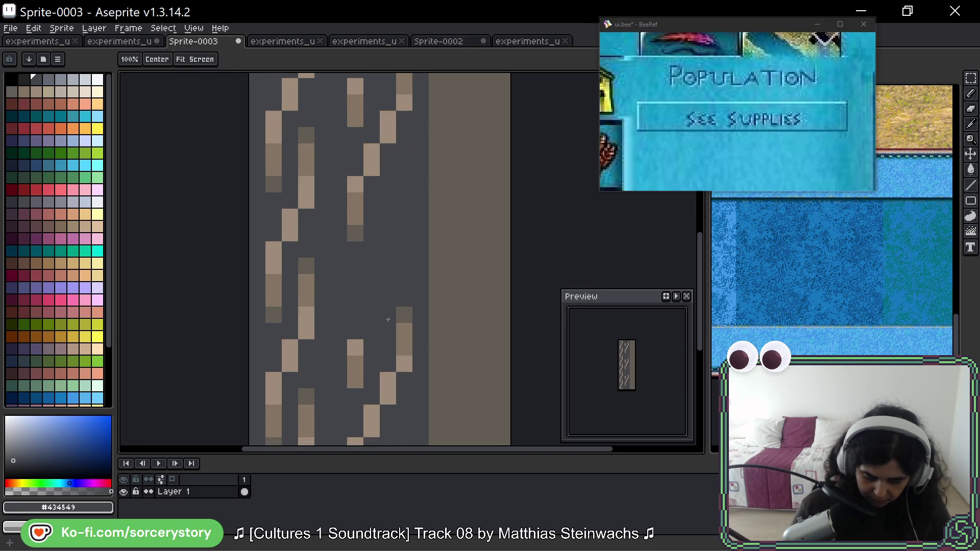
key(space)
drag(360, 378, 398, 339)
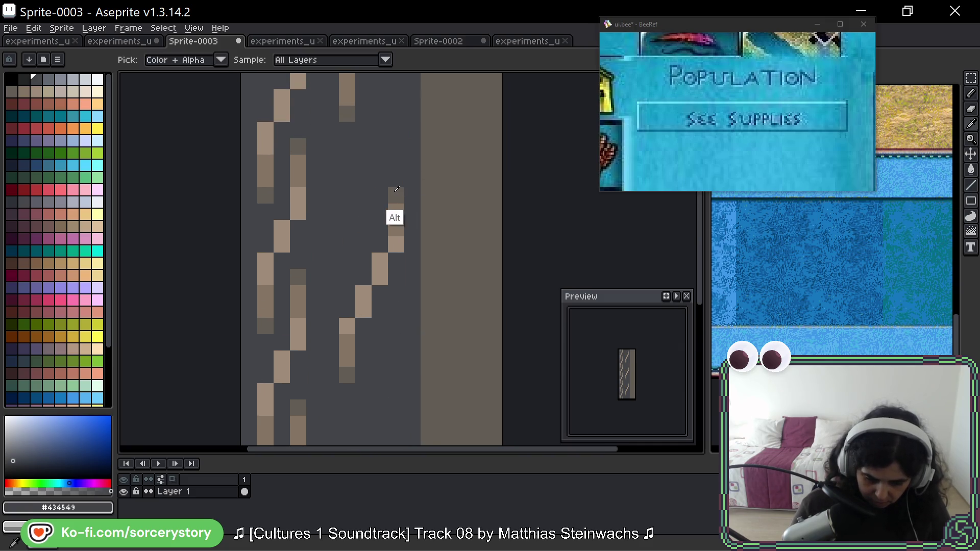
alt+click(396, 195)
click(347, 261)
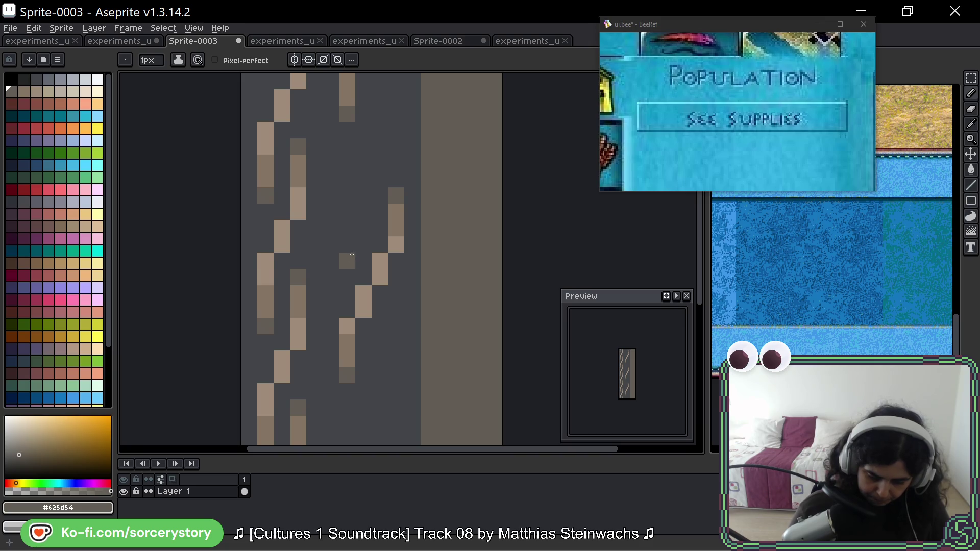
alt+click(394, 237)
click(348, 239)
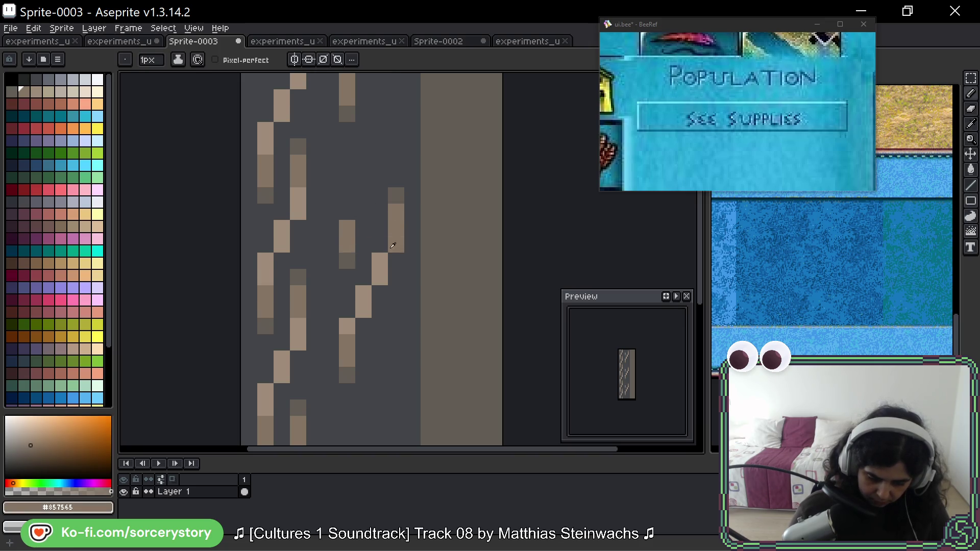
alt+click(383, 265)
click(347, 211)
click(363, 195)
click(363, 179)
click(380, 146)
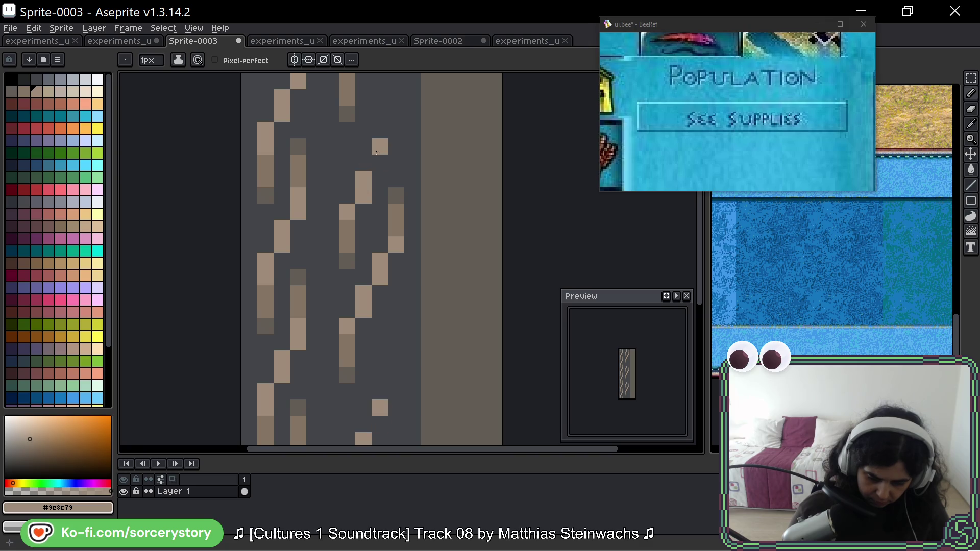
click(380, 163)
Add medium-brown shading and a dark shadow pixel at the strand's top.
drag(407, 125, 390, 169)
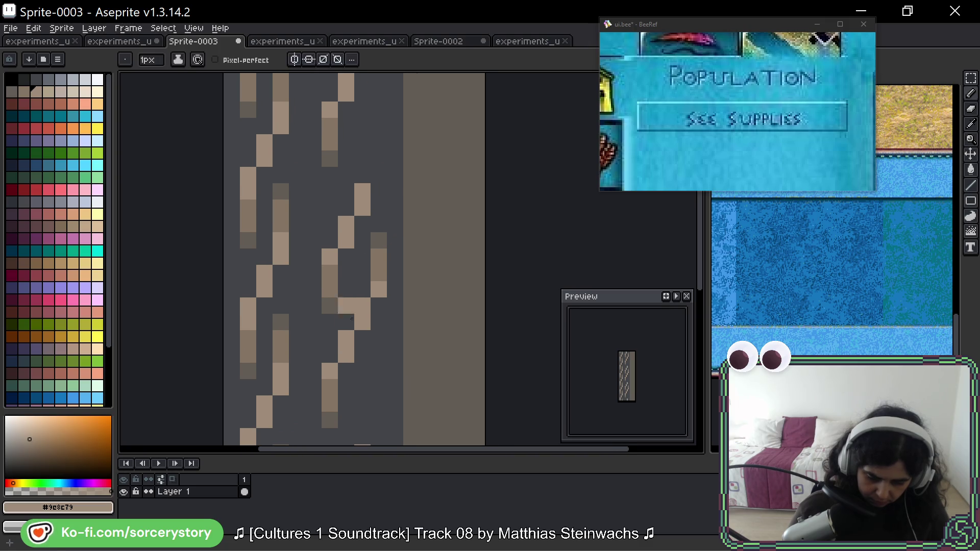
click(378, 175)
alt+click(329, 291)
click(379, 142)
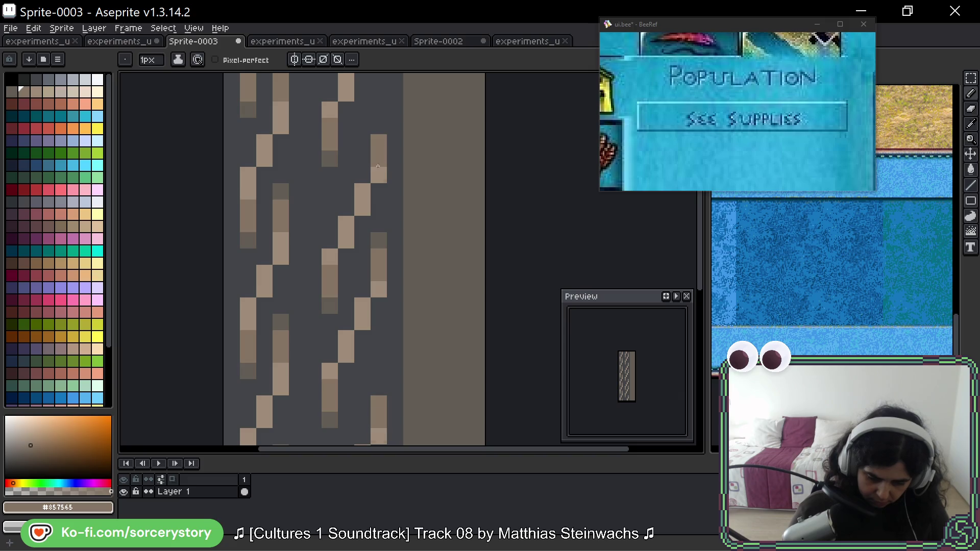
alt+click(332, 298)
click(379, 126)
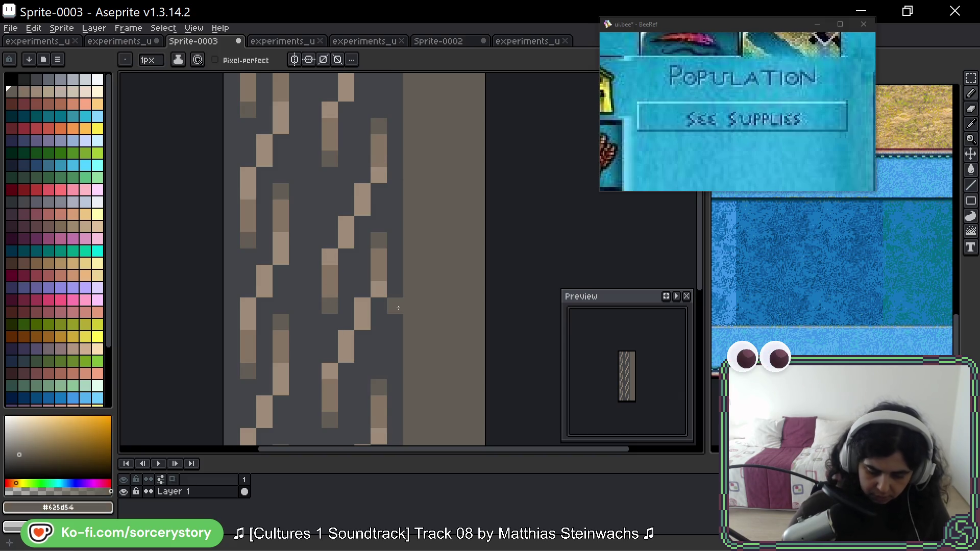
Undo a stray brown stroke drawn down the strand and return to the Pencil.
scroll(329, 167, down, 1)
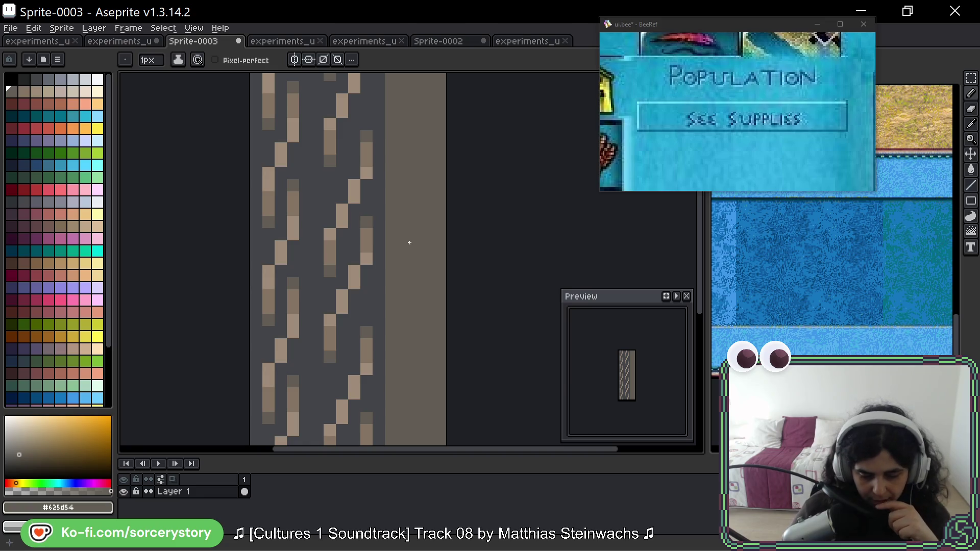
scroll(398, 194, right, 1)
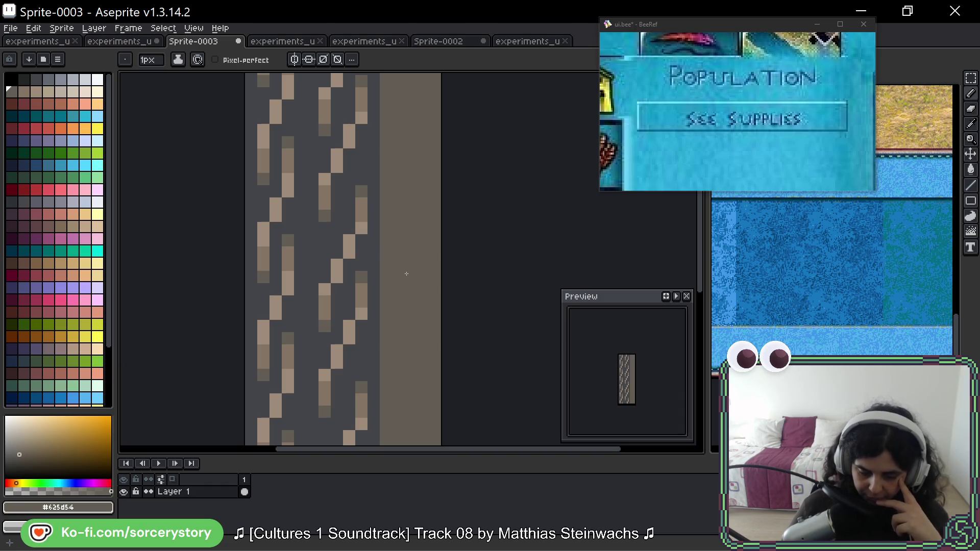
scroll(406, 274, down, 3)
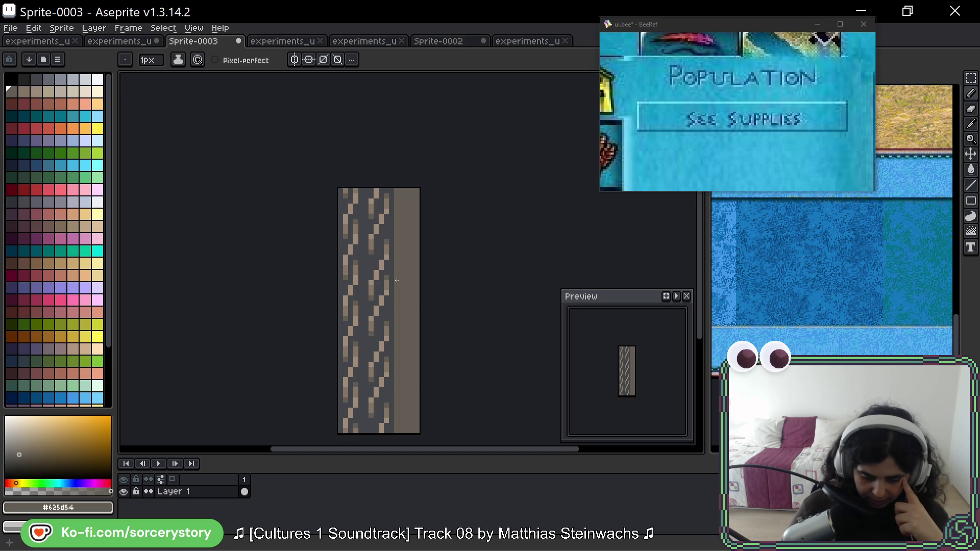
scroll(397, 280, up, 4)
mouse_move(429, 250)
mouse_down()
mouse_move(419, 306)
mouse_move(378, 372)
mouse_up()
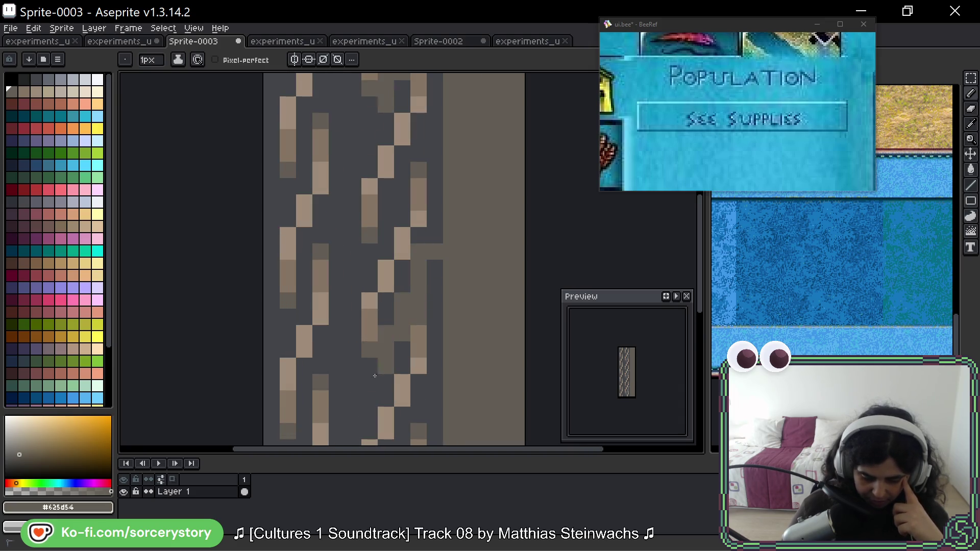
key(ctrl+z)
key(ctrl+z)
key(ctrl+z)
key(v)
key(b)
scroll(423, 270, down, 2)
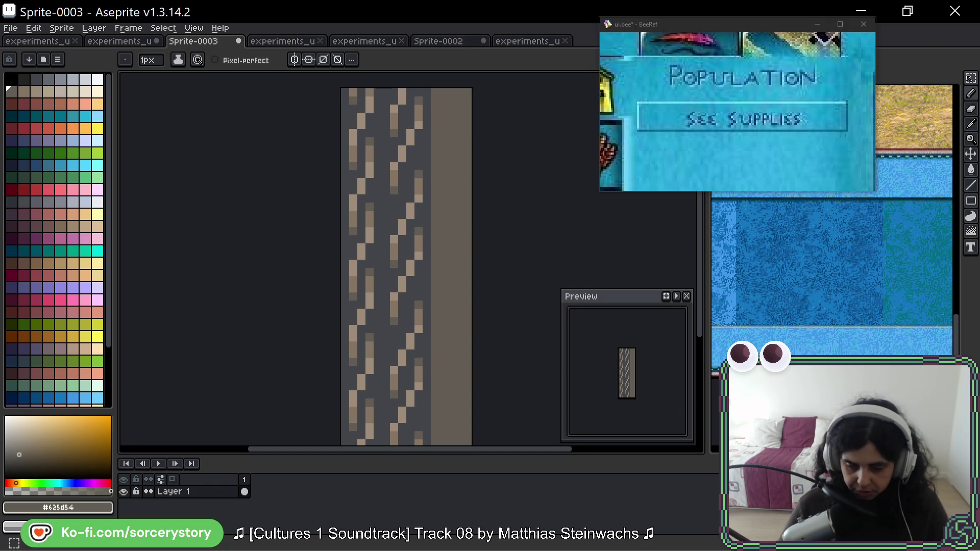
Move the right column's rope block onto the left column, offset one pixel right.
click(970, 78)
drag(433, 92, 476, 304)
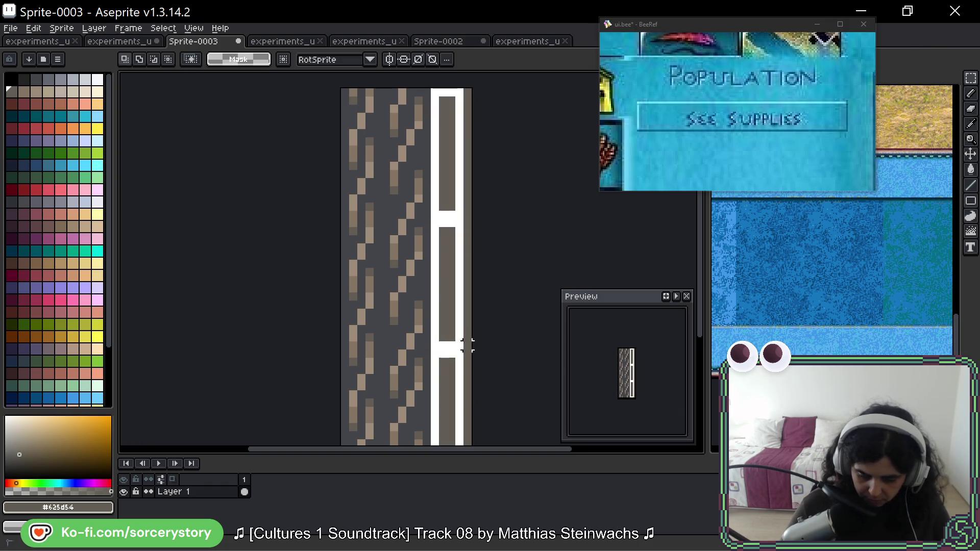
drag(426, 214, 470, 350)
mouse_move(453, 264)
mouse_down()
mouse_move(358, 280)
mouse_move(362, 268)
mouse_up()
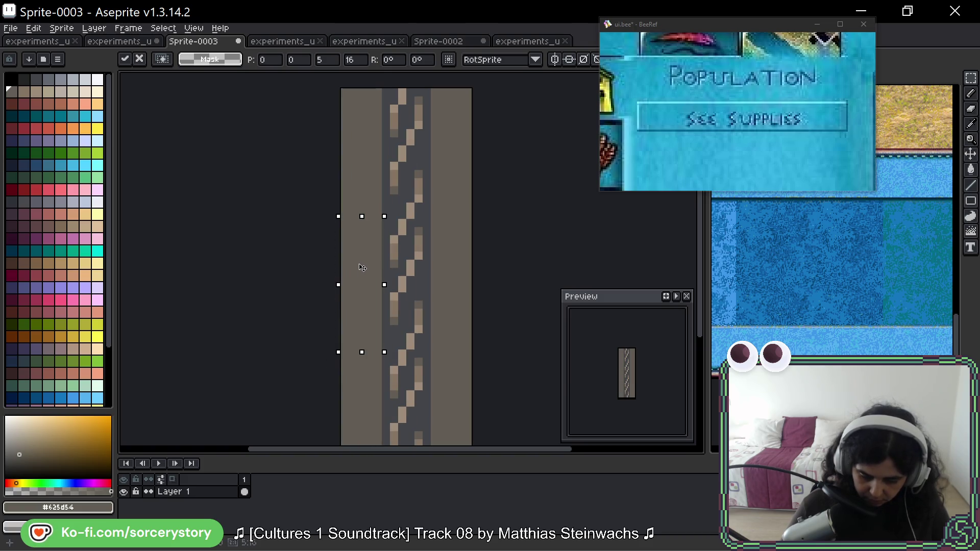
click(451, 304)
drag(435, 272, 413, 240)
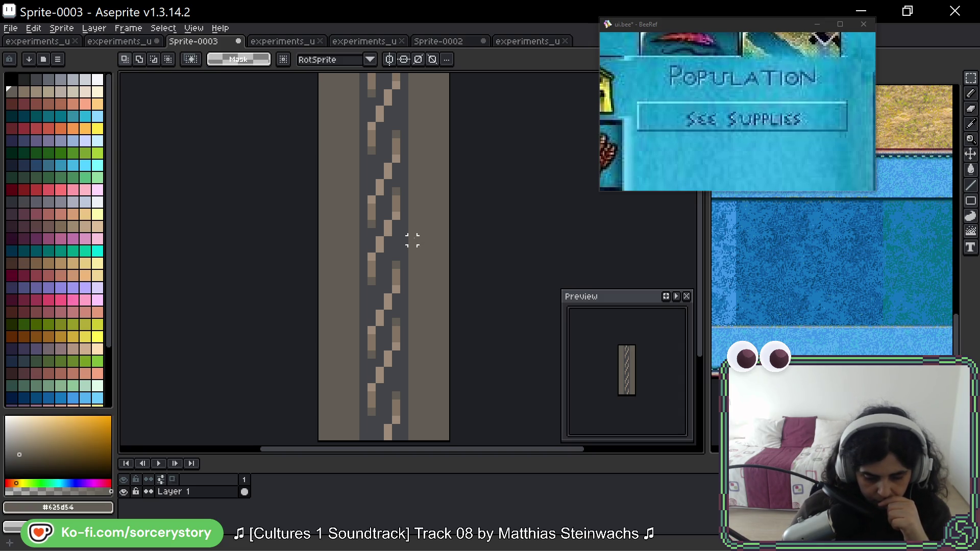
Select the whole tile and repaint left strand pixels in light brown.
key(ctrl+a)
scroll(402, 243, up, 3)
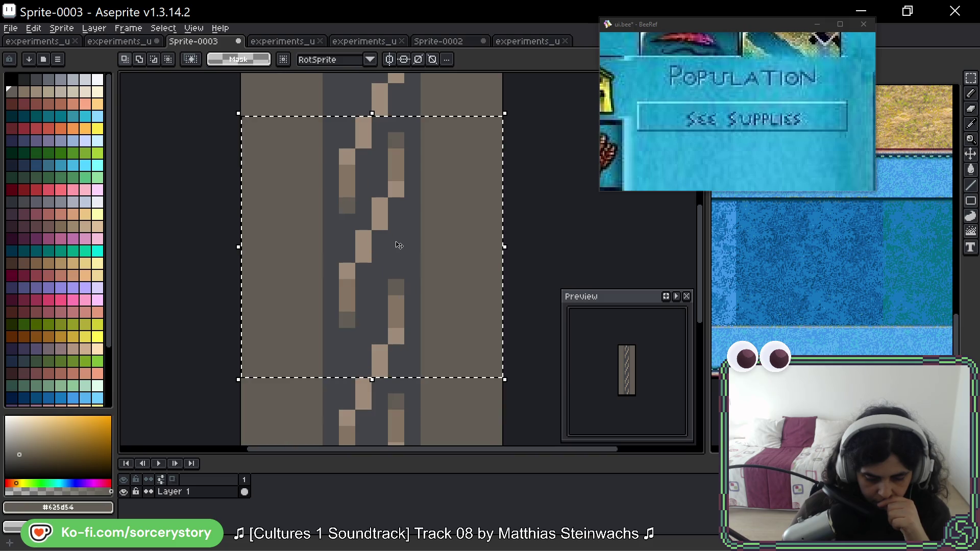
scroll(399, 245, up, 2)
key(space)
mouse_move(431, 136)
mouse_down()
mouse_move(446, 212)
mouse_move(494, 110)
mouse_up()
drag(455, 193, 478, 169)
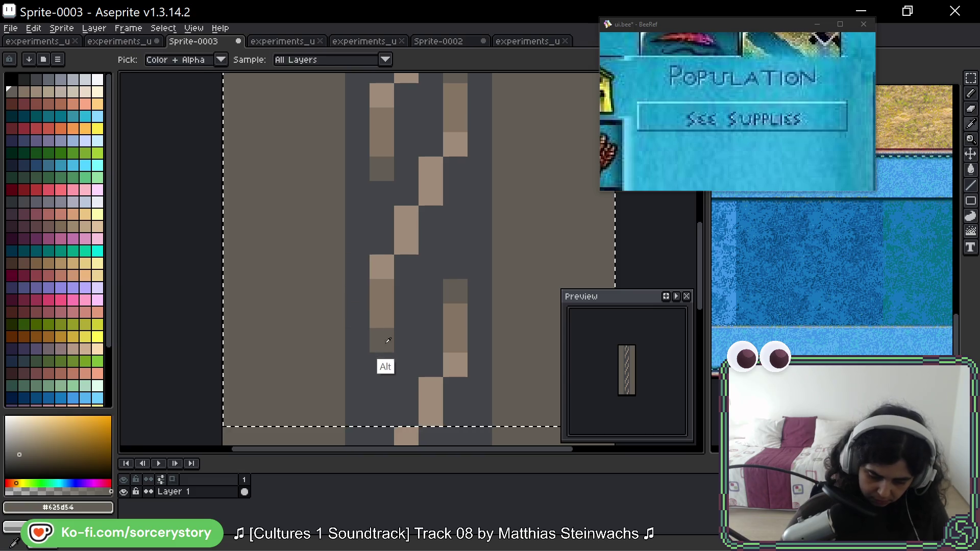
alt+click(382, 316)
drag(382, 340, 381, 365)
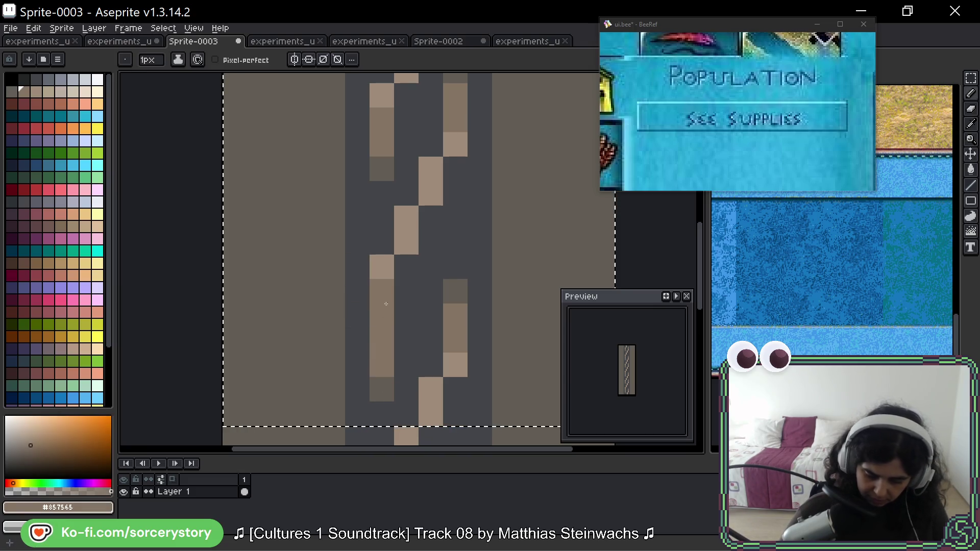
click(387, 308)
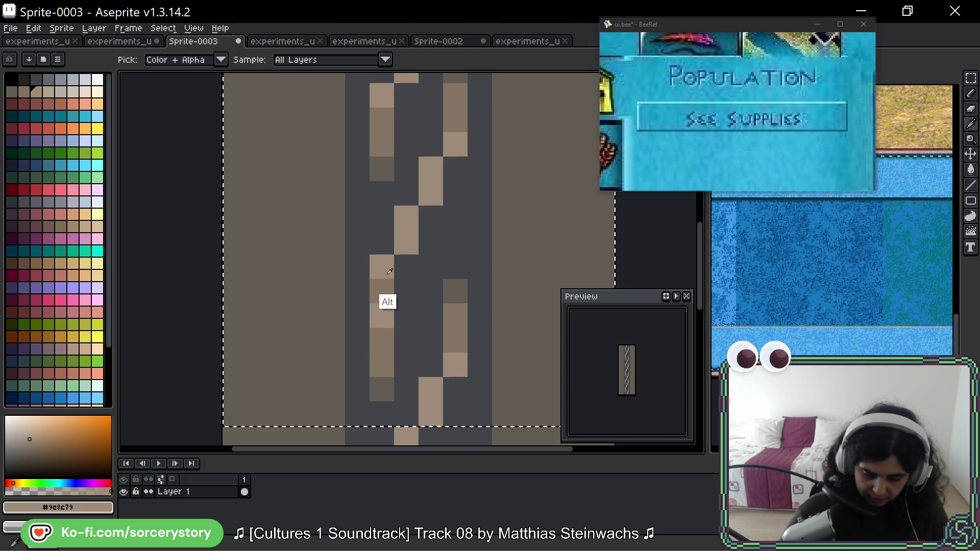
Darken stray light pixels to dark grey and fill strand gaps with light brown.
alt+click(382, 254)
drag(381, 259, 382, 291)
drag(466, 175, 459, 224)
click(406, 301)
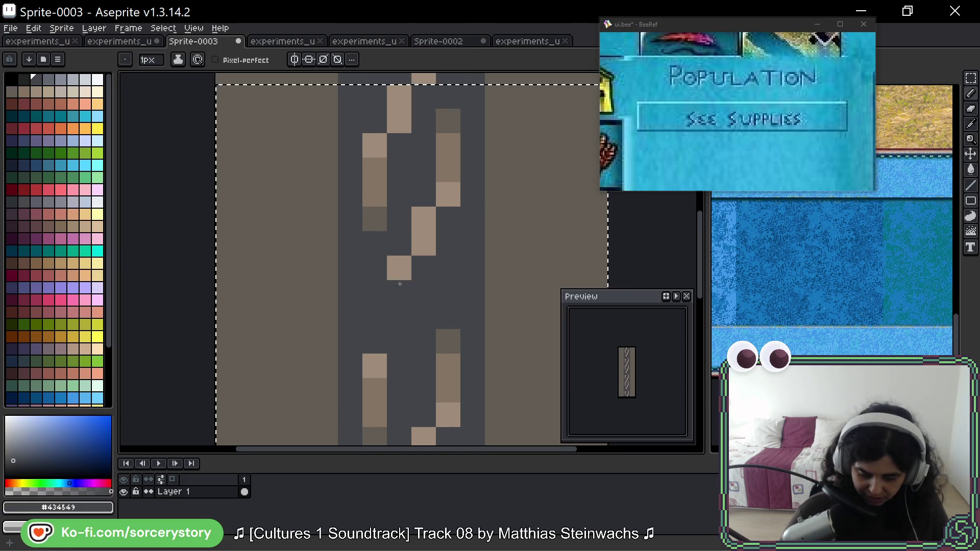
alt+click(403, 272)
click(400, 291)
click(375, 341)
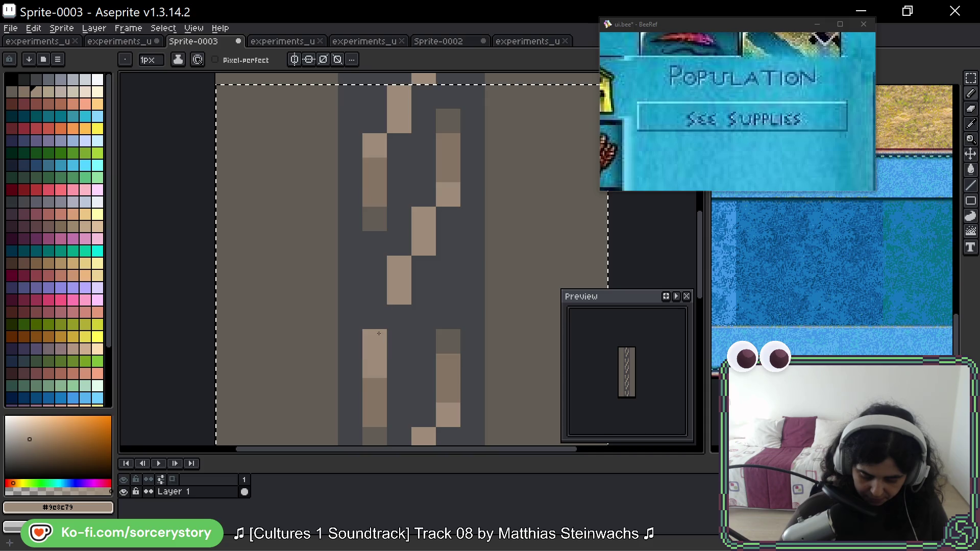
click(393, 322)
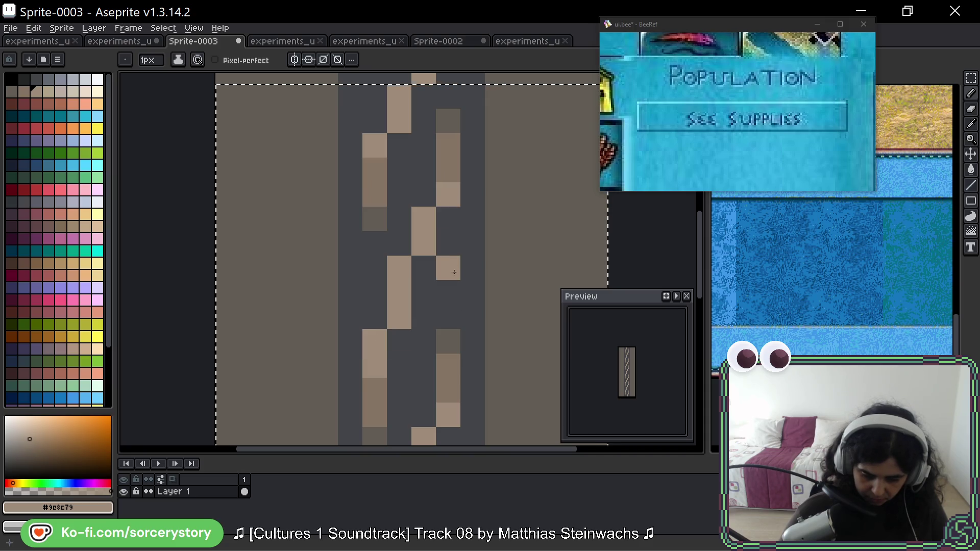
Redraw the mid-strip crossing as a clean stepped diagonal of light-brown and dark-grey pixels.
drag(418, 346, 412, 316)
click(418, 237)
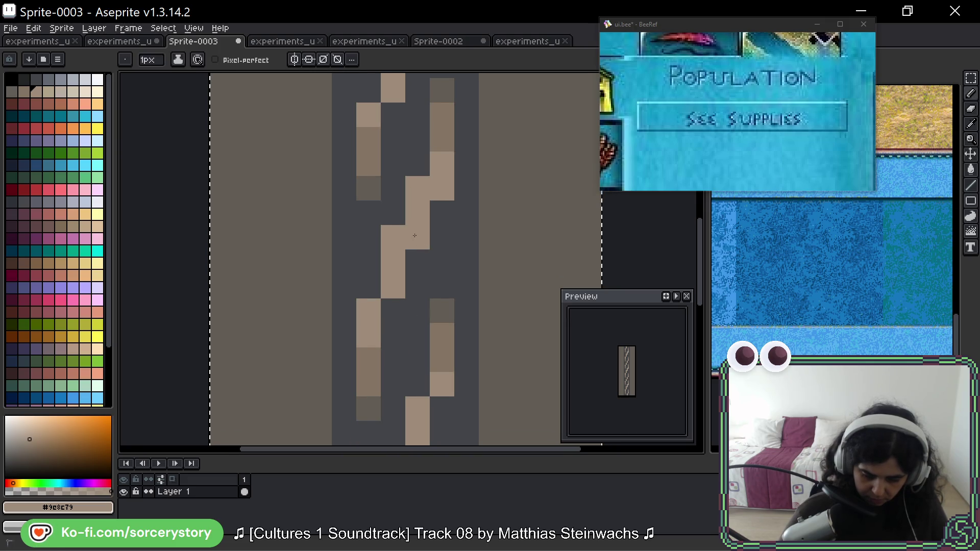
click(442, 189)
alt+click(420, 175)
click(420, 175)
click(393, 237)
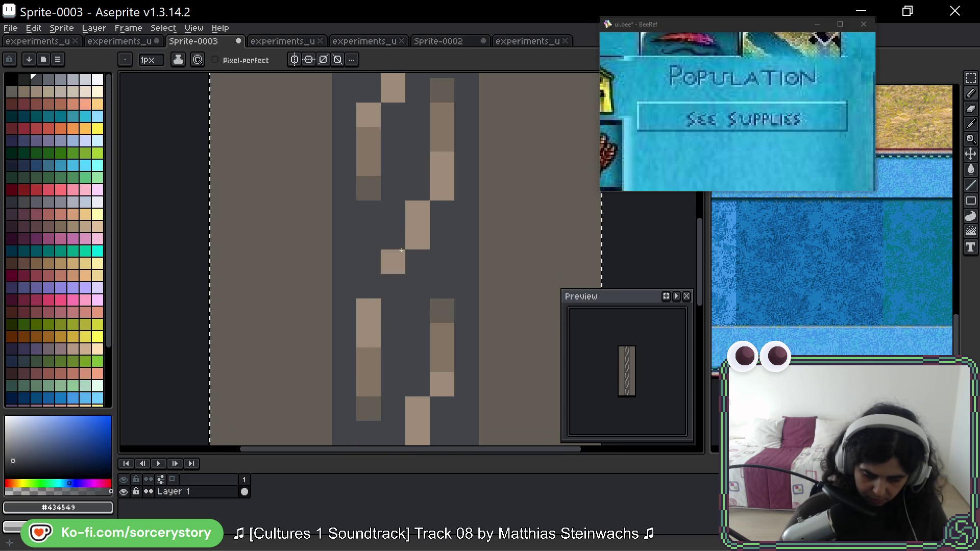
alt+click(393, 262)
click(393, 286)
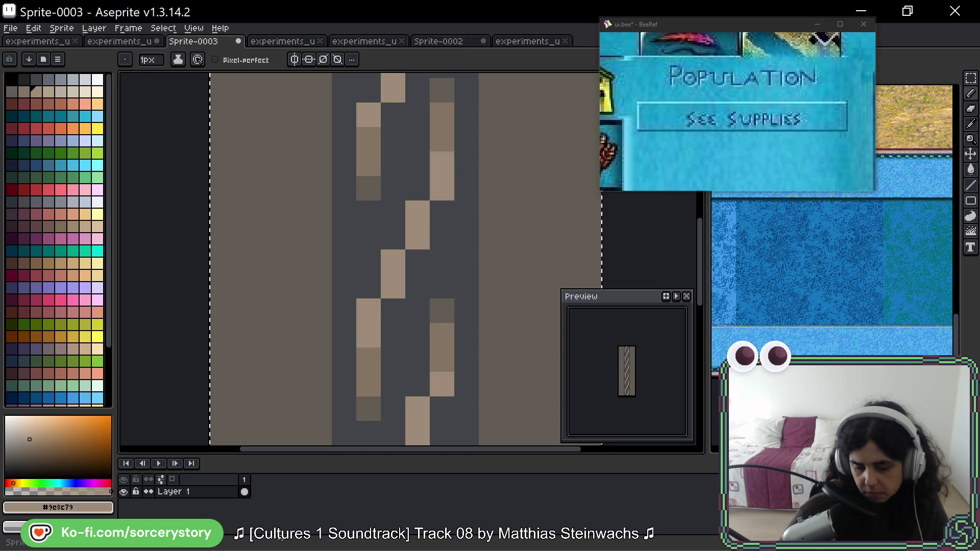
scroll(454, 219, down, 3)
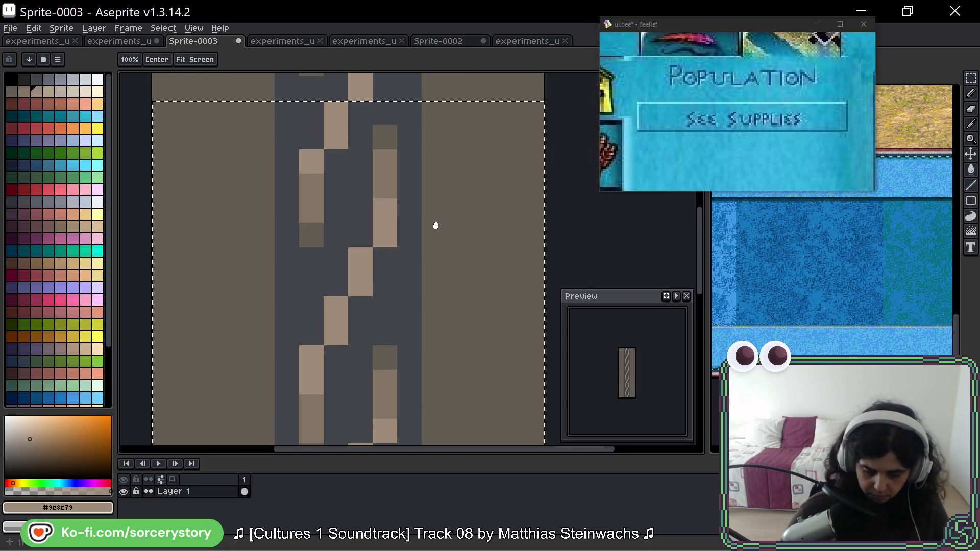
Undo a stray light pixel painted on the border.
click(433, 232)
scroll(449, 228, down, 2)
key(ctrl+z)
scroll(449, 227, up, 2)
Select the right strand as a staircase of rectangles and move it up to realign its links.
click(970, 77)
scroll(423, 204, up, 1)
mouse_move(415, 157)
mouse_down()
mouse_move(431, 291)
mouse_move(444, 302)
mouse_up()
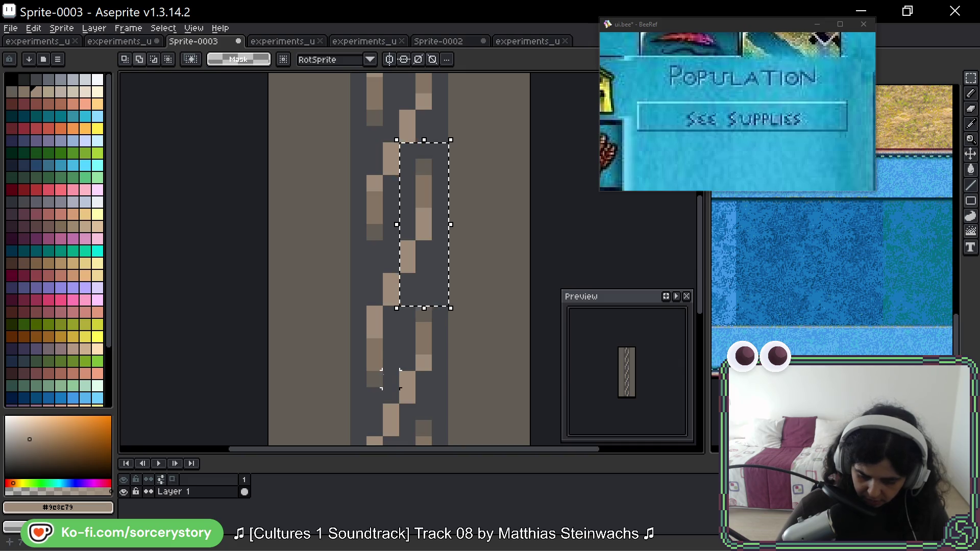
key(ctrl+d)
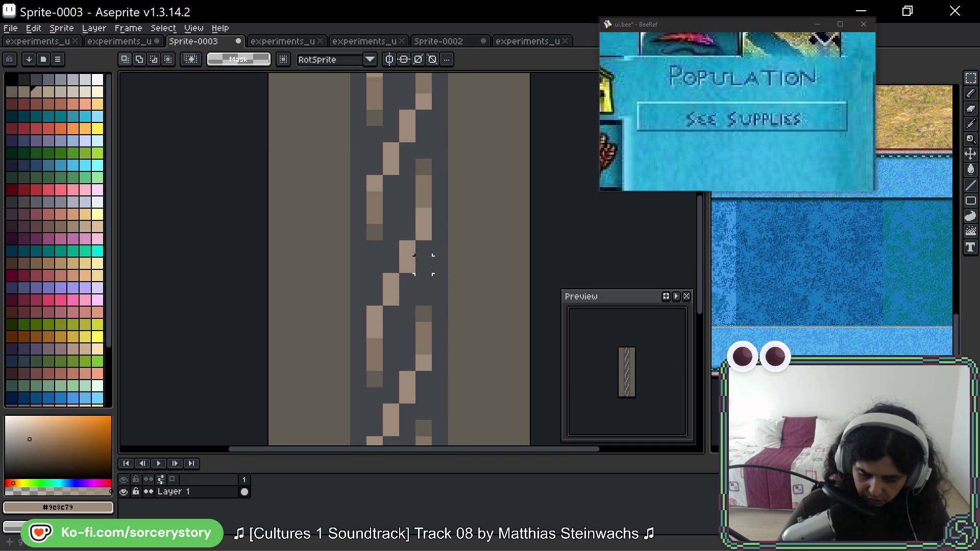
mouse_move(407, 151)
mouse_down()
mouse_move(423, 232)
mouse_move(440, 232)
mouse_move(449, 259)
mouse_up()
drag(383, 225, 432, 290)
drag(367, 258, 415, 323)
drag(350, 290, 400, 406)
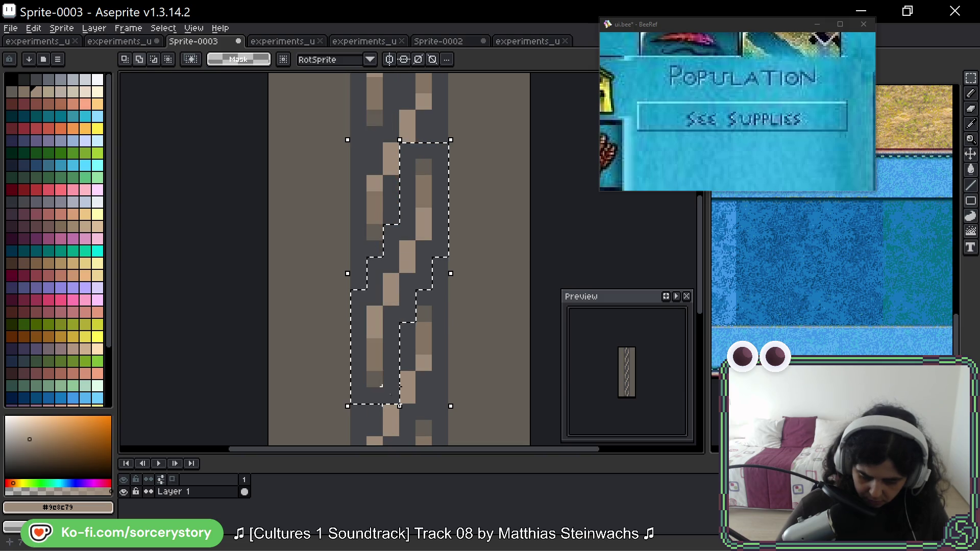
mouse_move(396, 273)
mouse_down()
mouse_move(403, 161)
mouse_move(387, 145)
mouse_move(400, 151)
mouse_move(400, 137)
mouse_move(400, 152)
mouse_move(399, 138)
mouse_up()
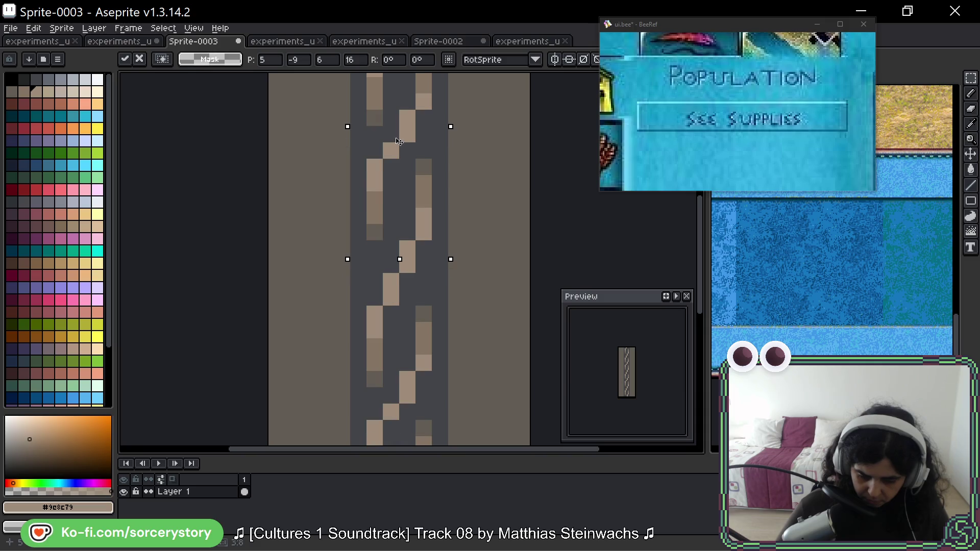
mouse_move(396, 138)
mouse_down()
mouse_move(387, 363)
mouse_move(384, 345)
mouse_move(401, 343)
mouse_move(420, 306)
mouse_move(424, 218)
mouse_move(423, 301)
mouse_move(424, 187)
mouse_up()
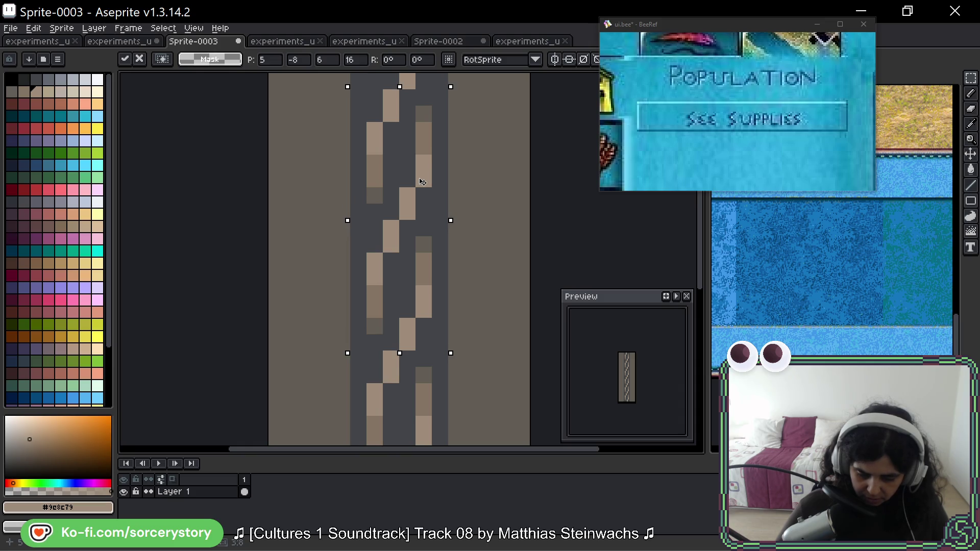
key(ctrl+d)
Select the entire tile and return to the experiments_ui_2026-04_02.png sheet.
scroll(456, 245, down, 1)
scroll(455, 245, down, 4)
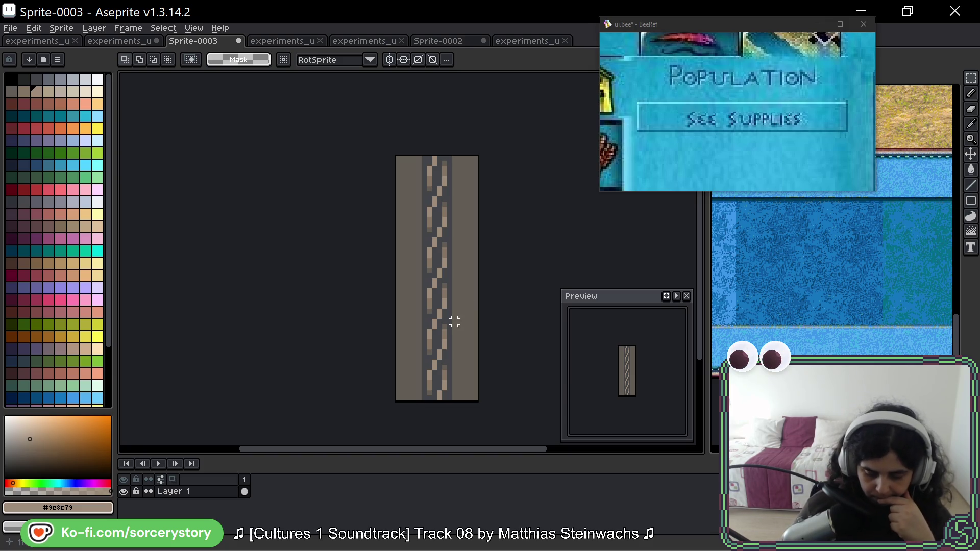
key(ctrl+v)
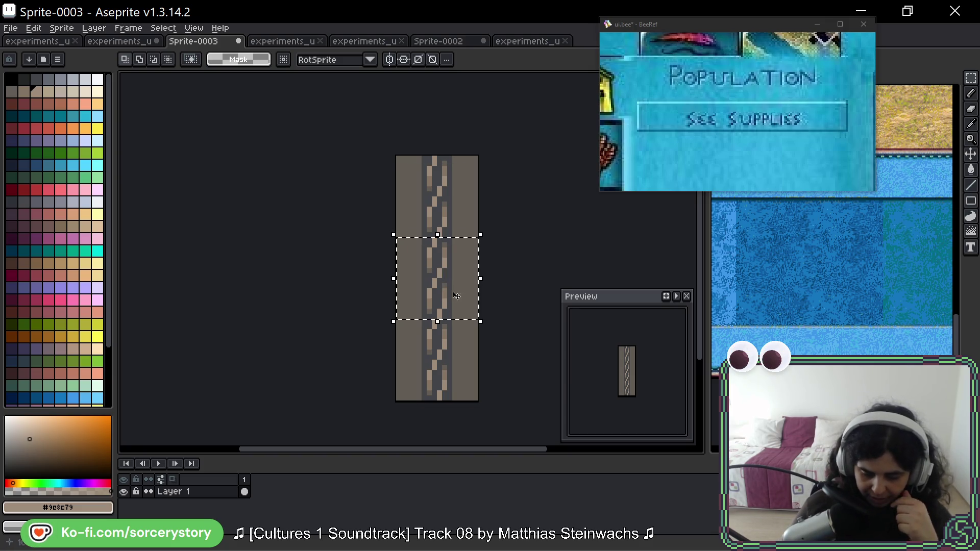
scroll(448, 267, up, 4)
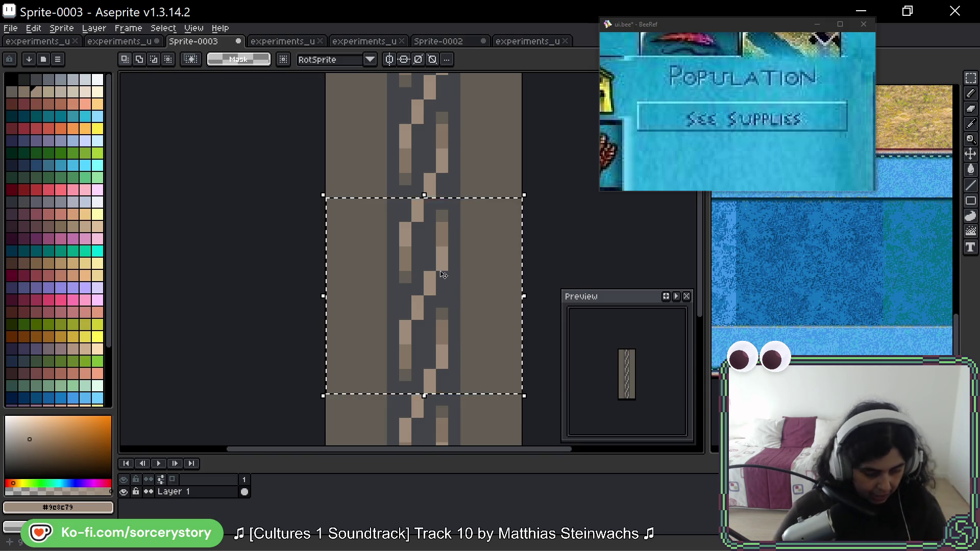
key(ctrl+Tab)
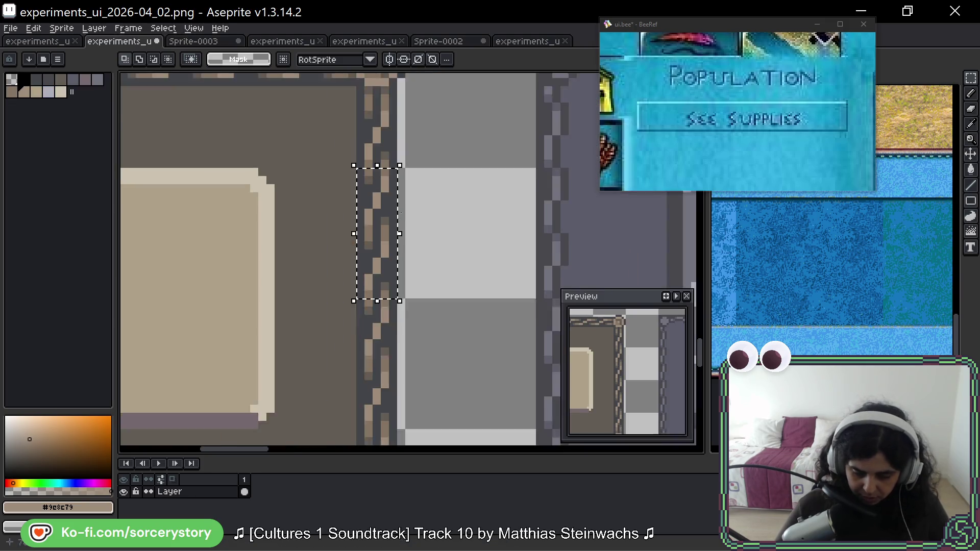
key(ctrl+f)
key(ctrl+f)
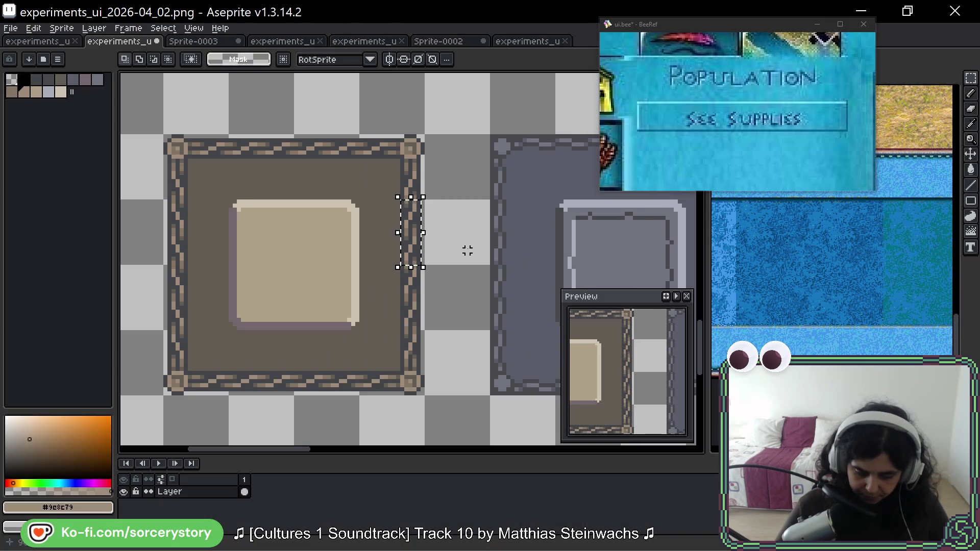
scroll(468, 250, down, 5)
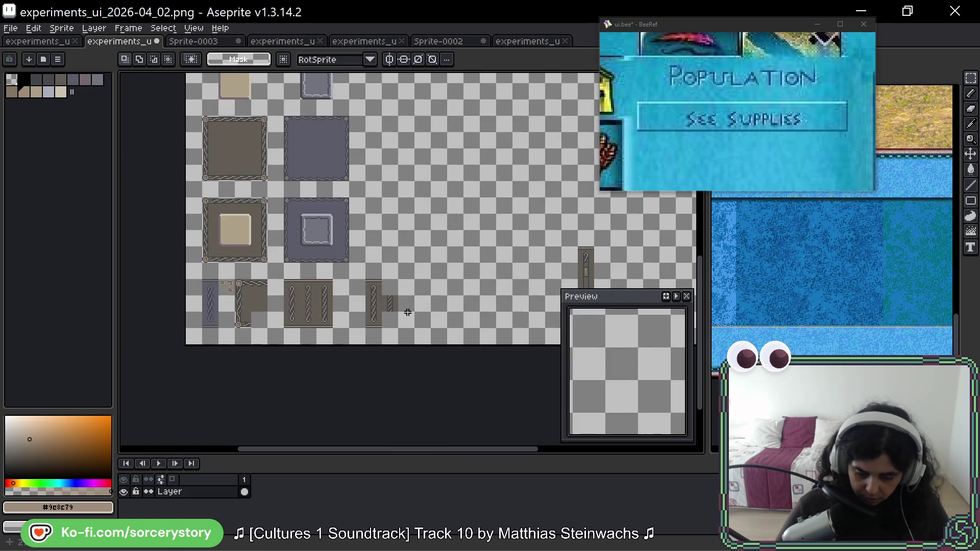
scroll(399, 265, up, 3)
key(ctrl+v)
drag(406, 259, 361, 258)
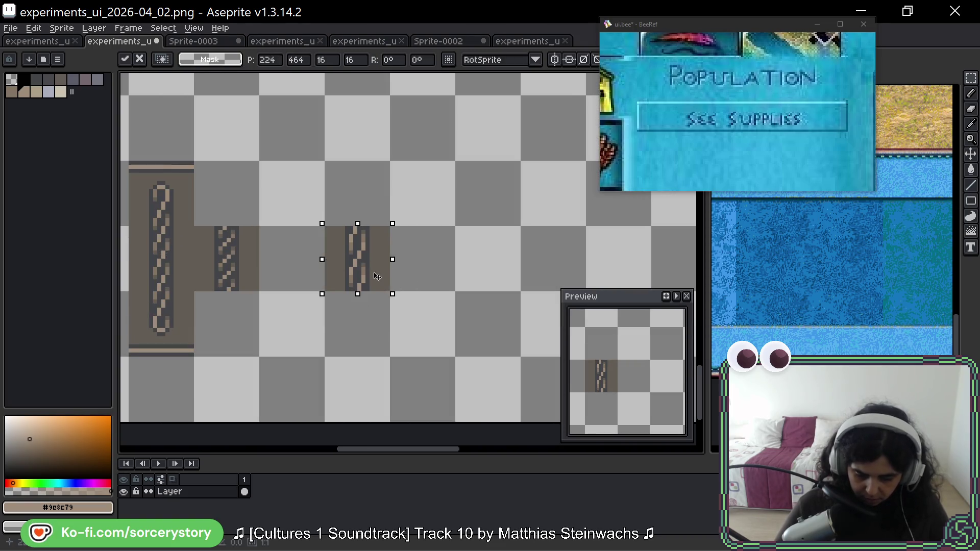
click(269, 256)
key(ctrl+z)
drag(235, 257, 300, 258)
click(363, 256)
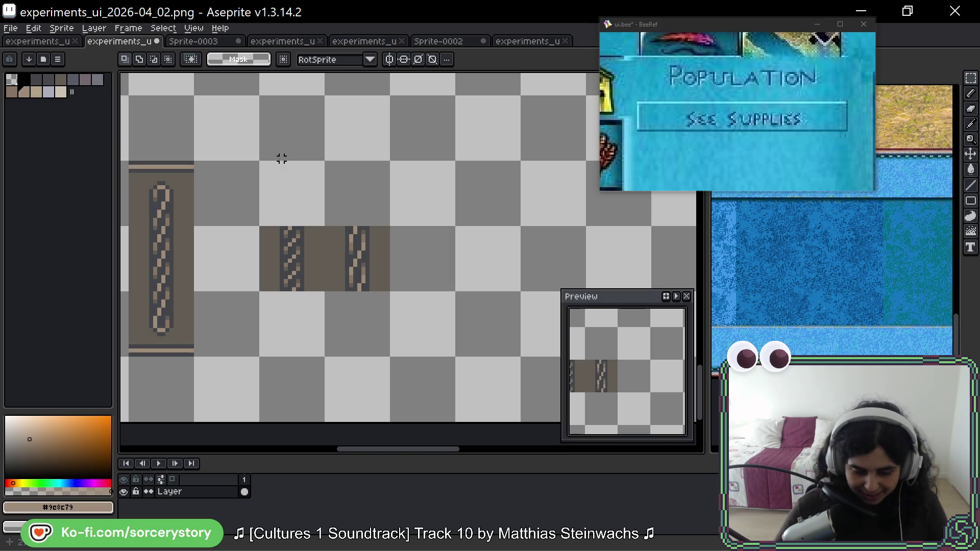
click(204, 42)
scroll(298, 219, right, 2)
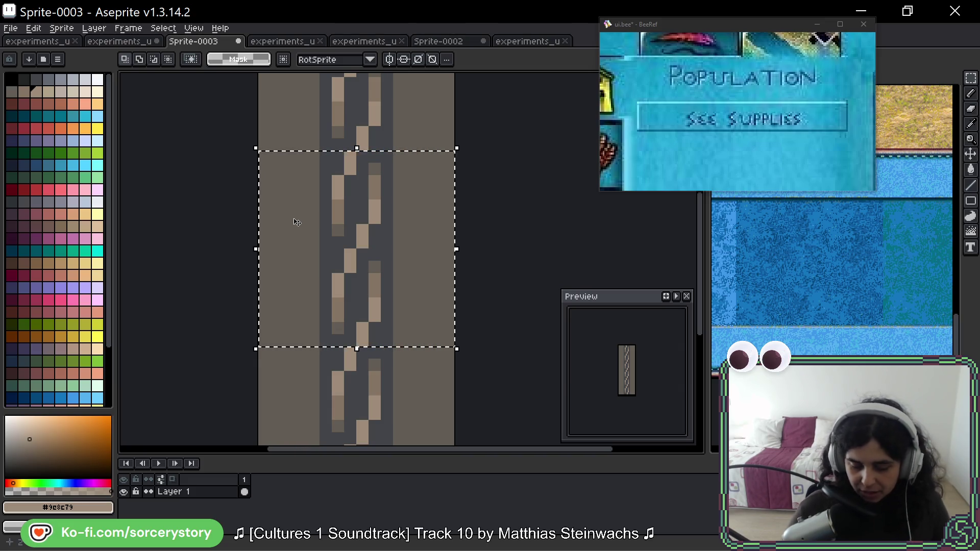
key(ctrl+d)
scroll(361, 232, down, 3)
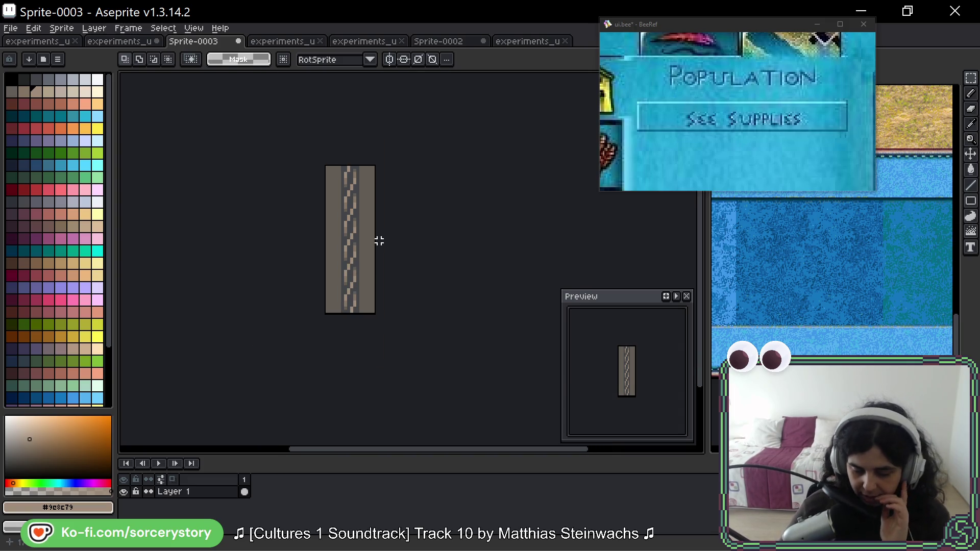
scroll(395, 250, down, 2)
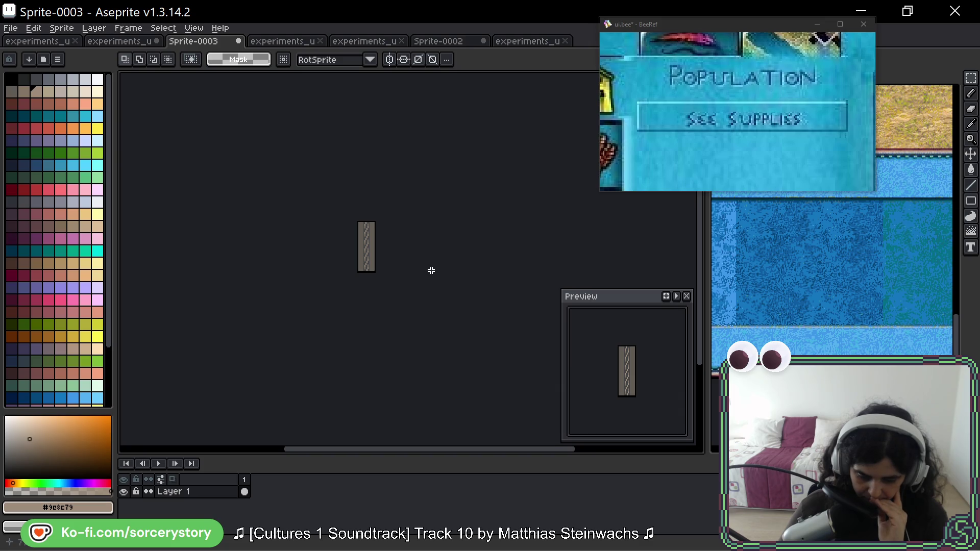
click(121, 41)
scroll(408, 238, down, 3)
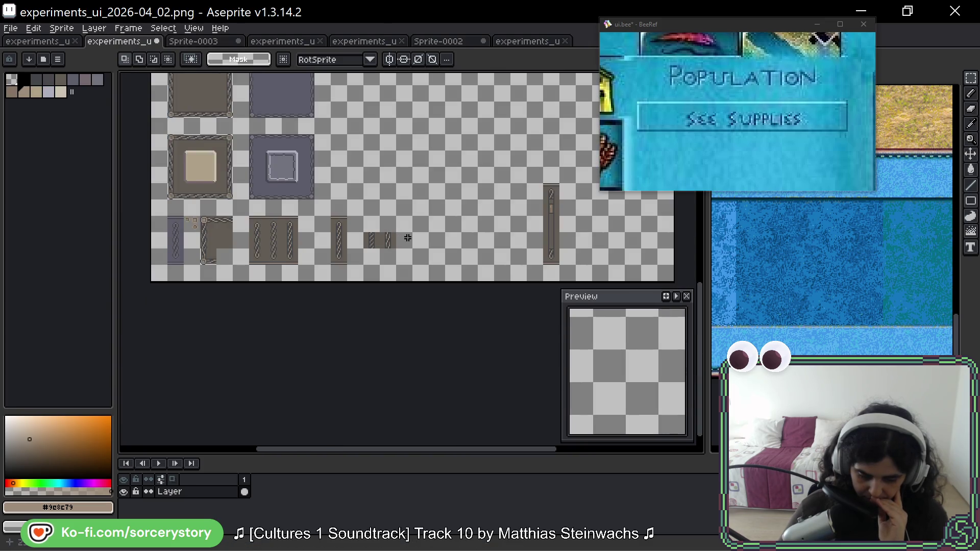
mouse_move(408, 238)
mouse_down()
mouse_move(362, 264)
mouse_move(448, 199)
mouse_move(532, 205)
mouse_move(489, 214)
mouse_up()
scroll(524, 214, up, 2)
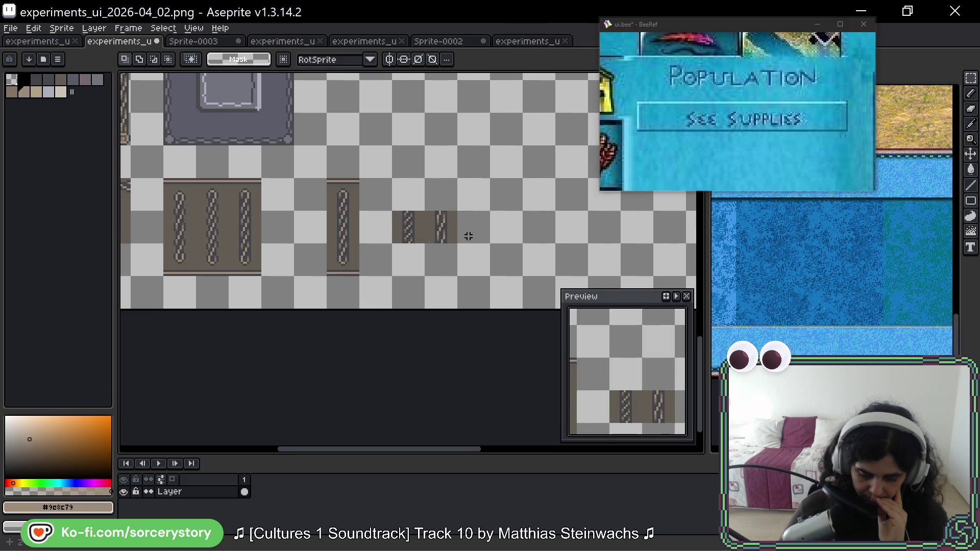
scroll(463, 242, down, 1)
scroll(464, 242, down, 1)
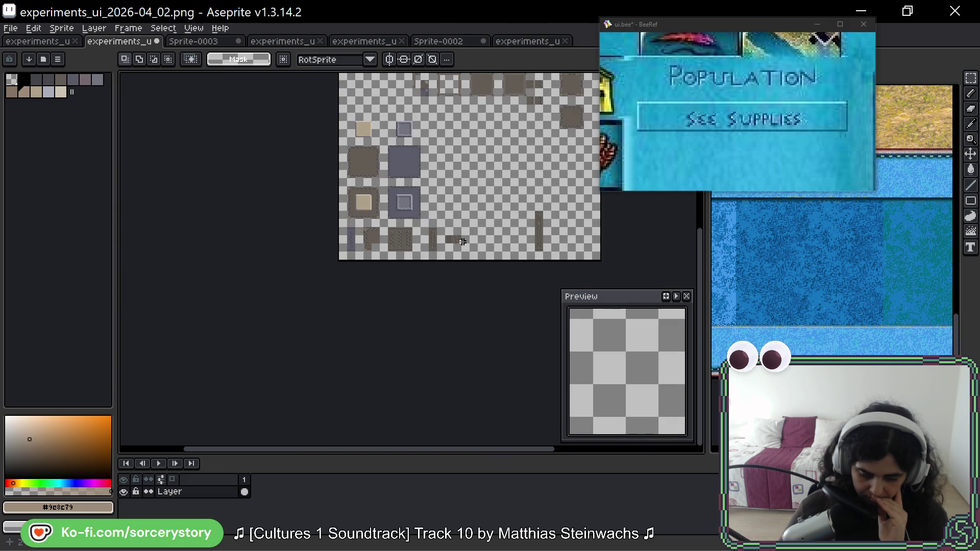
scroll(469, 243, up, 1)
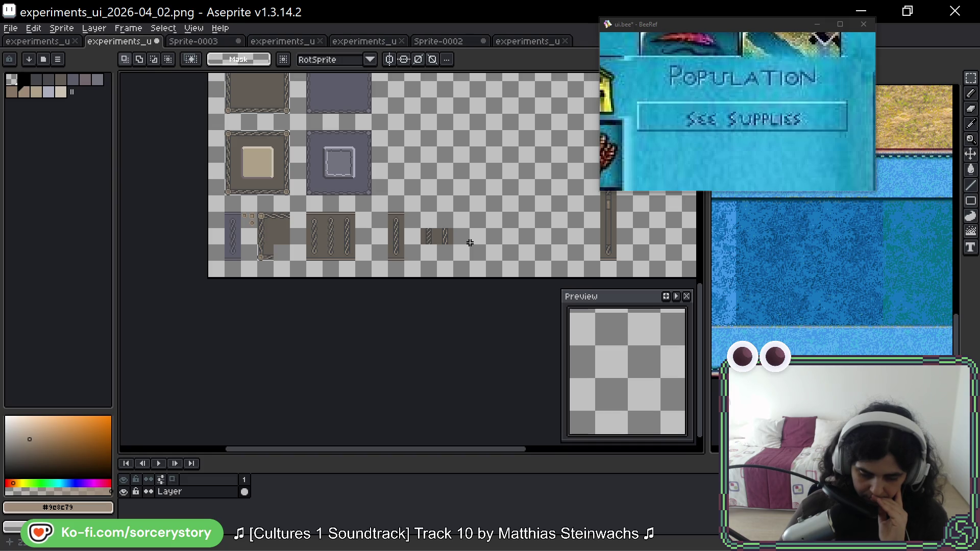
scroll(469, 243, up, 4)
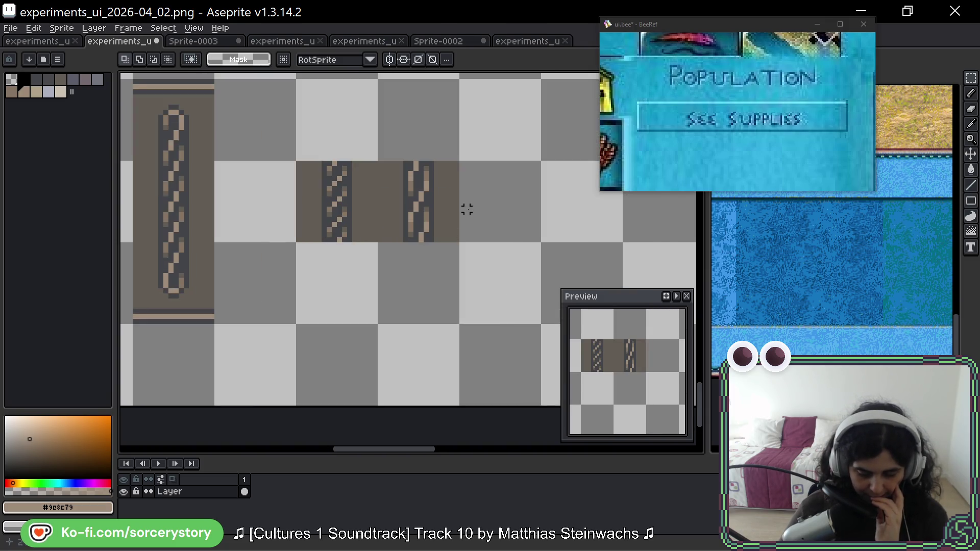
click(193, 41)
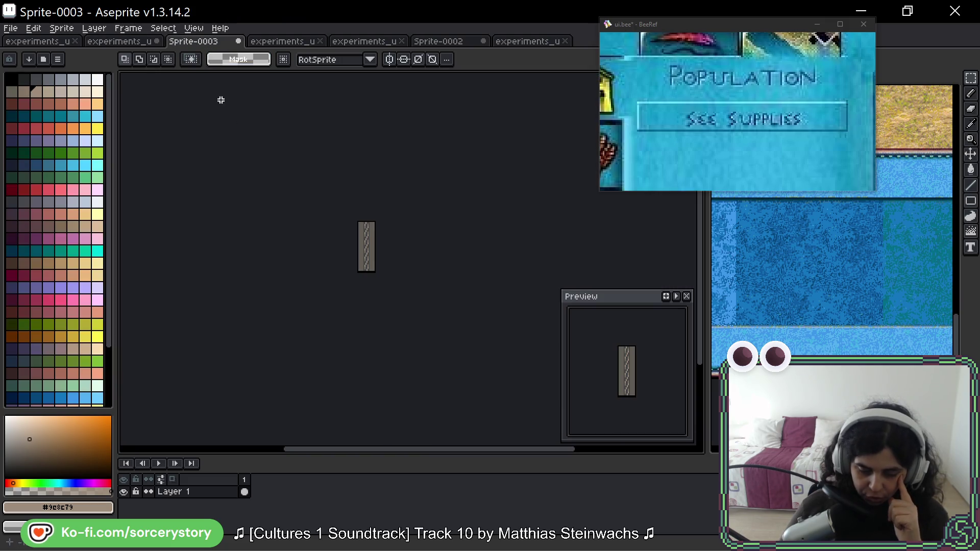
scroll(378, 255, up, 5)
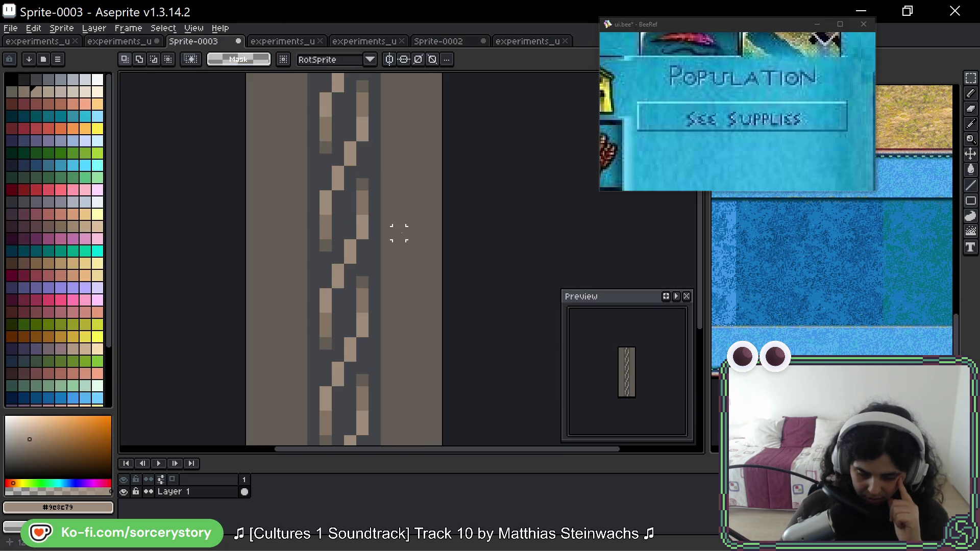
With the Pencil, paint a tan pixel and a darker brown #625d54 pixel into the braid.
key(ctrl+v)
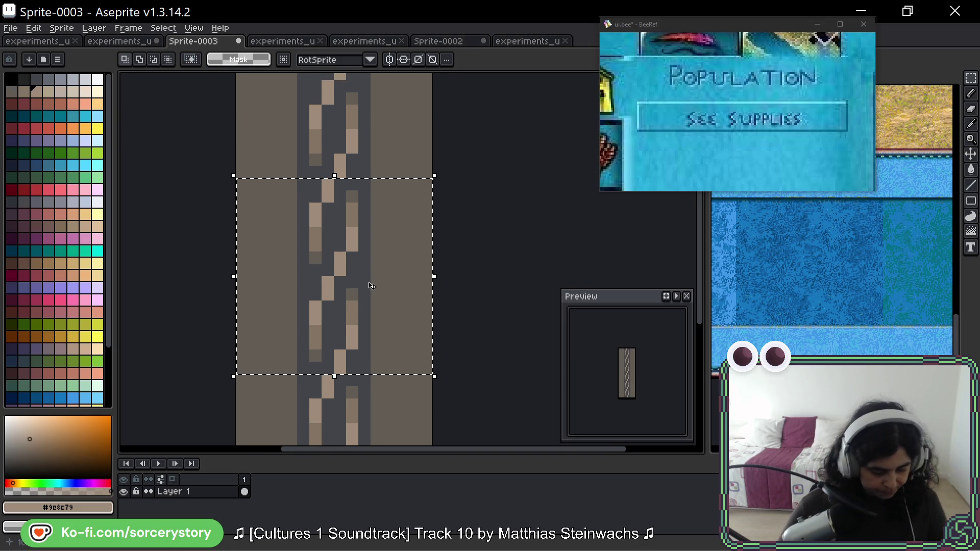
key(b)
alt+click(351, 194)
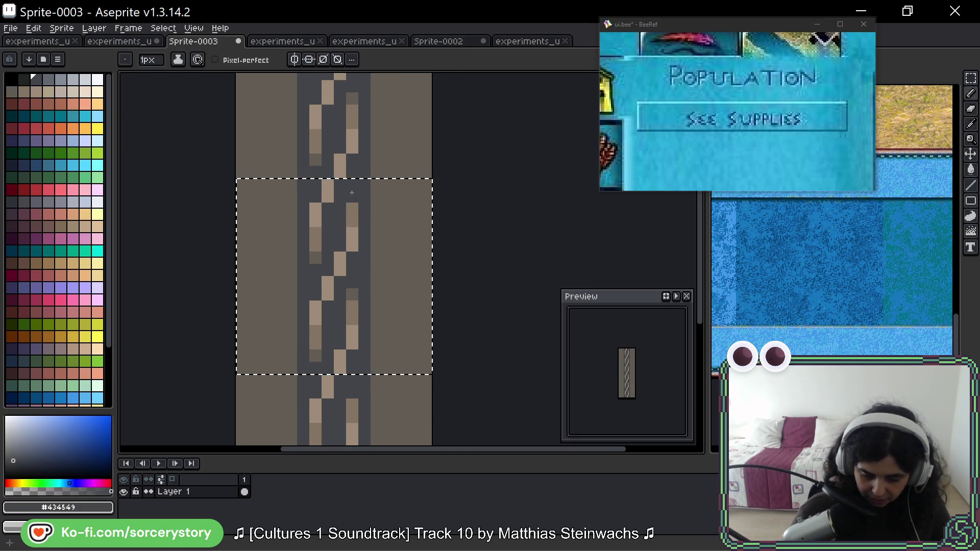
alt+click(314, 355)
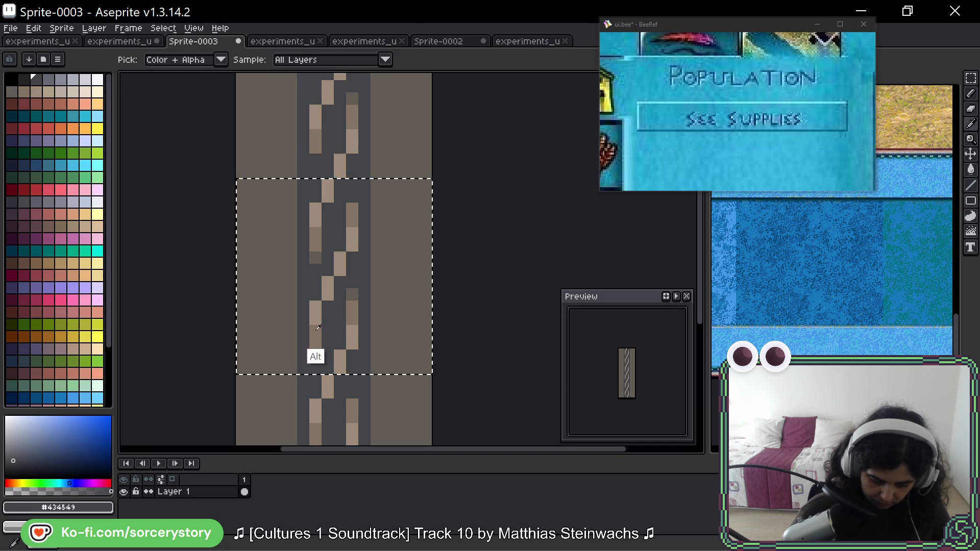
click(329, 346)
alt+click(352, 295)
click(353, 219)
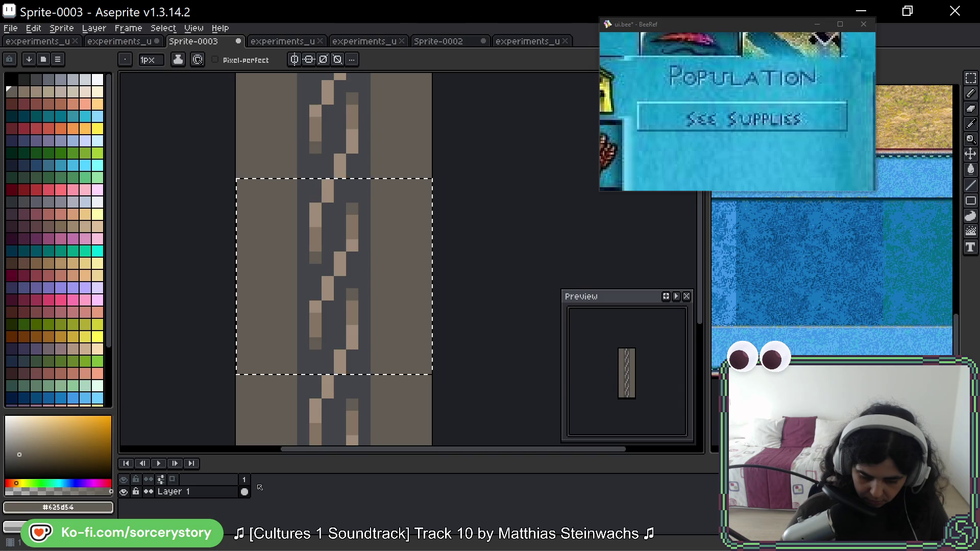
Repaint a short column and another braid pixel in #625d54, then deselect the tile.
alt+click(316, 259)
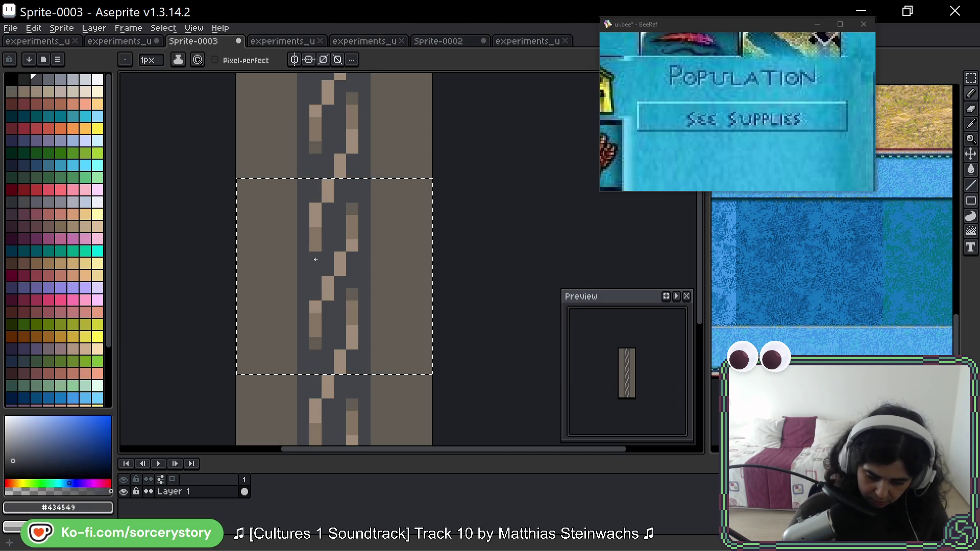
alt+click(352, 225)
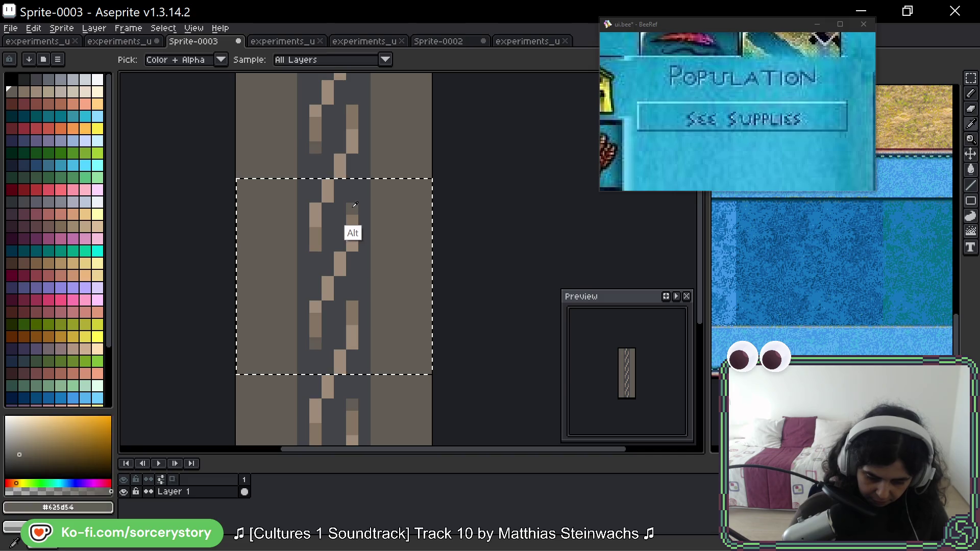
drag(313, 238, 314, 219)
click(341, 184)
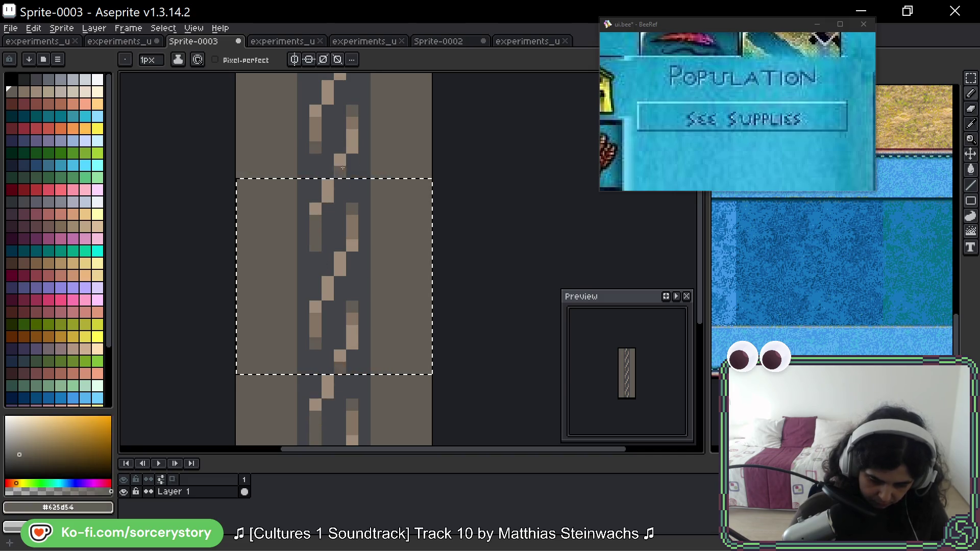
alt+click(350, 149)
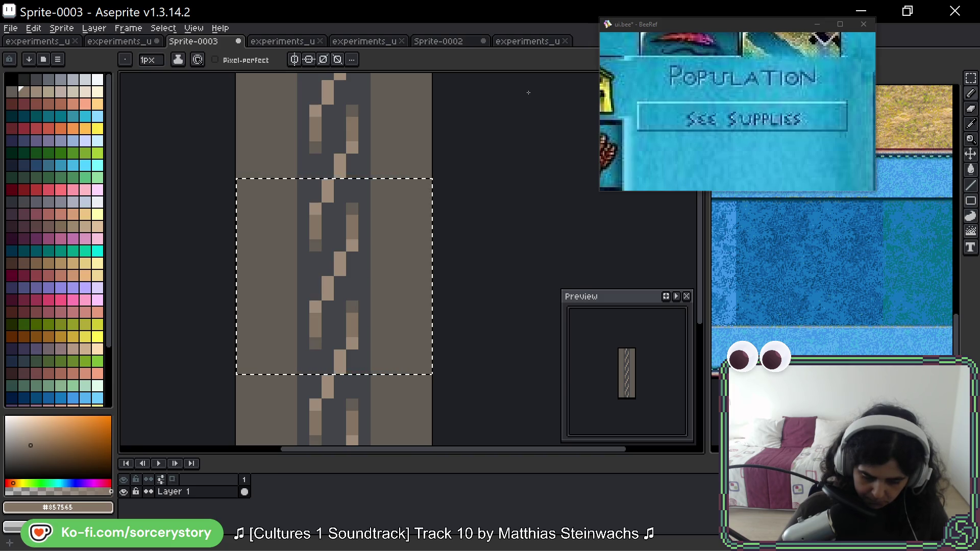
key(ctrl+d)
scroll(518, 174, down, 6)
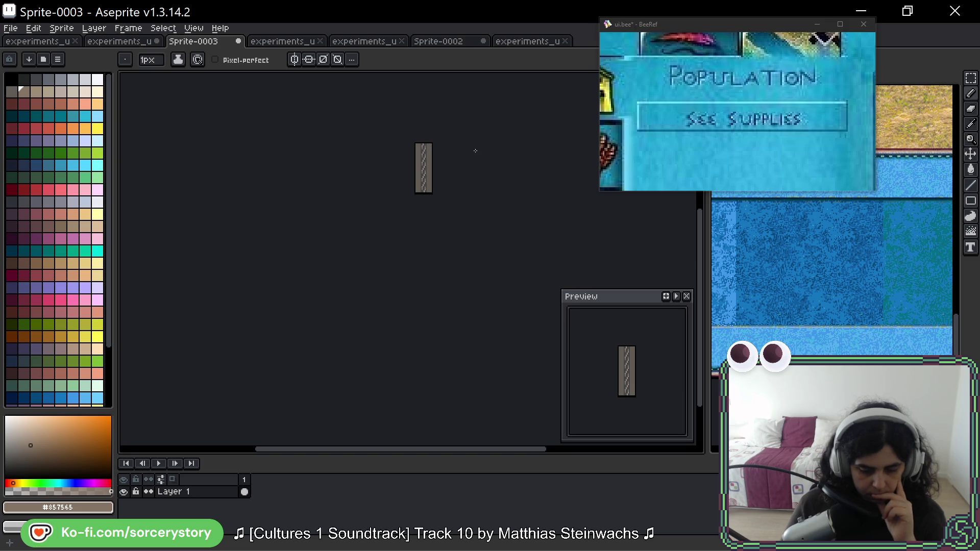
scroll(476, 151, up, 3)
scroll(475, 151, down, 3)
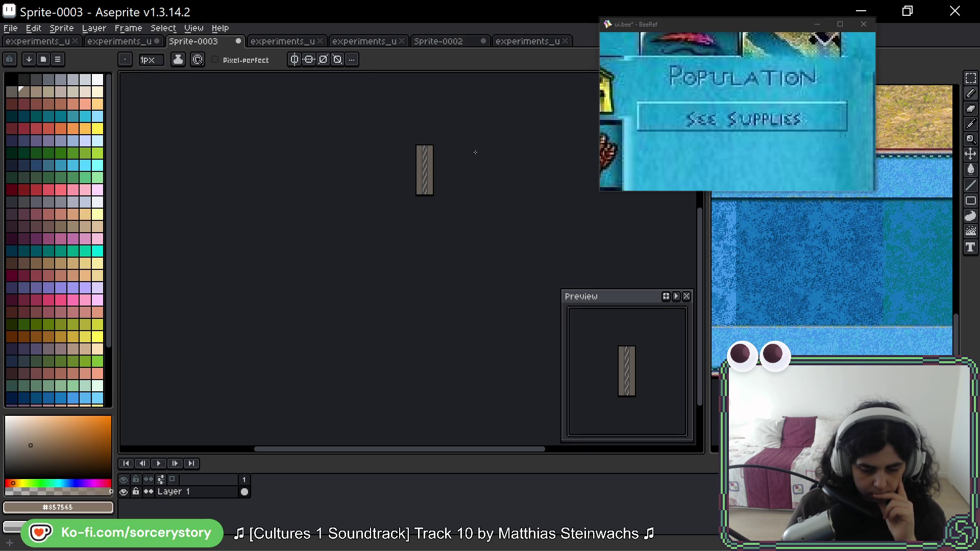
scroll(441, 157, up, 5)
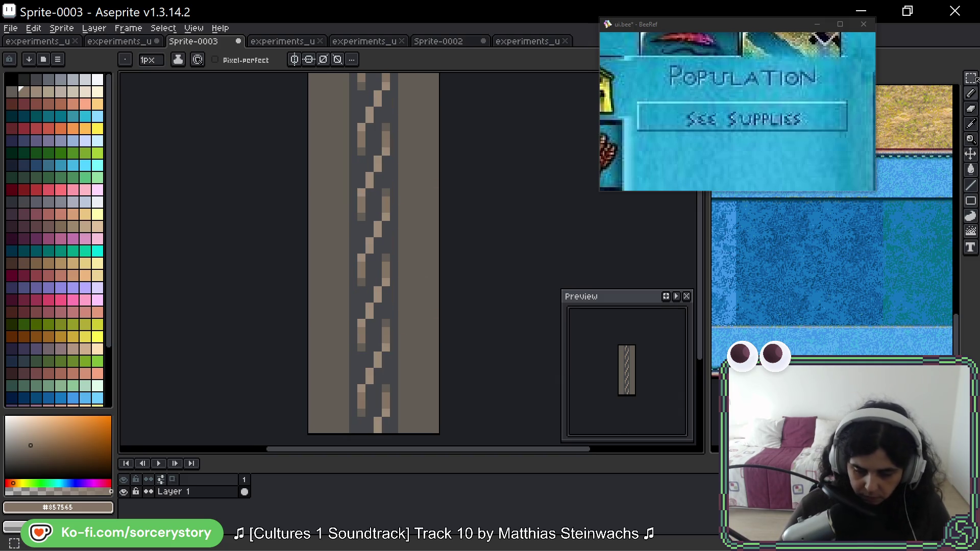
Copy the middle repeat of the rope tile and paste it in line with the sheet's other rope tiles.
key(m)
drag(308, 172, 440, 304)
key(ctrl+c)
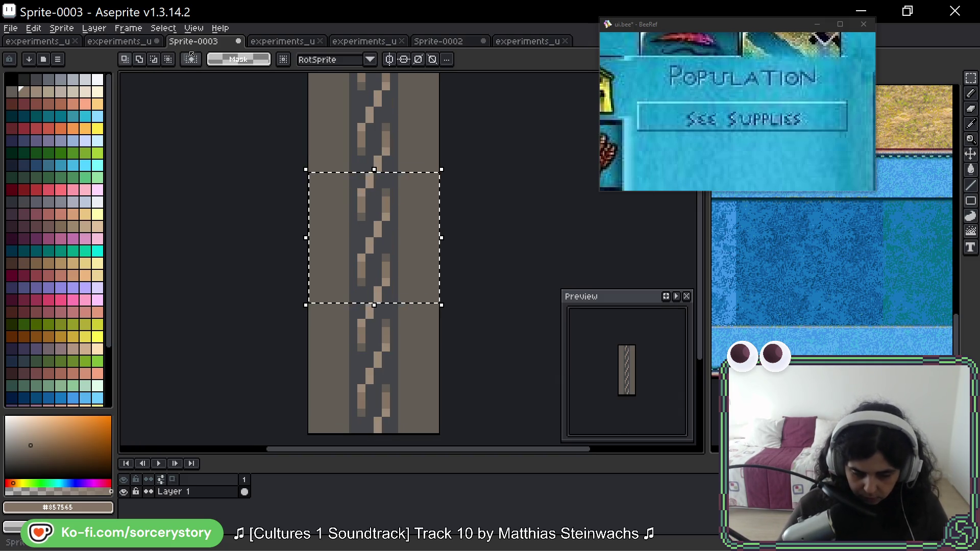
key(ctrl+shift+Tab)
key(ctrl+v)
drag(417, 244, 417, 195)
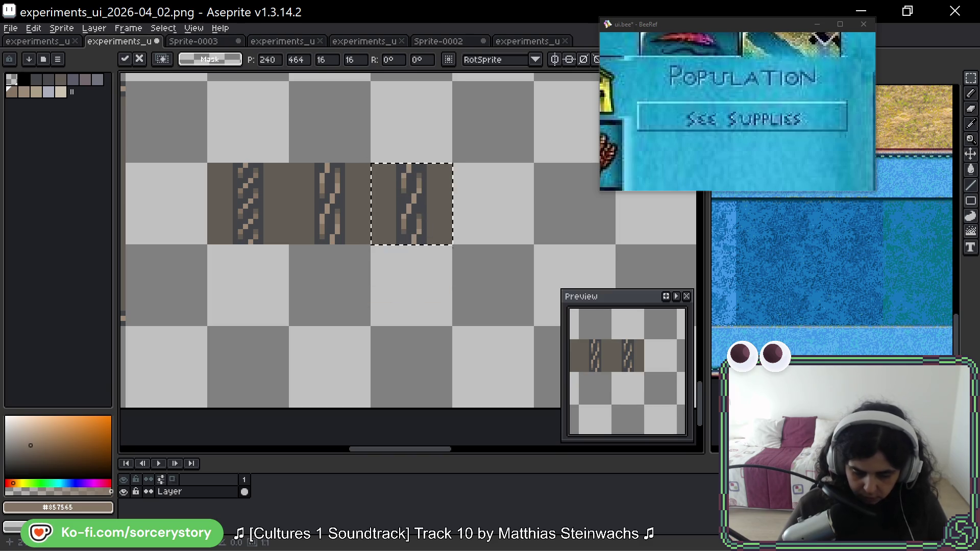
click(477, 258)
Compare the rope tile with the sheet's row of rope tiles, then go back to Sprite-0003.
scroll(479, 258, down, 2)
scroll(481, 259, down, 2)
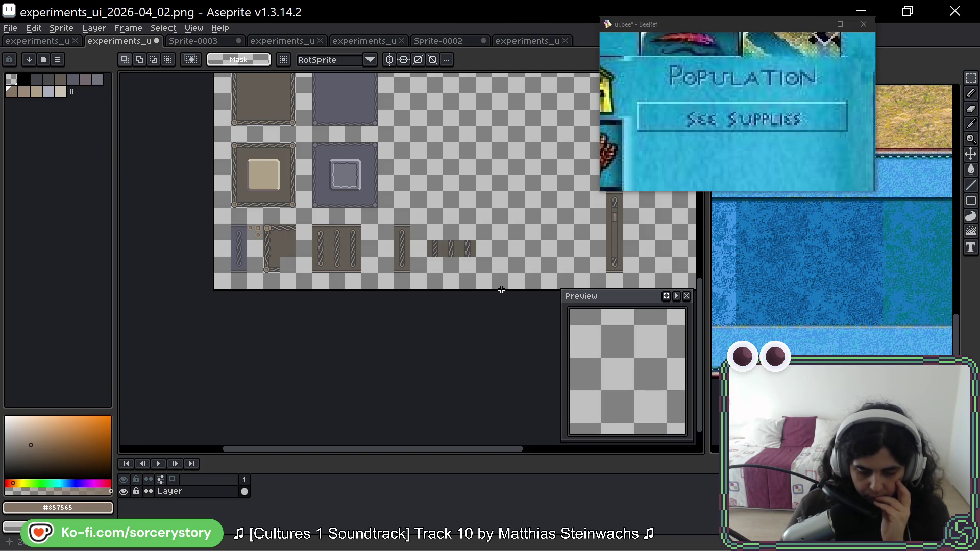
scroll(326, 168, up, 3)
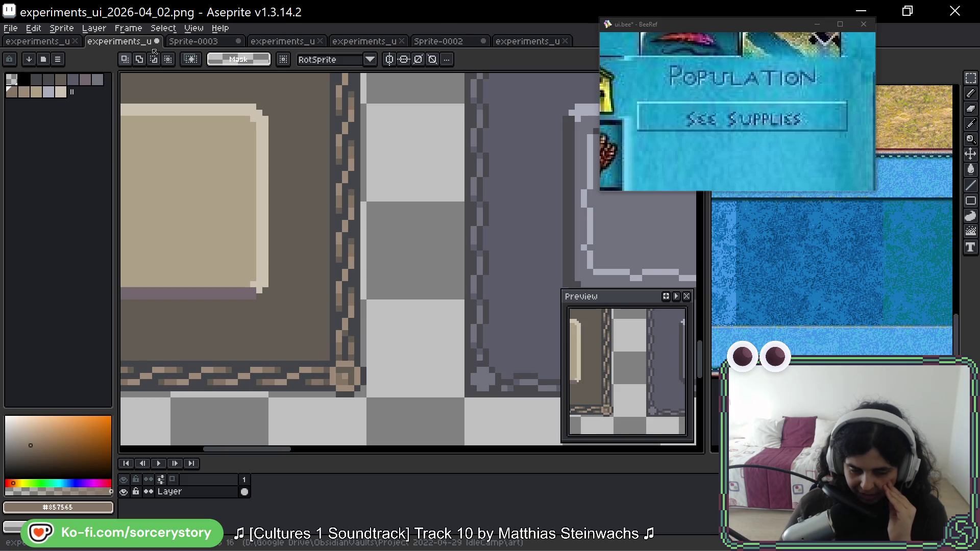
key(ctrl+Tab)
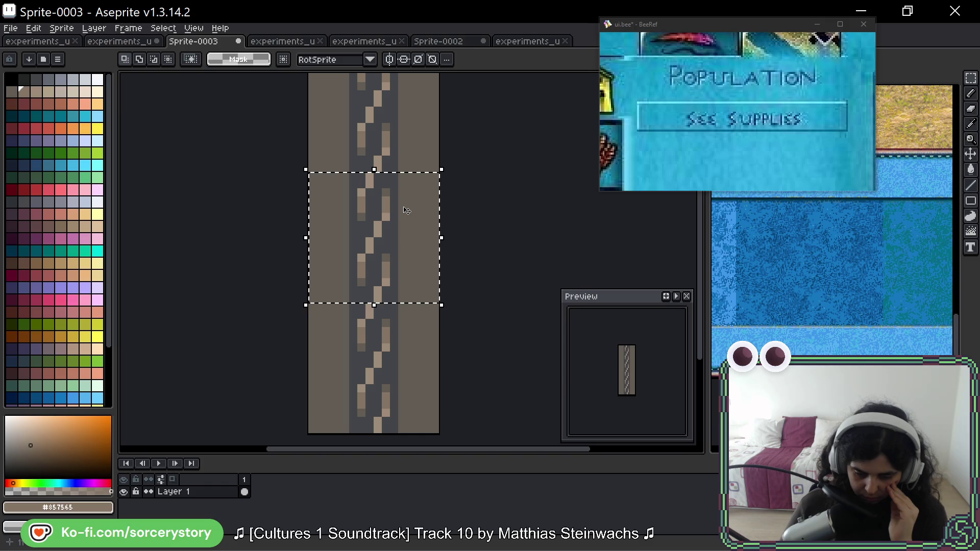
key(ctrl+shift+Tab)
scroll(349, 171, up, 2)
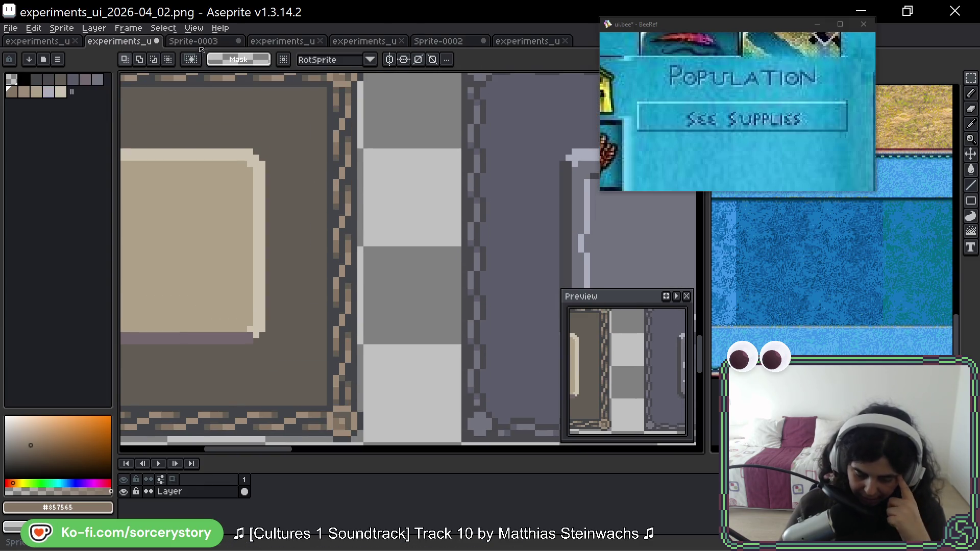
scroll(377, 220, down, 3)
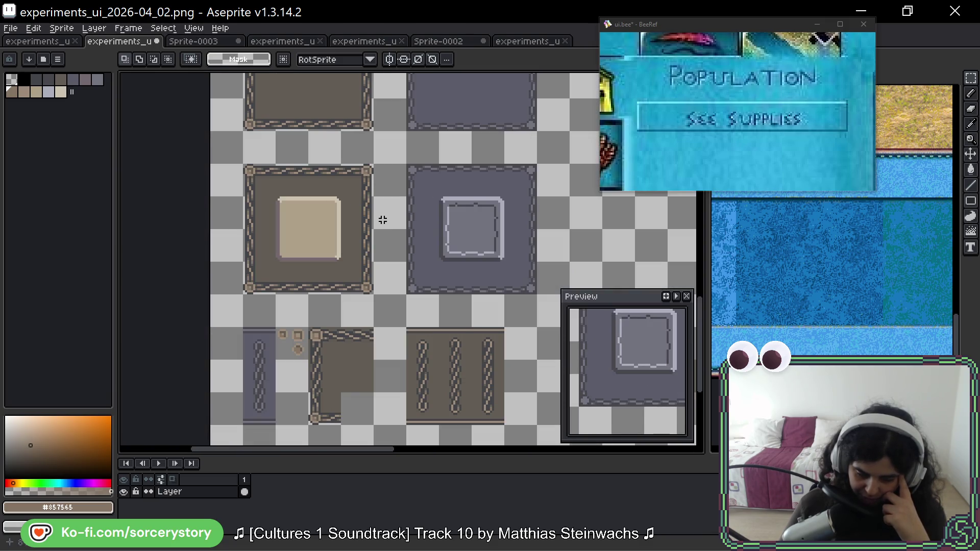
scroll(383, 217, down, 4)
scroll(378, 220, right, 4)
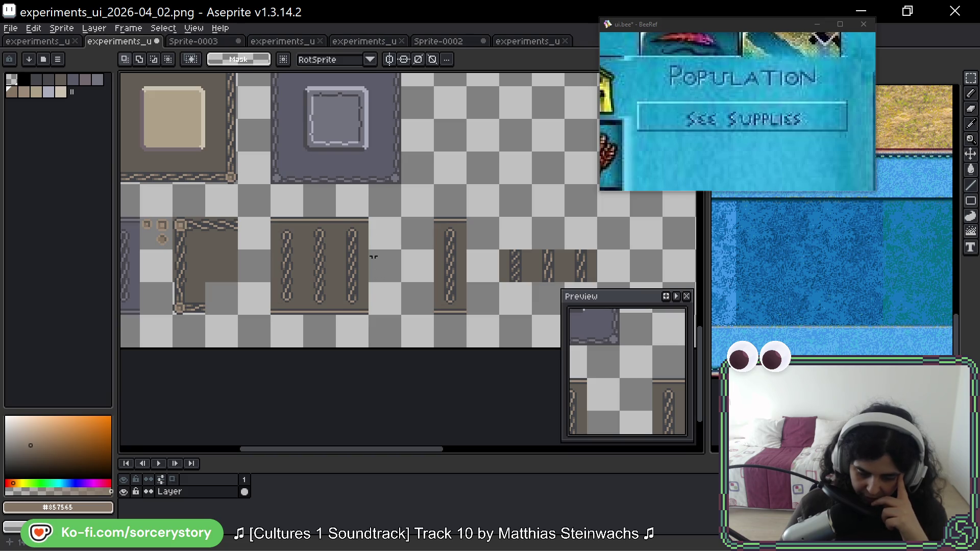
drag(520, 271, 298, 230)
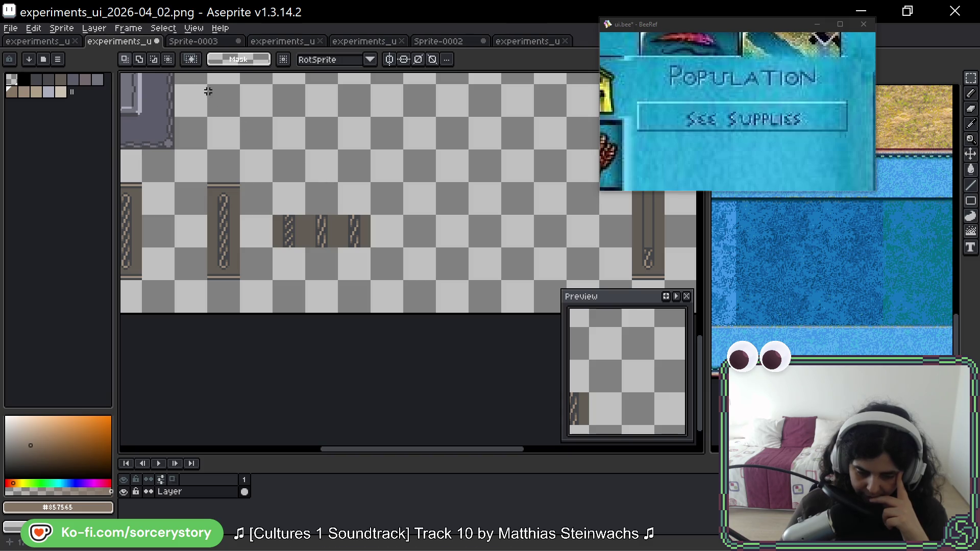
click(193, 43)
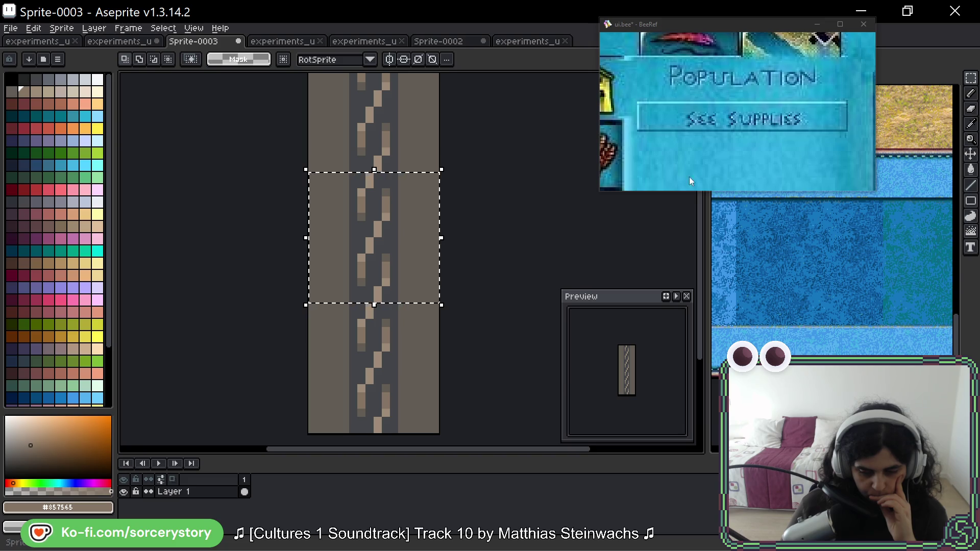
Drop the selection and darken several upper rope strand pixels with mid brown #625d54.
drag(398, 211, 463, 176)
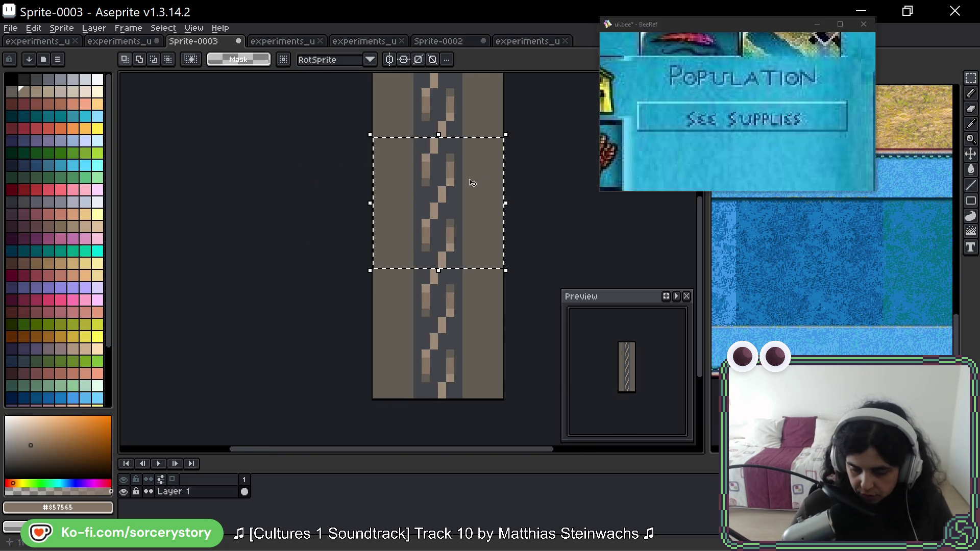
key(ctrl+d)
scroll(456, 171, up, 3)
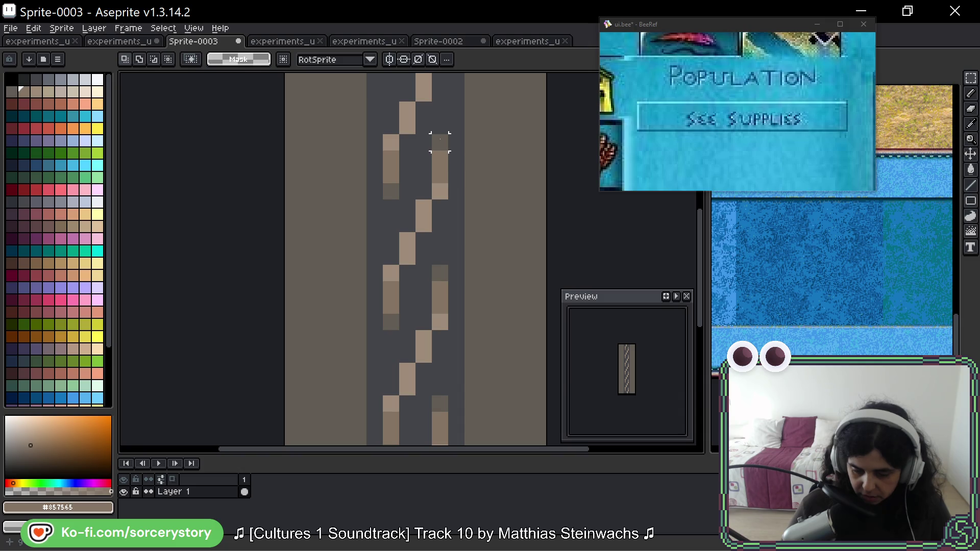
drag(494, 193, 474, 182)
click(420, 148)
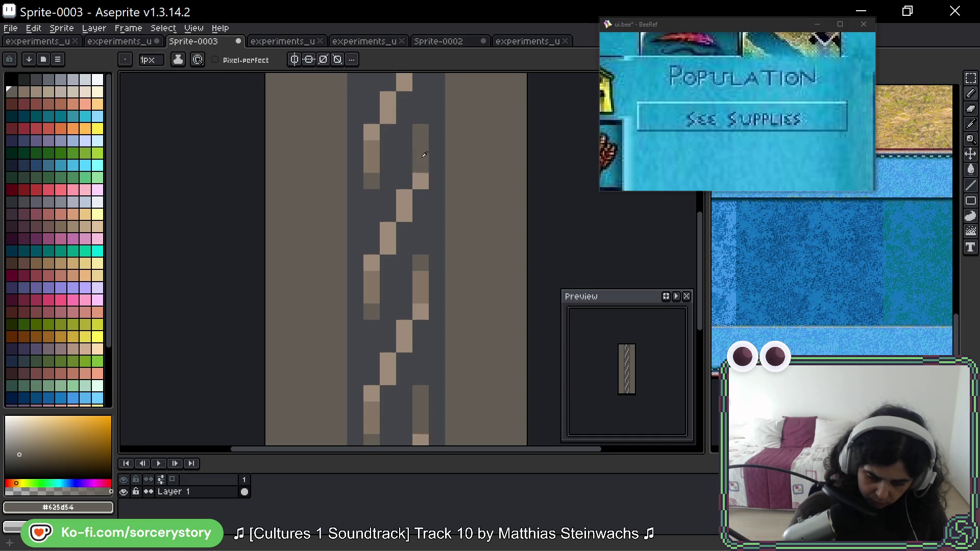
alt+click(420, 181)
click(420, 181)
alt+click(422, 177)
click(373, 298)
alt+click(371, 308)
alt+click(372, 308)
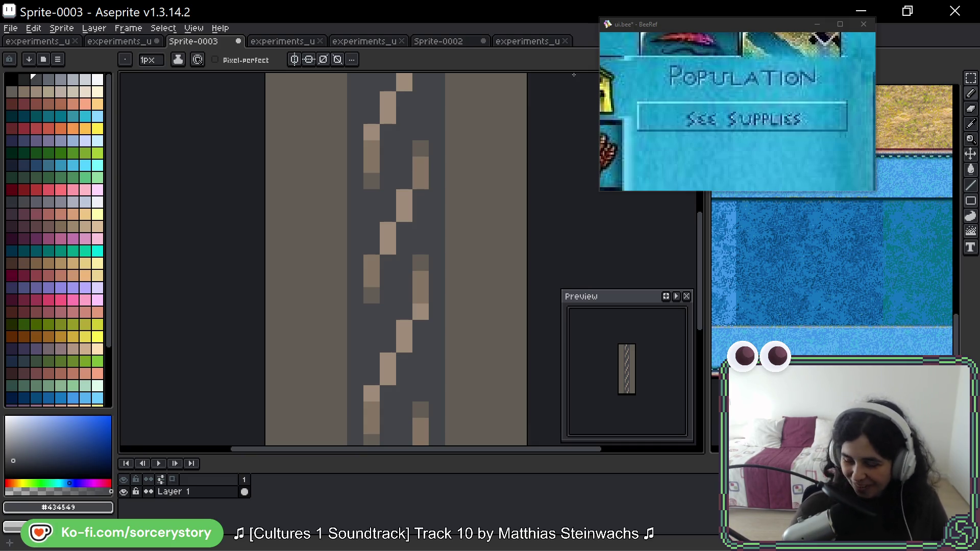
Further down the strip, recolour strand pixels with mid brown #625d54 and dark grey #434549.
key(space)
drag(473, 175, 455, 240)
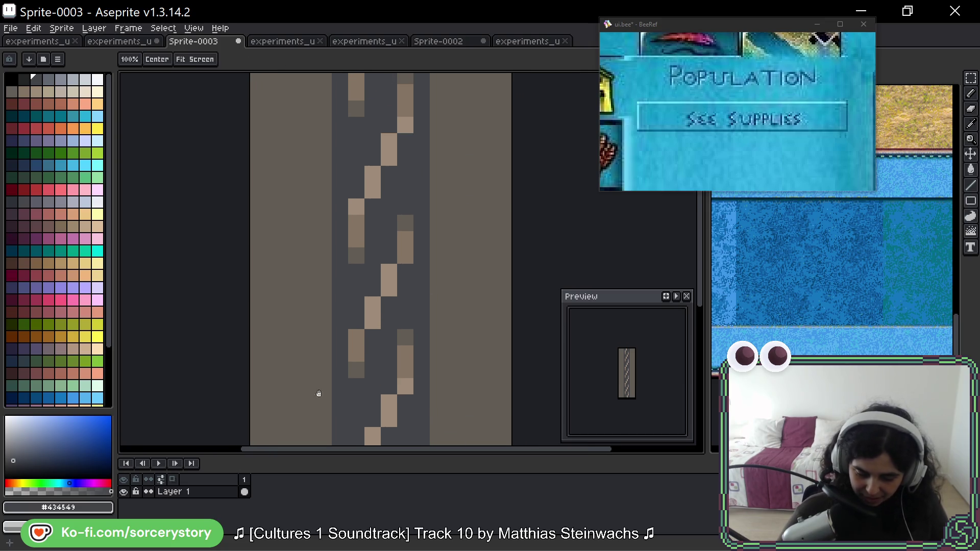
drag(422, 275, 433, 211)
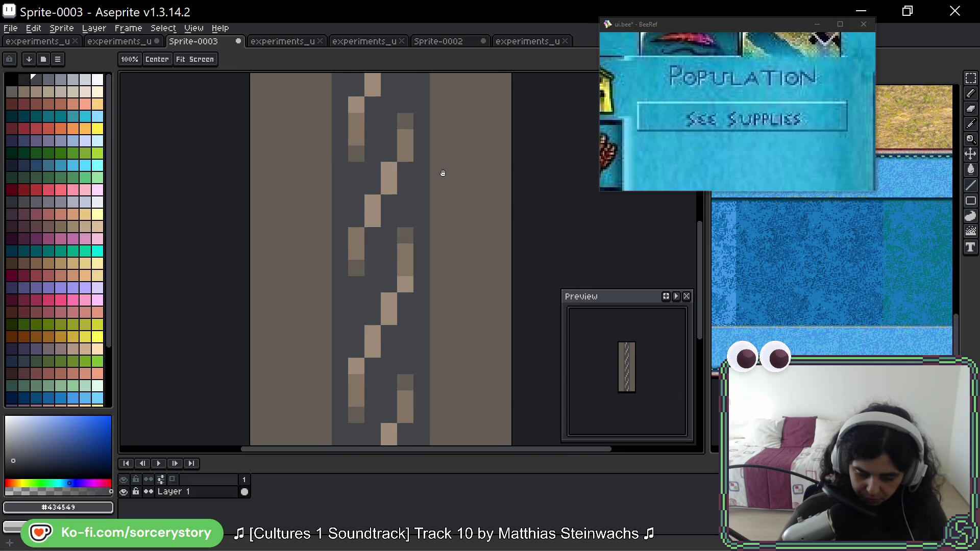
alt+click(405, 245)
click(362, 393)
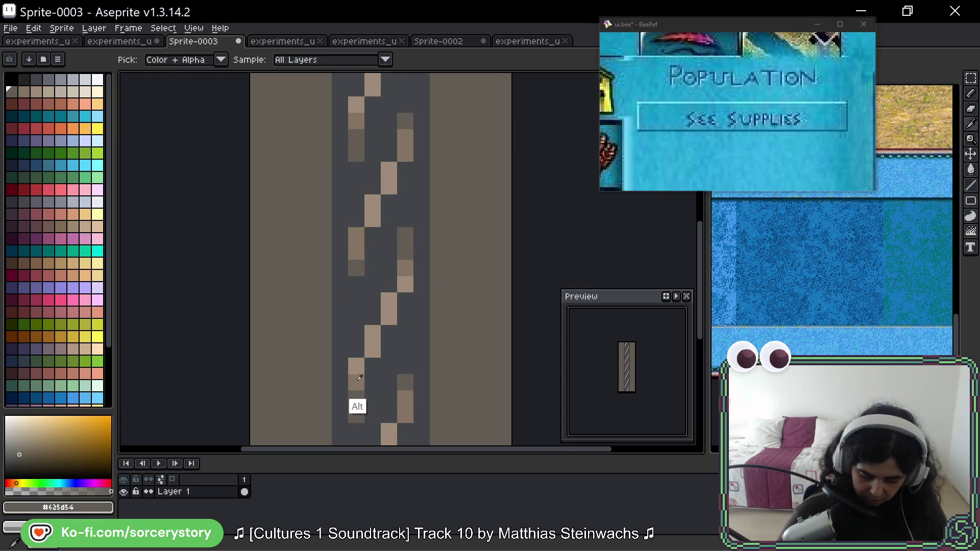
alt+click(357, 405)
click(405, 284)
alt+click(411, 247)
click(356, 155)
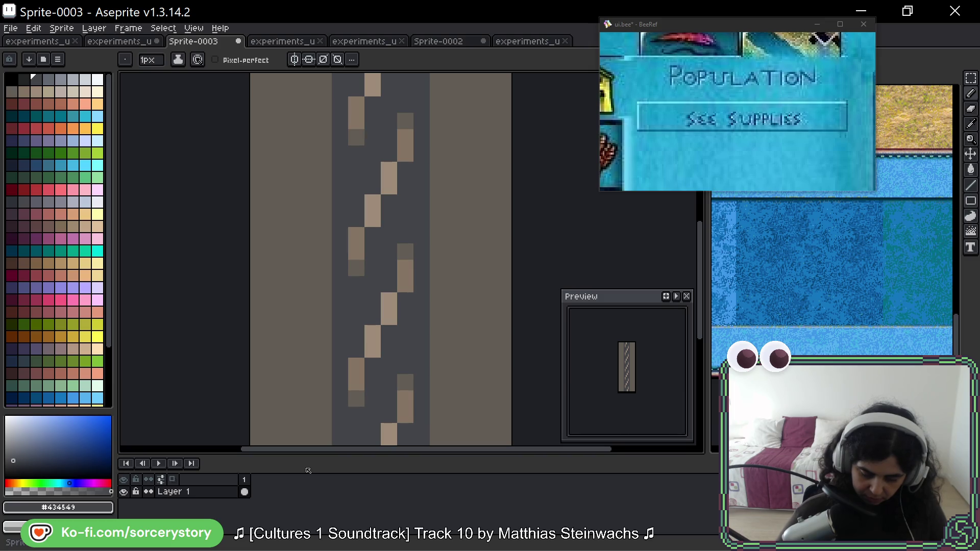
Undo a stray dark pixel on the right brown band and return to the experiments_ui_2026-04_02.png sheet.
key(space)
drag(490, 165, 492, 218)
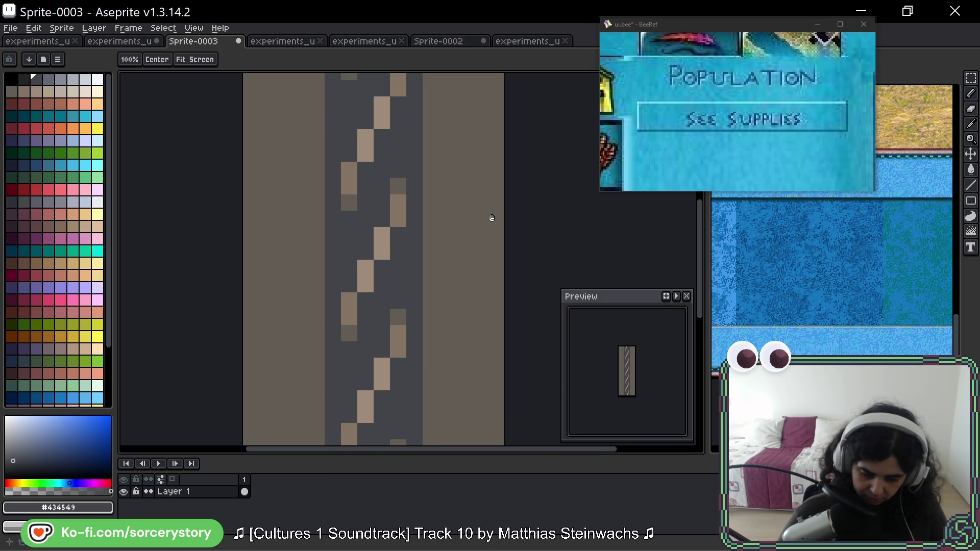
click(482, 190)
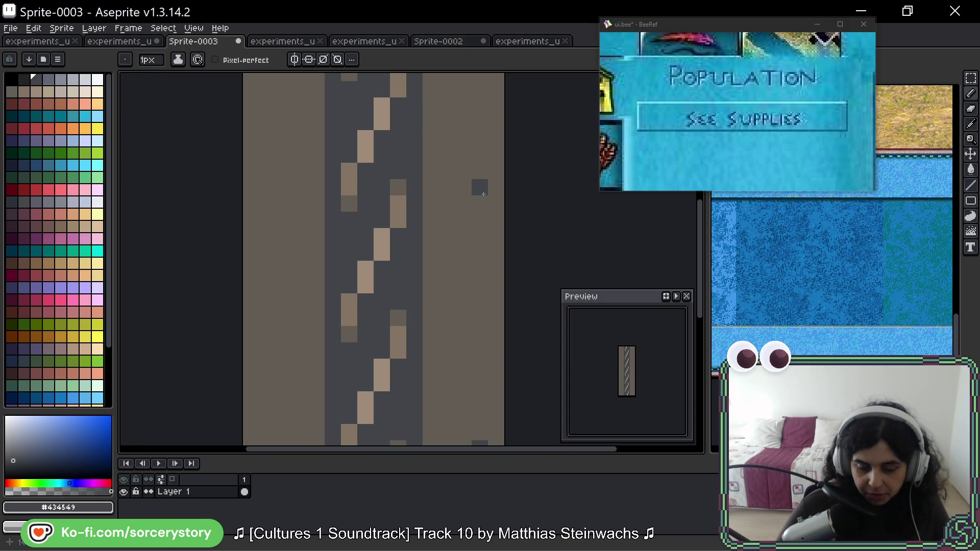
key(ctrl+z)
key(m)
key(space)
drag(431, 137, 398, 211)
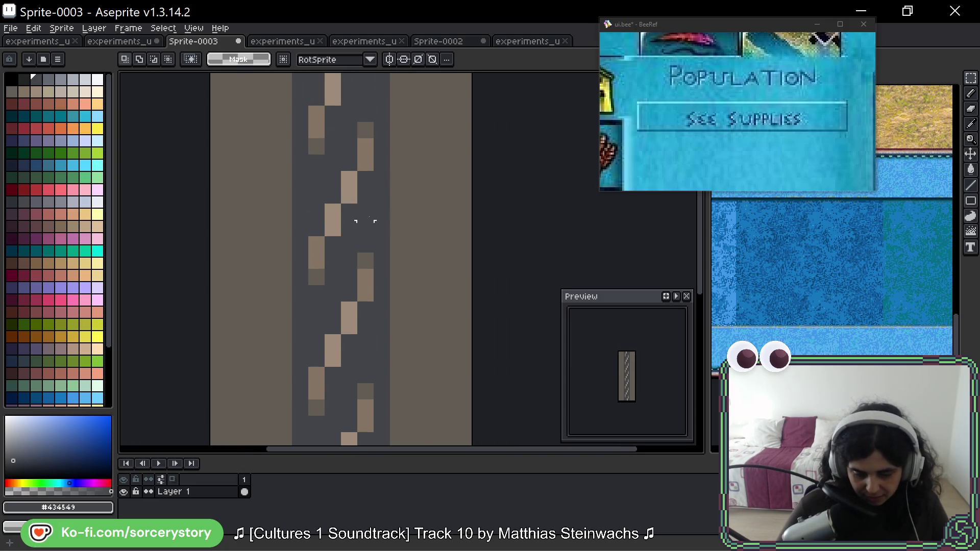
scroll(365, 147, down, 3)
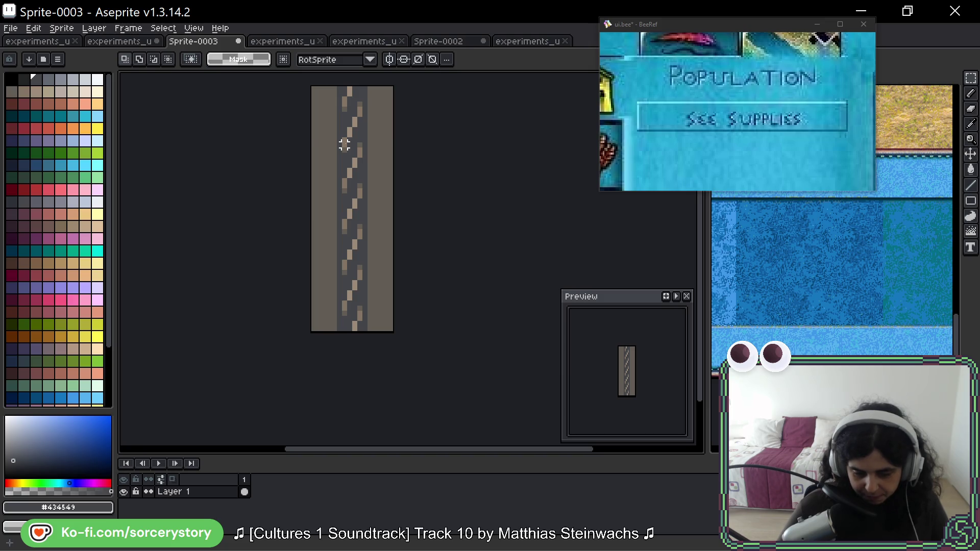
scroll(339, 115, up, 1)
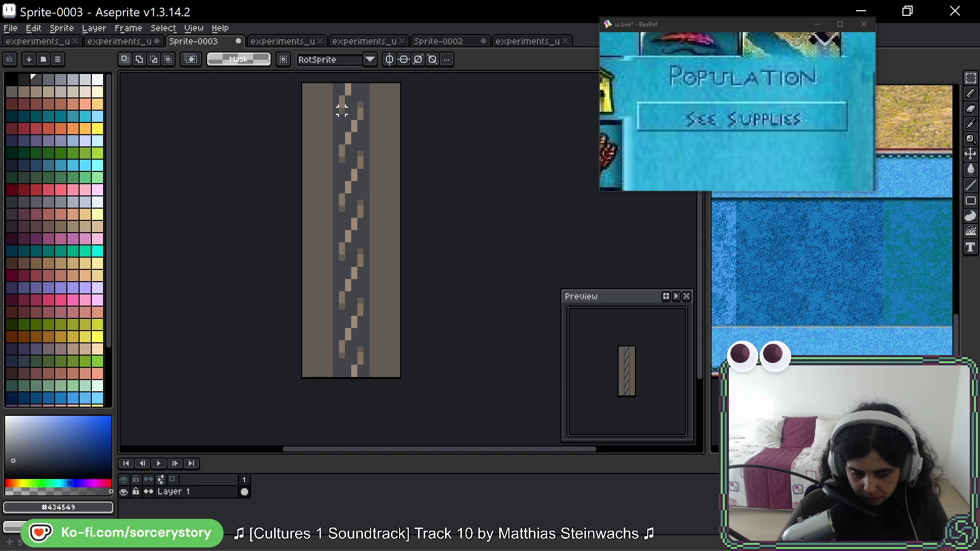
click(112, 41)
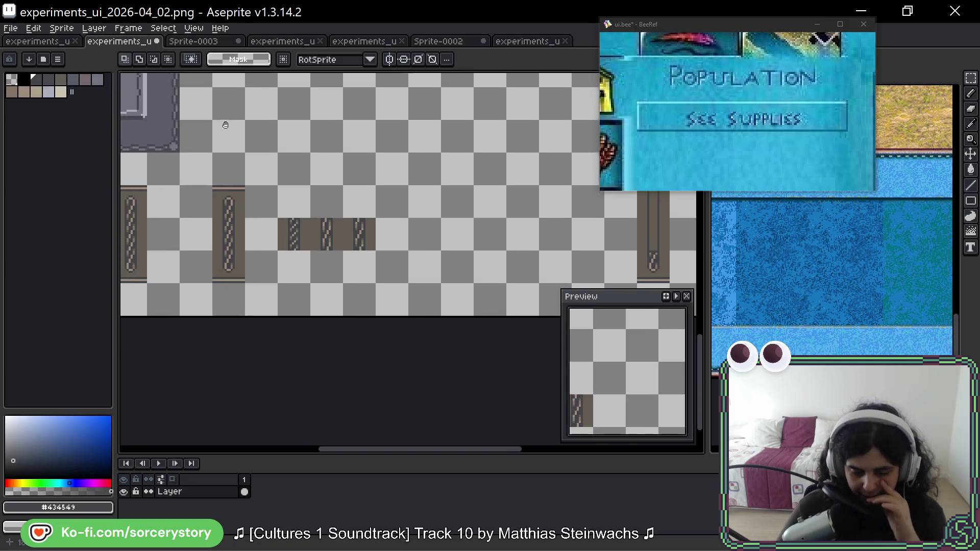
scroll(342, 234, up, 3)
scroll(342, 234, up, 3)
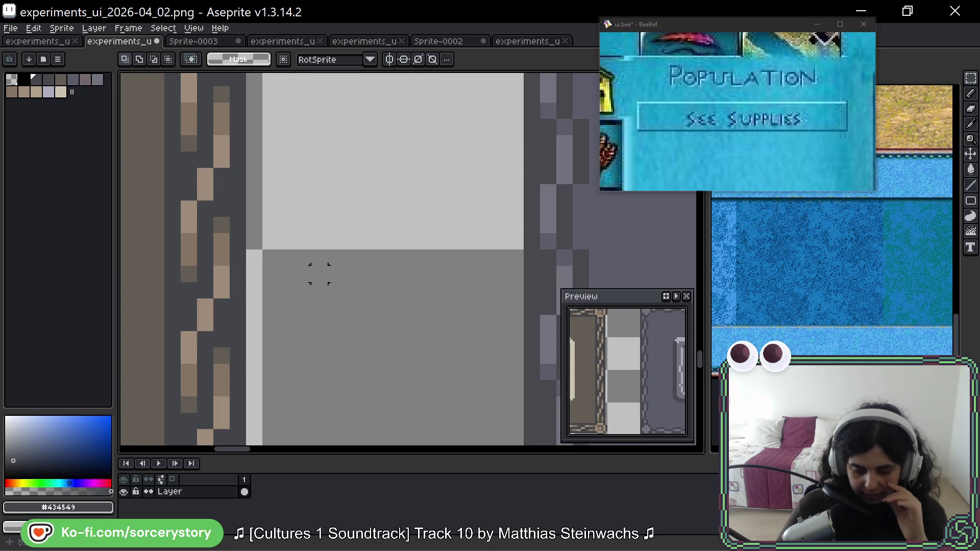
drag(165, 201, 245, 315)
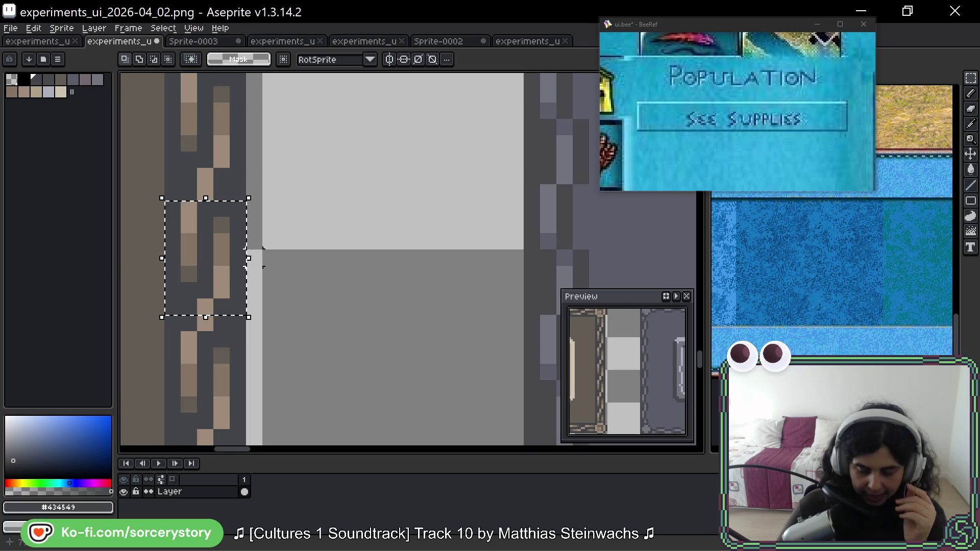
scroll(281, 210, down, 2)
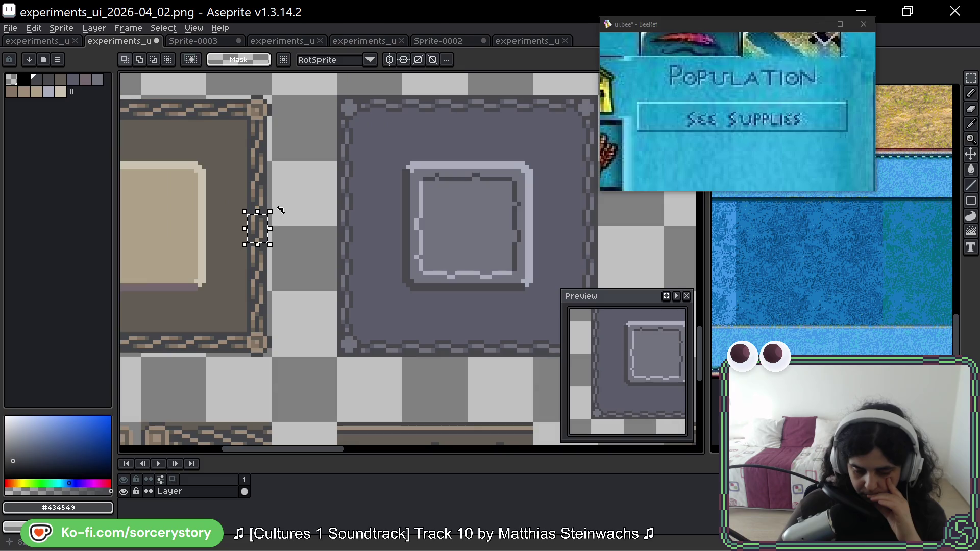
scroll(248, 183, up, 3)
key(ctrl+d)
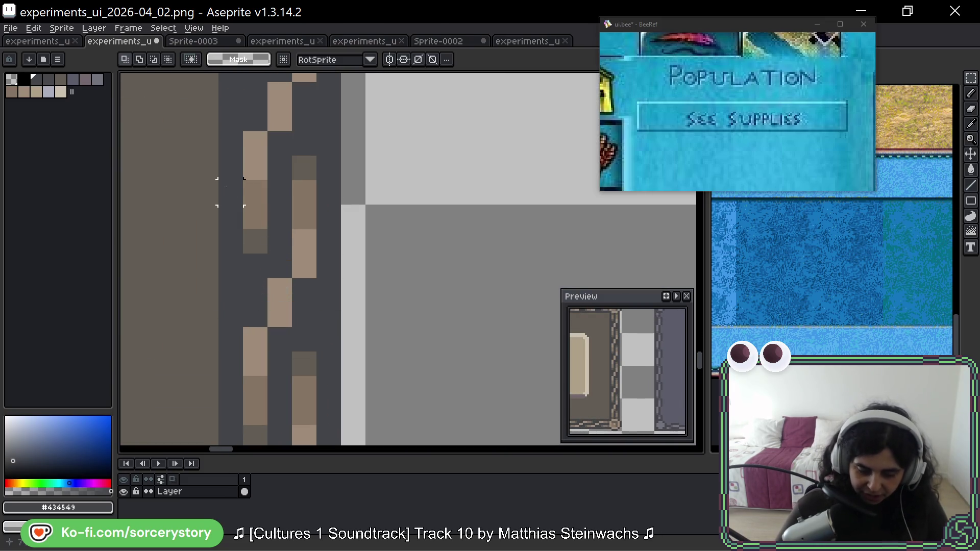
drag(227, 204, 314, 203)
key(ctrl+z)
key(ctrl+z)
key(ctrl+z)
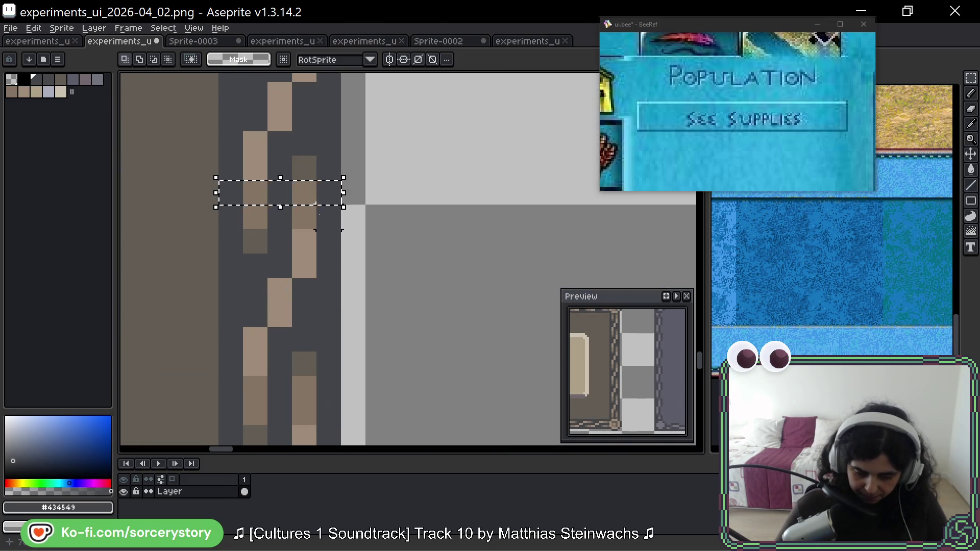
key(ctrl+d)
key(b)
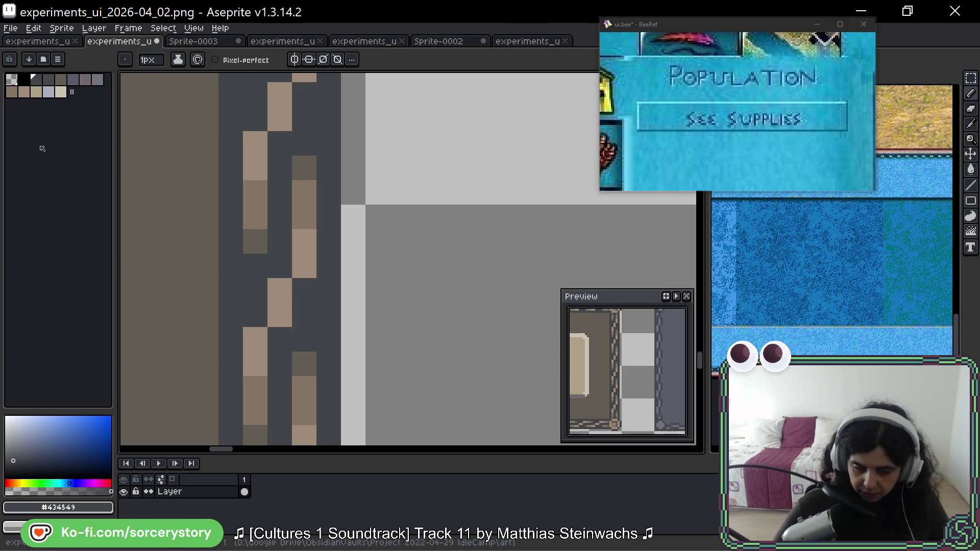
click(193, 41)
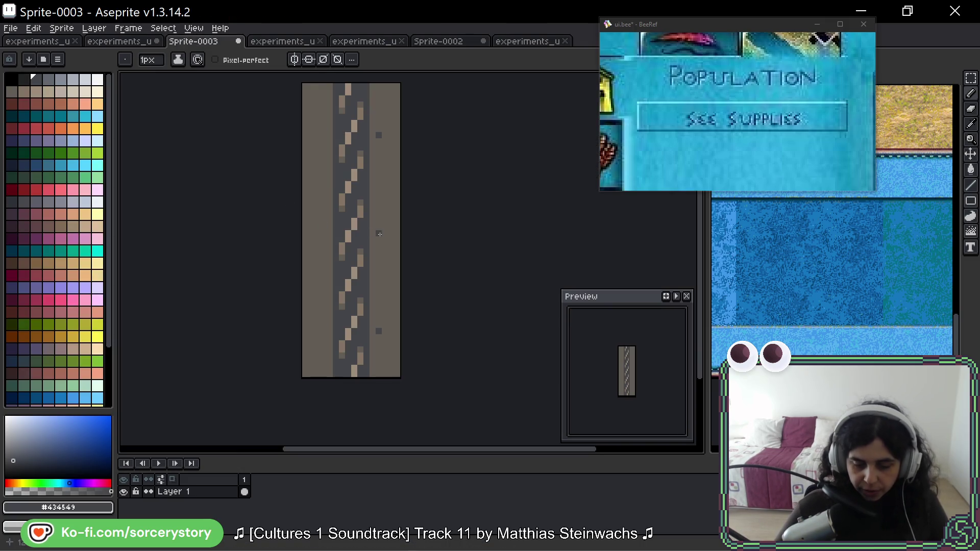
Add a dark pixel near the bottom of the rope's right brown band.
scroll(348, 205, up, 5)
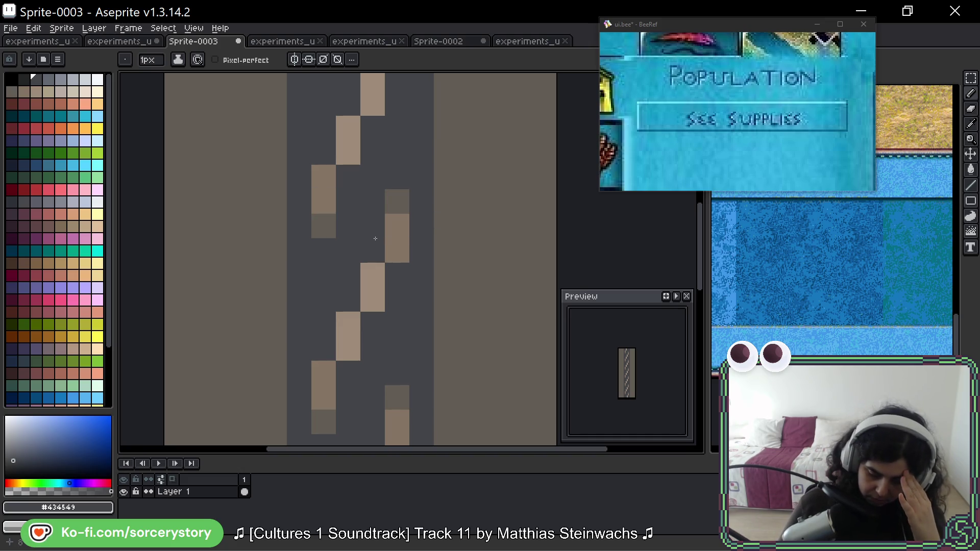
scroll(375, 238, down, 5)
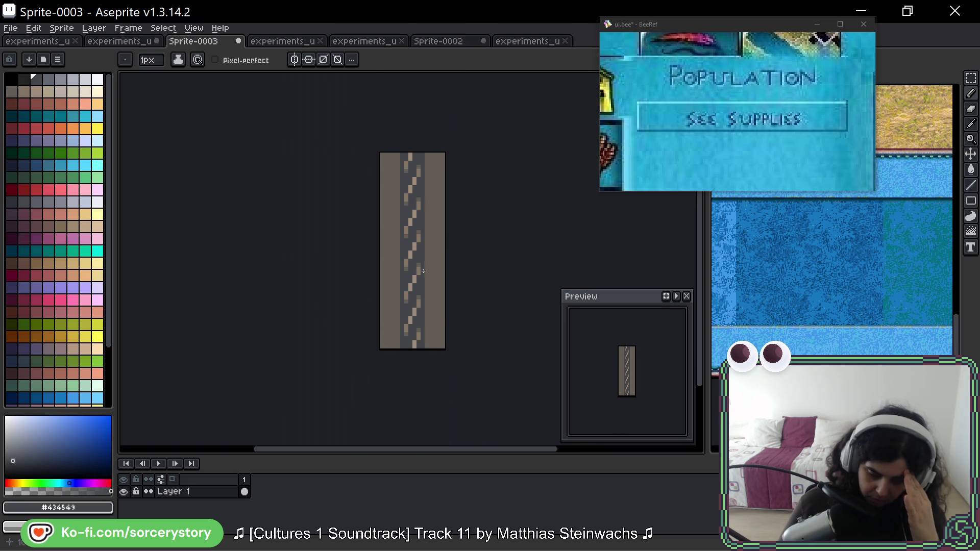
click(431, 342)
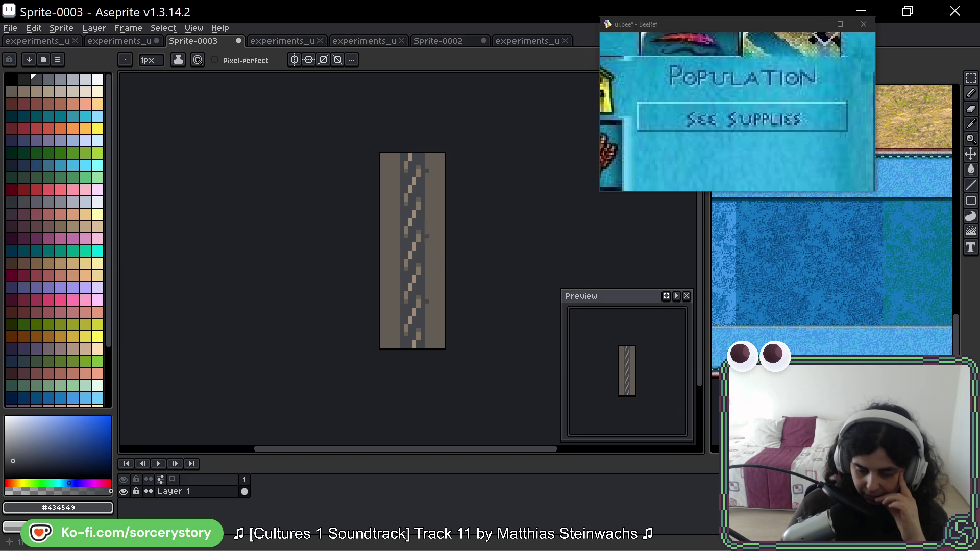
Select the whole rope tile in Sprite-0003 and bring up the UI panel sheet.
scroll(411, 249, up, 3)
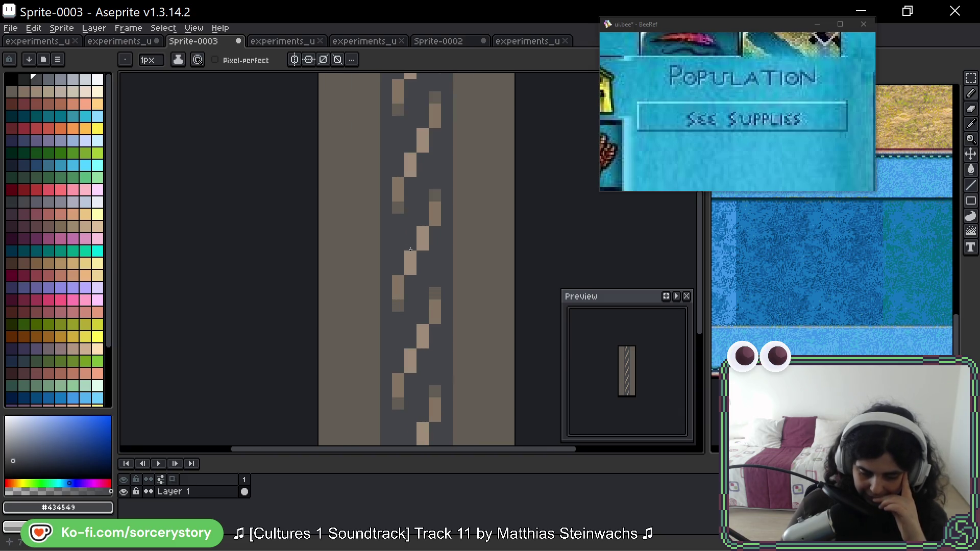
click(971, 77)
key(ctrl+a)
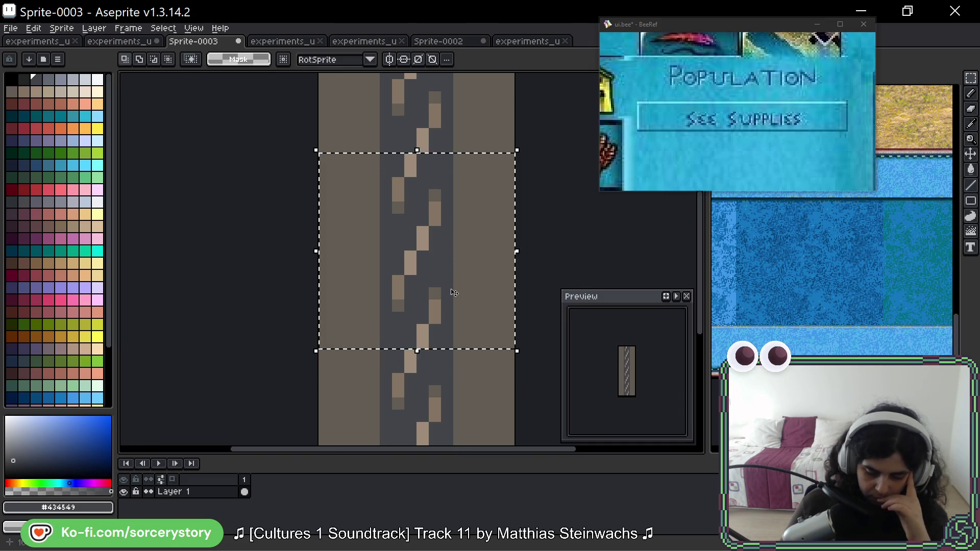
scroll(454, 293, down, 3)
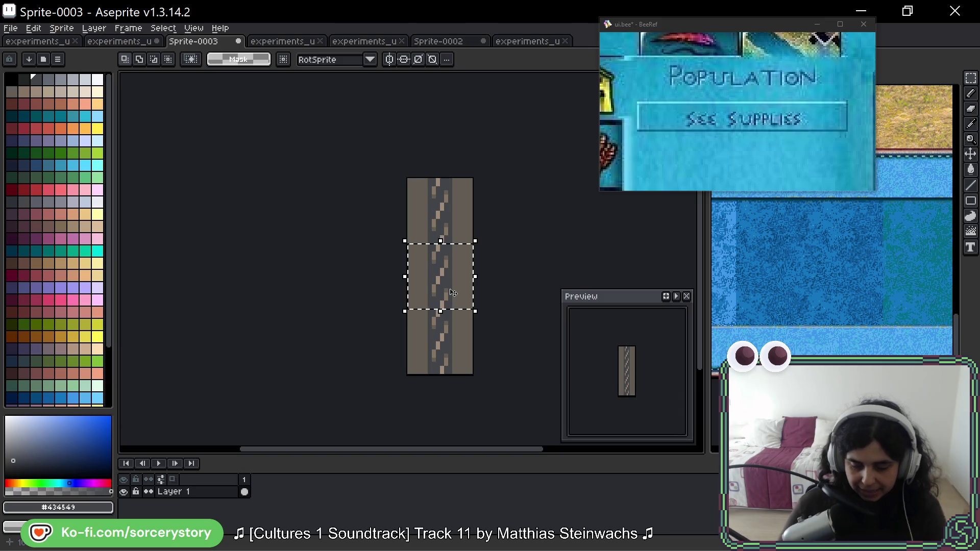
key(ctrl+shift+Tab)
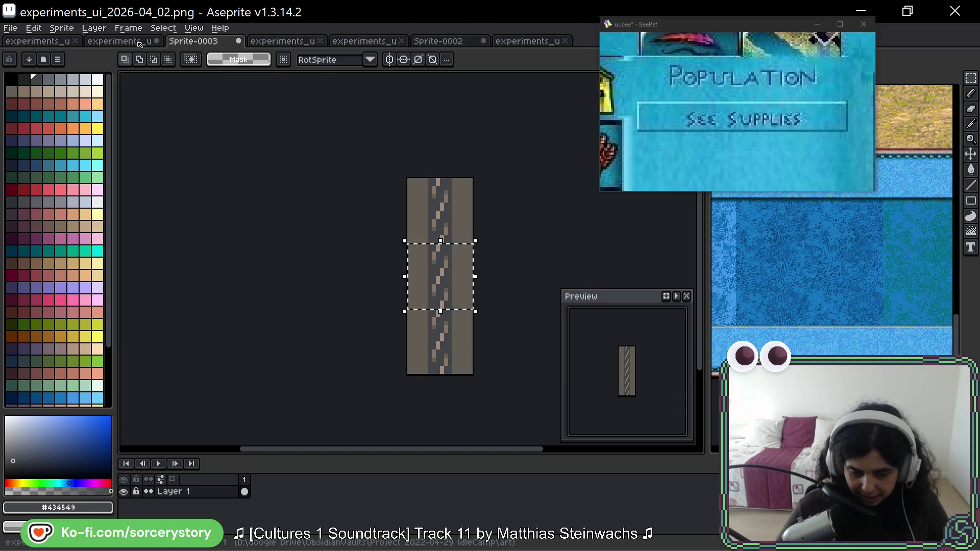
Paste the copied rope tile into the sheet's chain row and commit it.
scroll(426, 218, down, 2)
scroll(511, 331, down, 3)
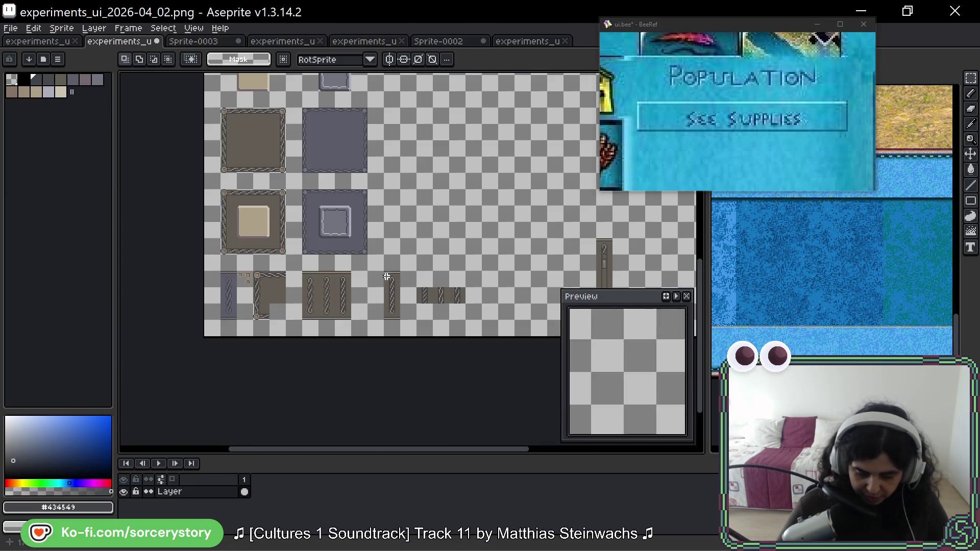
key(ctrl+v)
scroll(332, 245, up, 4)
scroll(476, 249, up, 2)
drag(554, 260, 340, 204)
click(282, 269)
Move the three chain pieces further right and shift the lone chain piece two cells right.
drag(282, 269, 488, 253)
scroll(487, 253, down, 4)
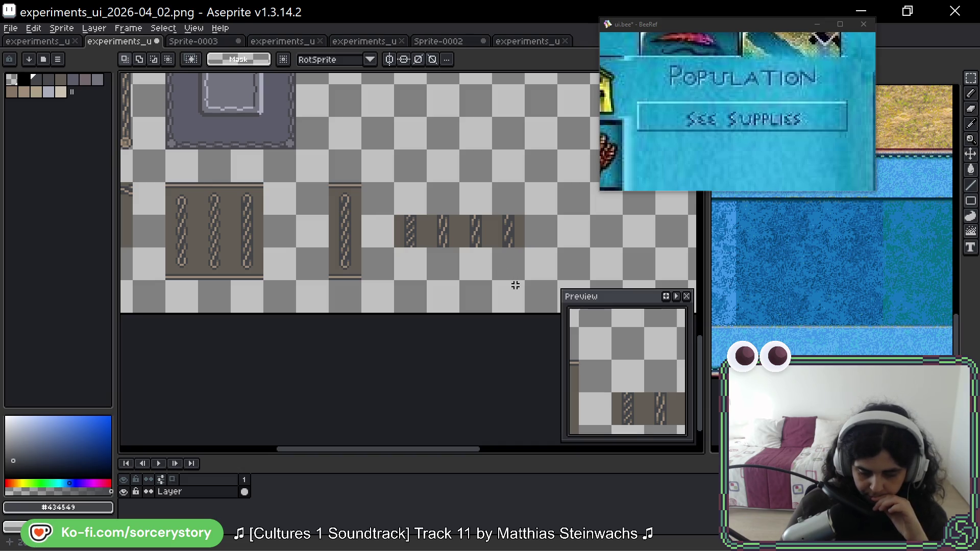
scroll(515, 285, down, 2)
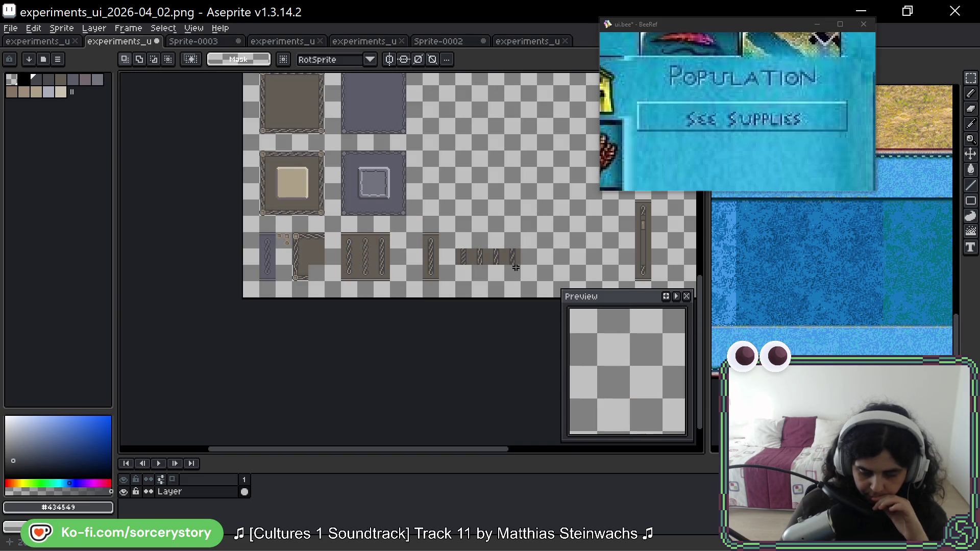
scroll(515, 268, up, 5)
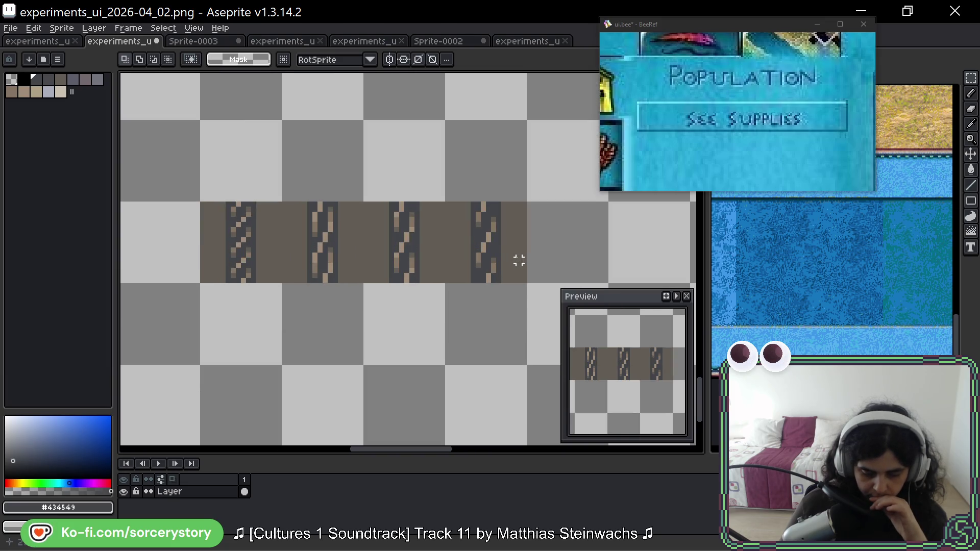
scroll(518, 260, down, 6)
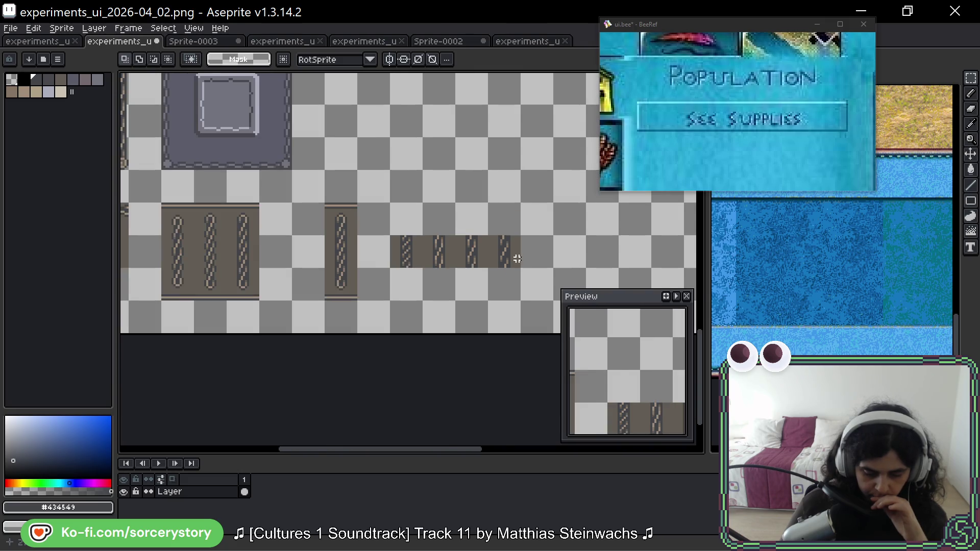
scroll(376, 211, up, 5)
drag(300, 234, 448, 284)
drag(352, 260, 400, 261)
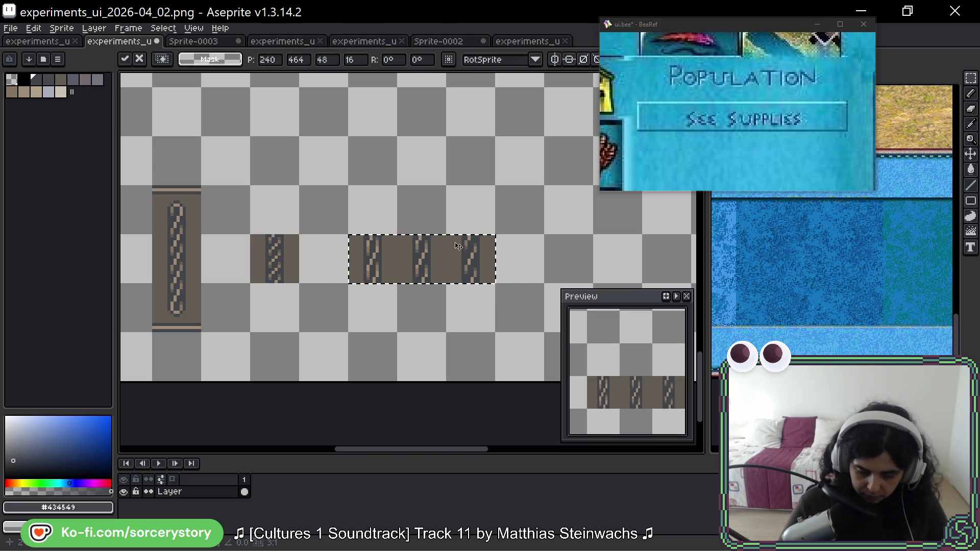
scroll(357, 250, right, 2)
key(Return)
mouse_move(293, 229)
mouse_down()
mouse_move(337, 276)
mouse_move(357, 254)
mouse_move(412, 253)
mouse_up()
key(Return)
Select a cell of the tall chain tile, review the chain row, then return to Sprite-0003.
scroll(449, 285, down, 4)
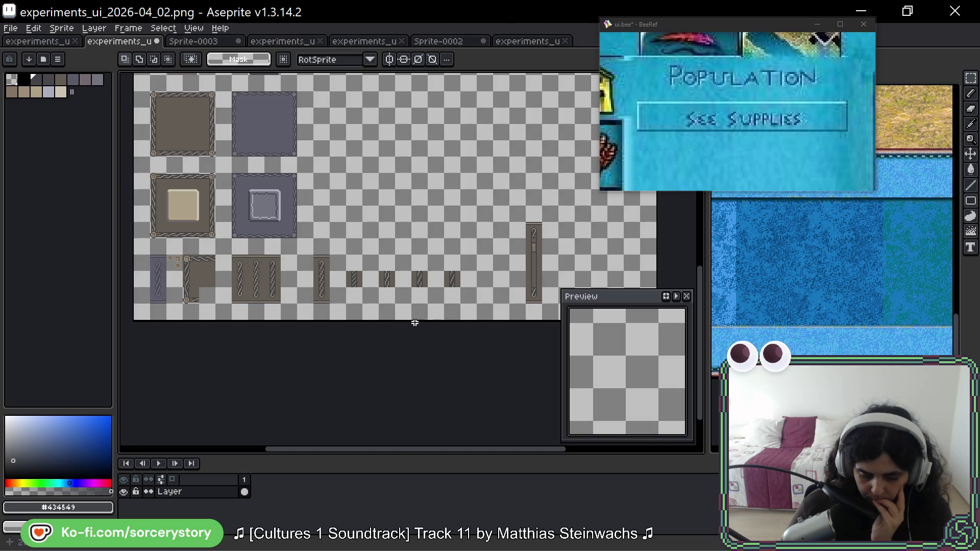
scroll(335, 279, up, 5)
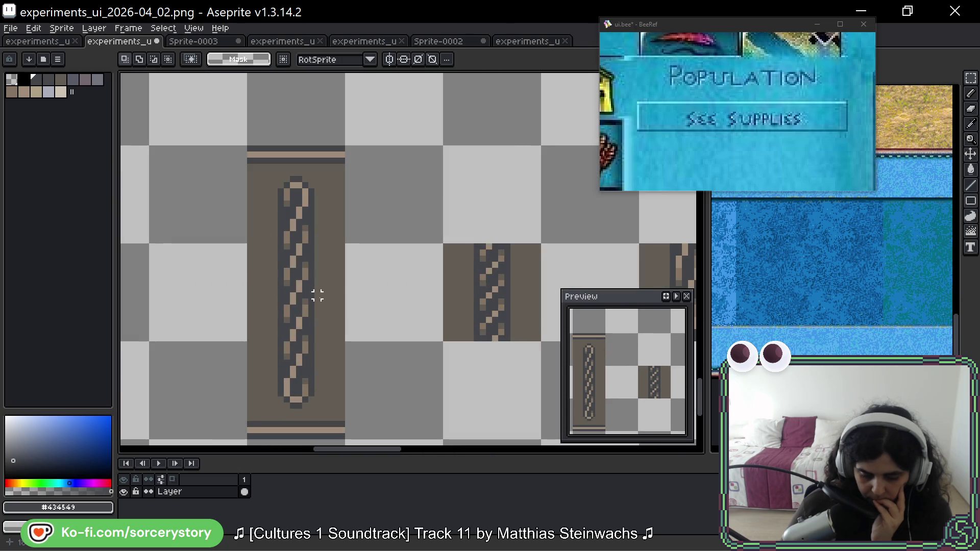
drag(317, 295, 321, 301)
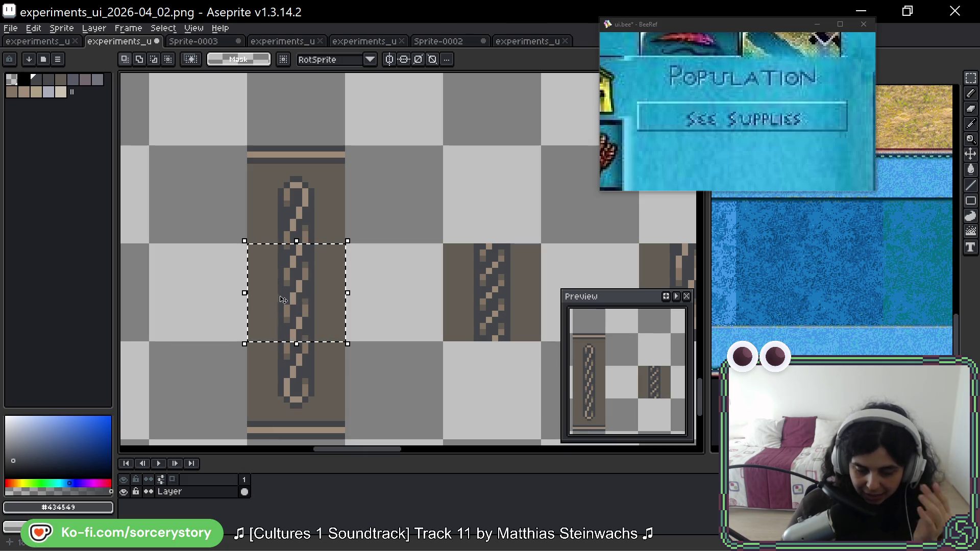
scroll(468, 299, down, 3)
mouse_move(531, 300)
mouse_down()
mouse_move(256, 276)
mouse_move(276, 289)
mouse_up()
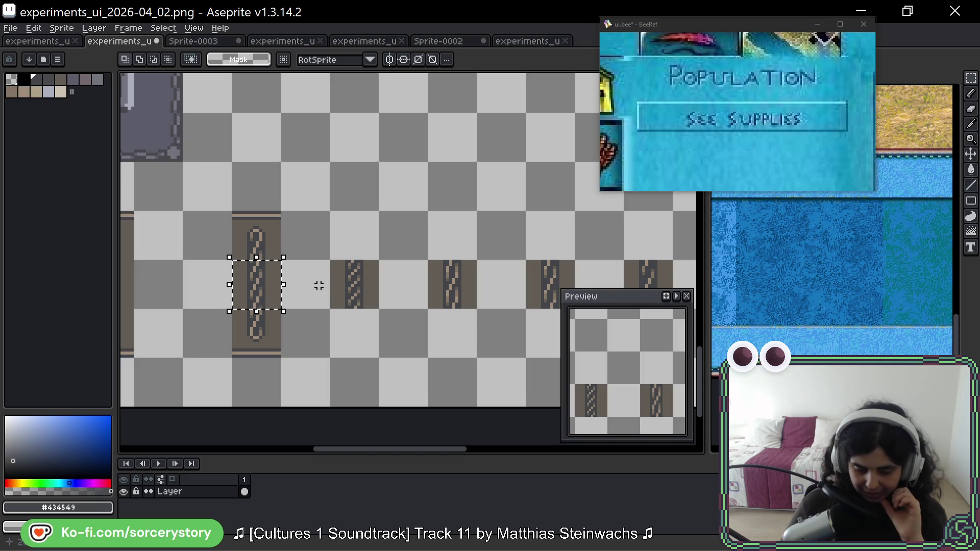
drag(387, 268, 216, 247)
drag(342, 248, 484, 258)
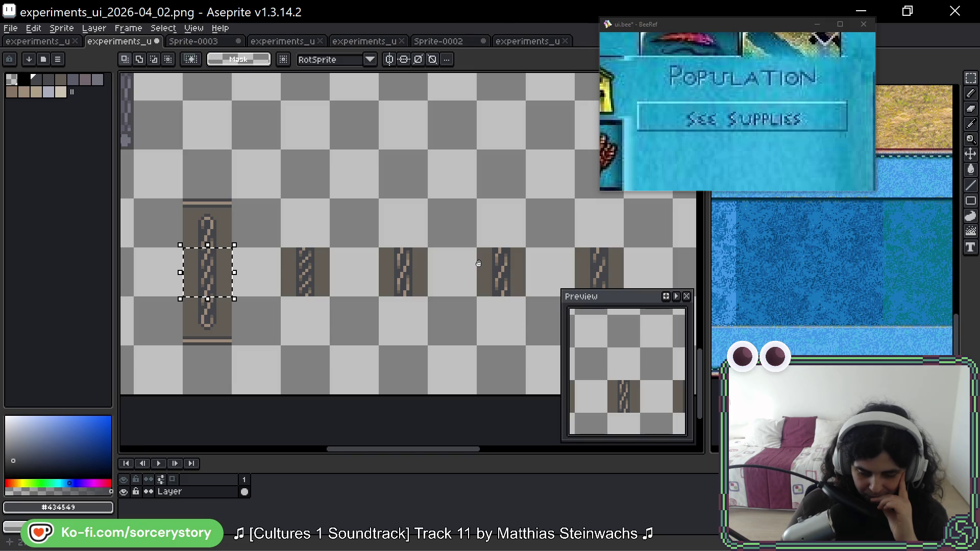
scroll(309, 280, up, 4)
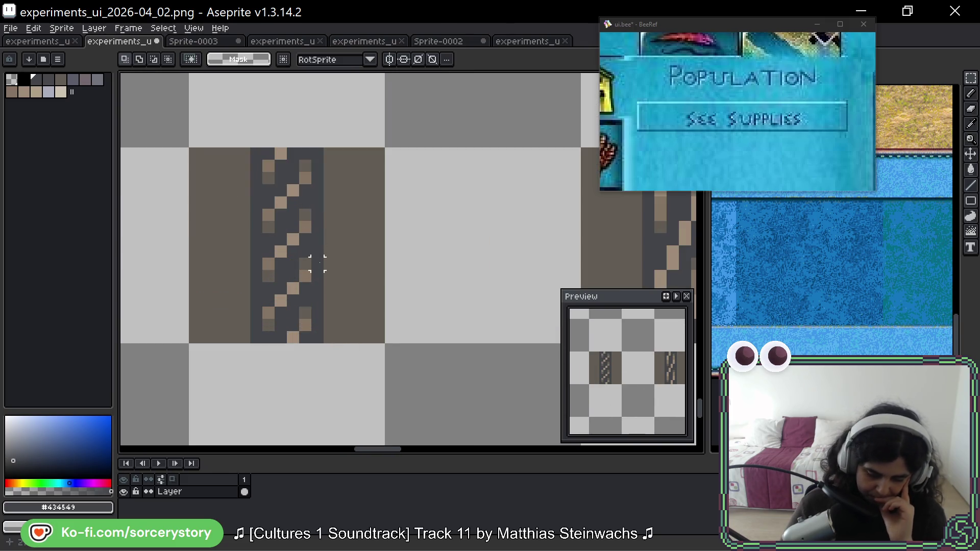
scroll(317, 263, down, 5)
mouse_move(439, 300)
mouse_down()
mouse_move(439, 213)
mouse_move(517, 241)
mouse_move(520, 226)
mouse_up()
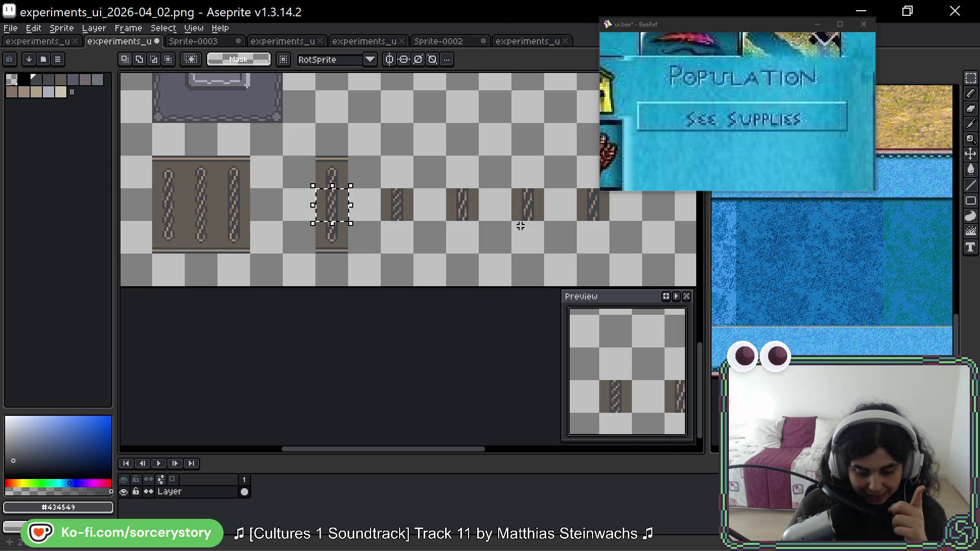
click(403, 207)
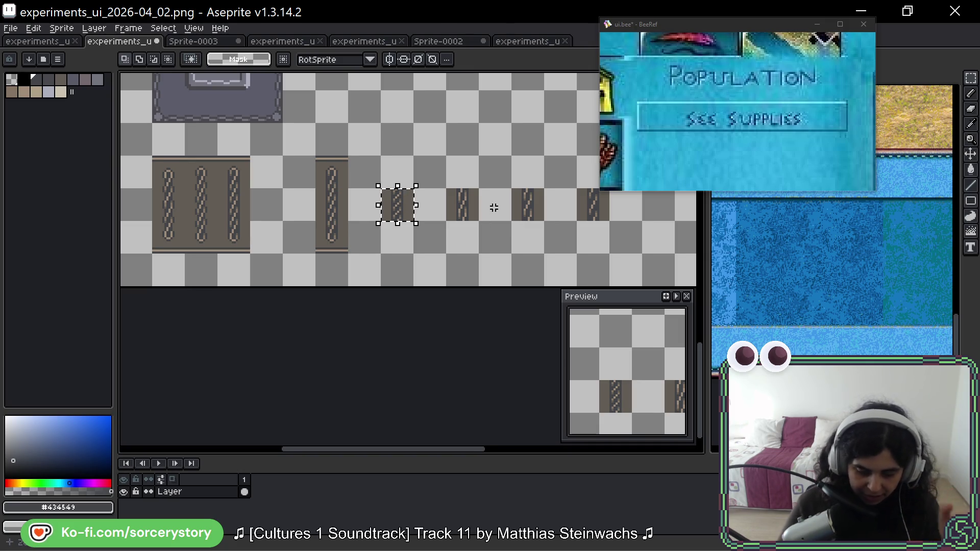
scroll(494, 204, right, 3)
key(ctrl+Tab)
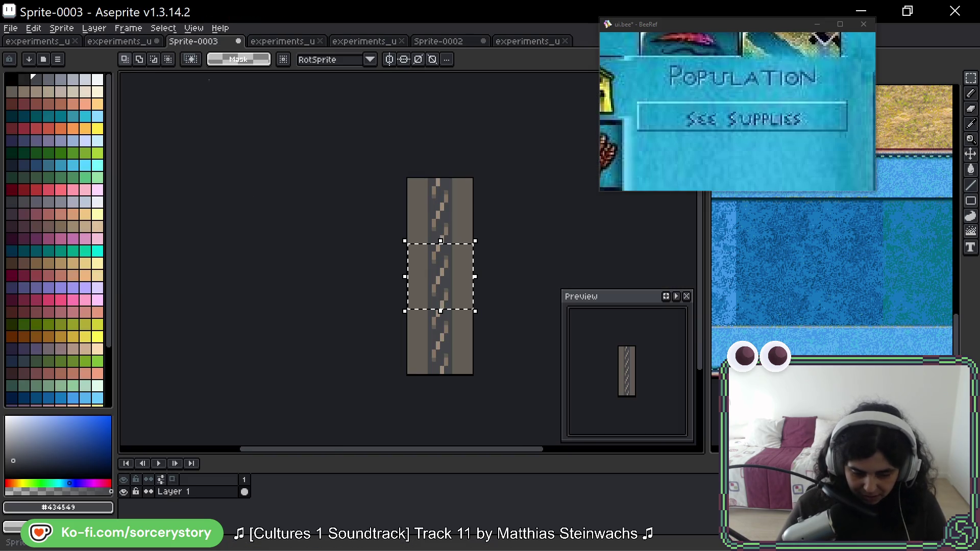
Restore the denser braid pattern and undo a stretched paste of the copied strip.
key(ctrl+z)
scroll(436, 284, up, 1)
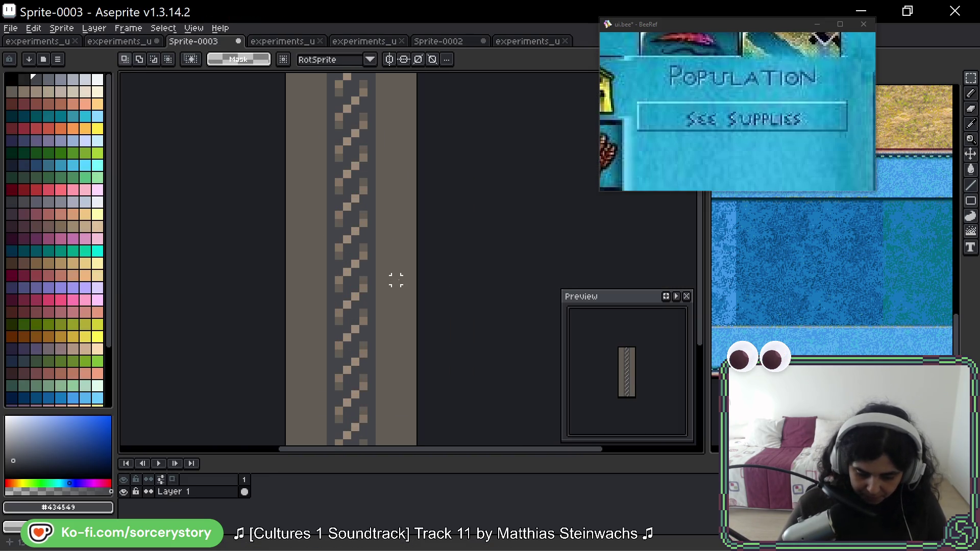
scroll(397, 280, down, 1)
key(ctrl+v)
mouse_move(357, 394)
mouse_down()
mouse_move(374, 390)
mouse_move(366, 393)
mouse_up()
key(ctrl+z)
Shift the selected rope block one pixel right, commit and deselect, then undo a test pixel.
click(366, 282)
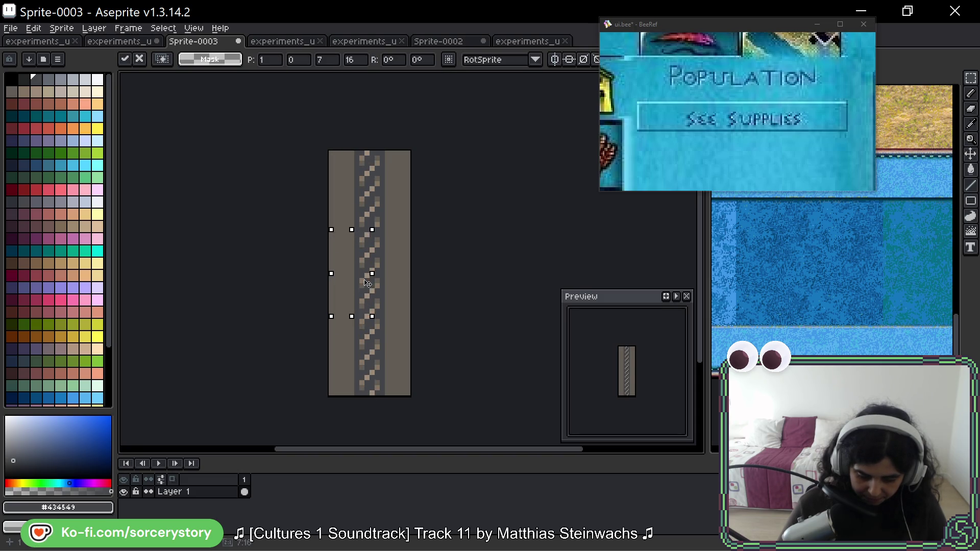
drag(370, 282, 368, 283)
key(Return)
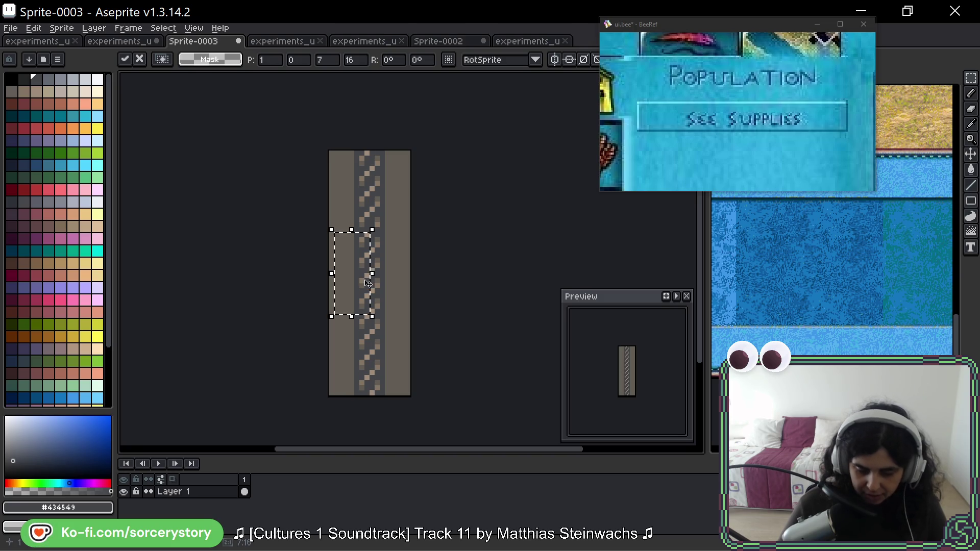
key(ctrl+d)
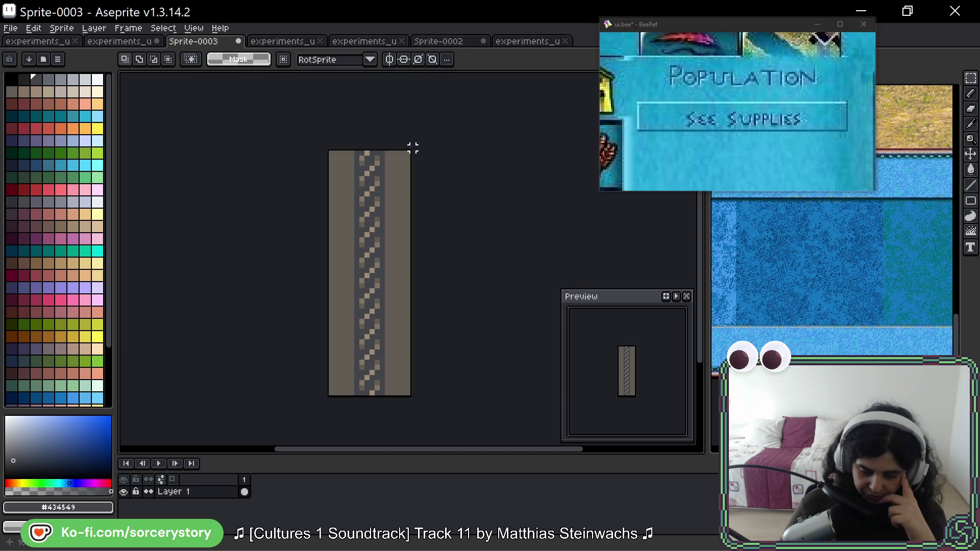
scroll(376, 231, up, 2)
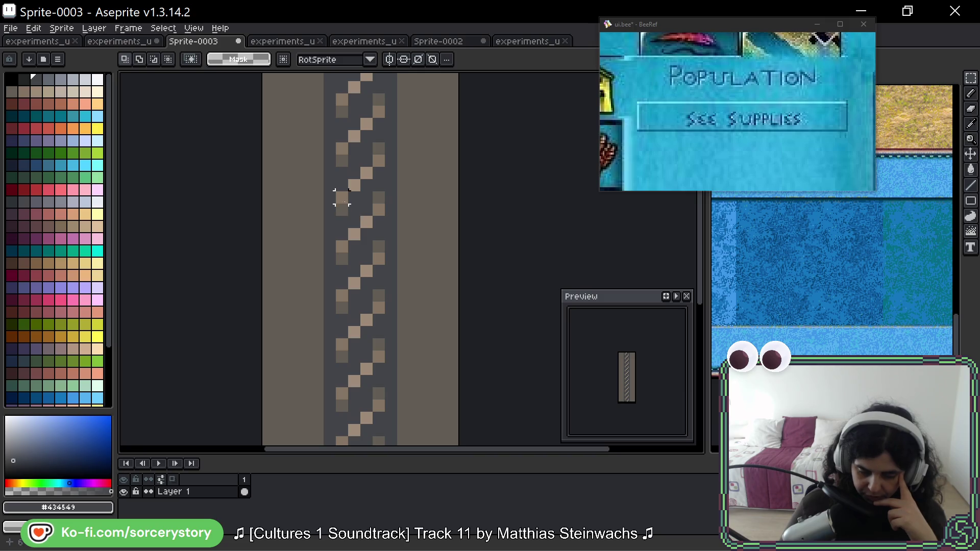
click(347, 204)
key(ctrl+z)
key(ctrl+z)
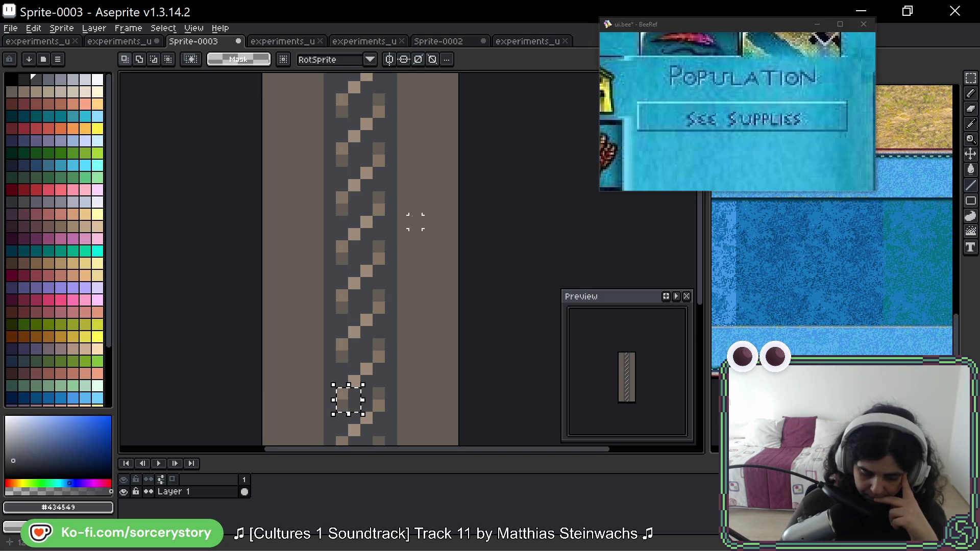
scroll(394, 263, down, 3)
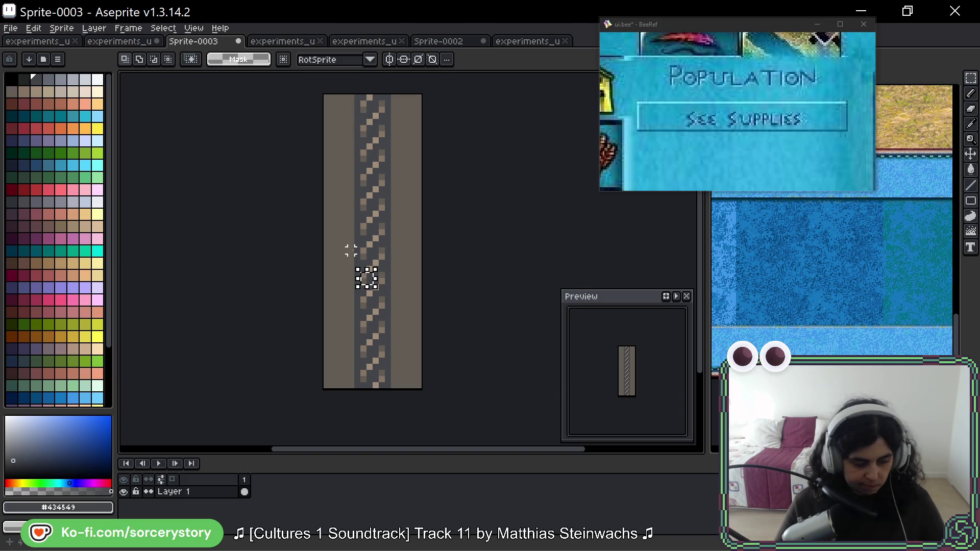